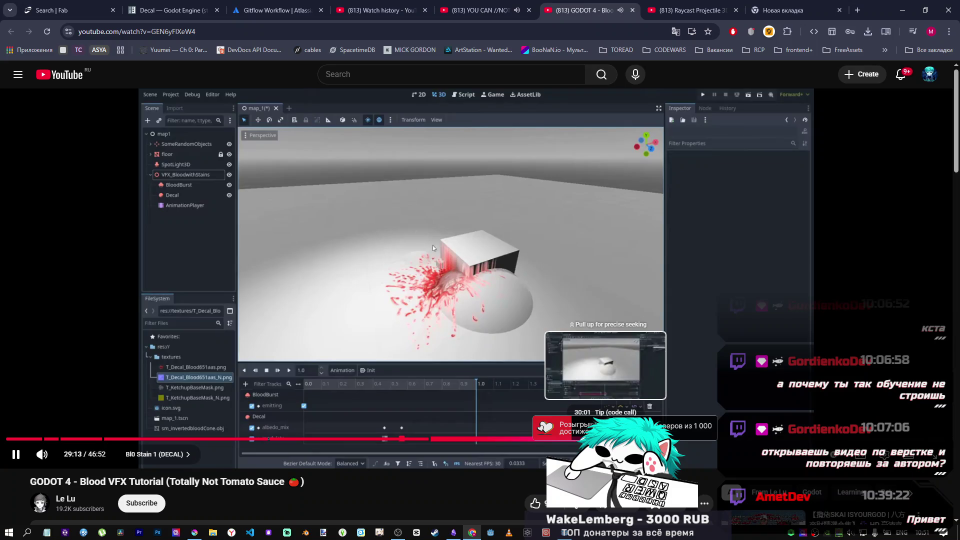
Pause the other tab's video, jump the blood VFX tutorial to 29:46, and pause near 30:02.
{"action": "left_click", "coordinate": [515, 401]}
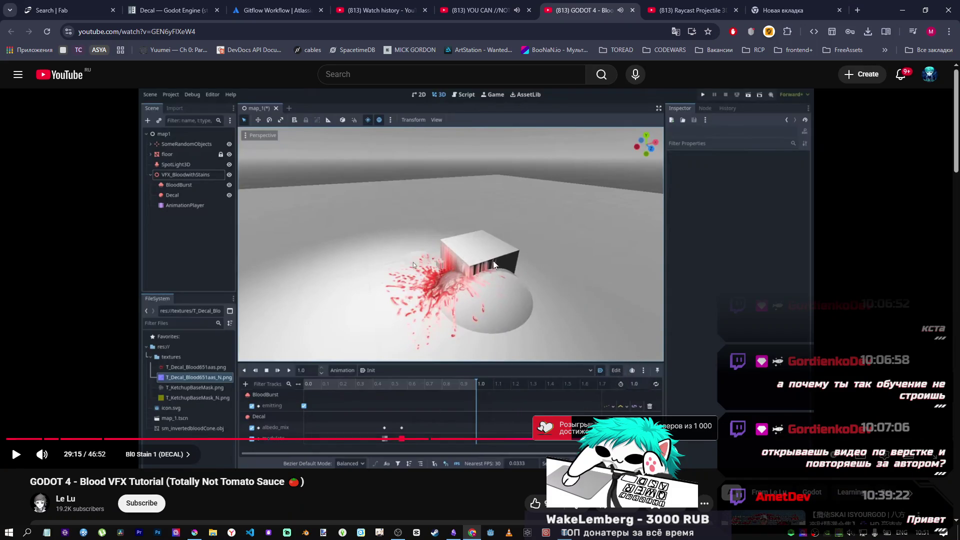
{"action": "left_click", "coordinate": [483, 4]}
{"action": "left_click", "coordinate": [440, 259]}
{"action": "left_click", "coordinate": [572, 15]}
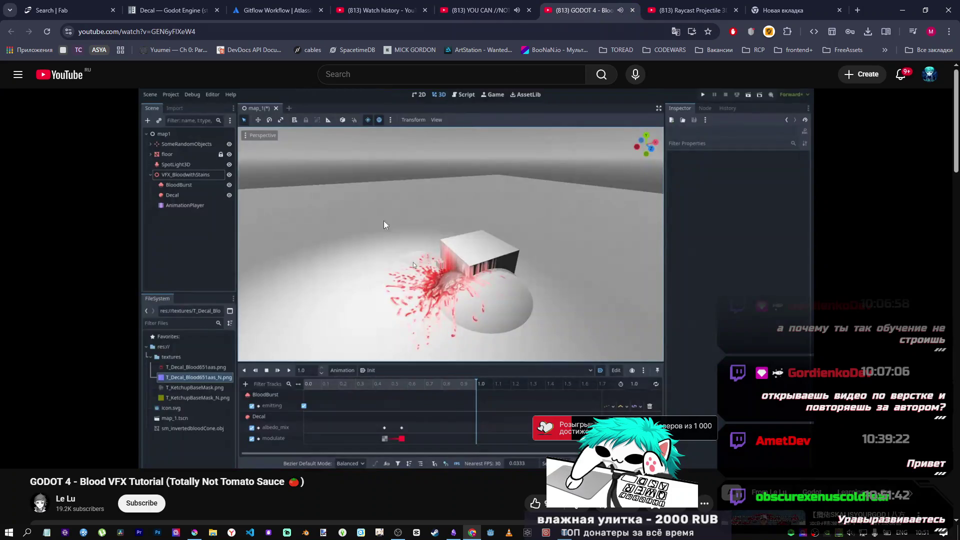
{"action": "left_click", "coordinate": [265, 364]}
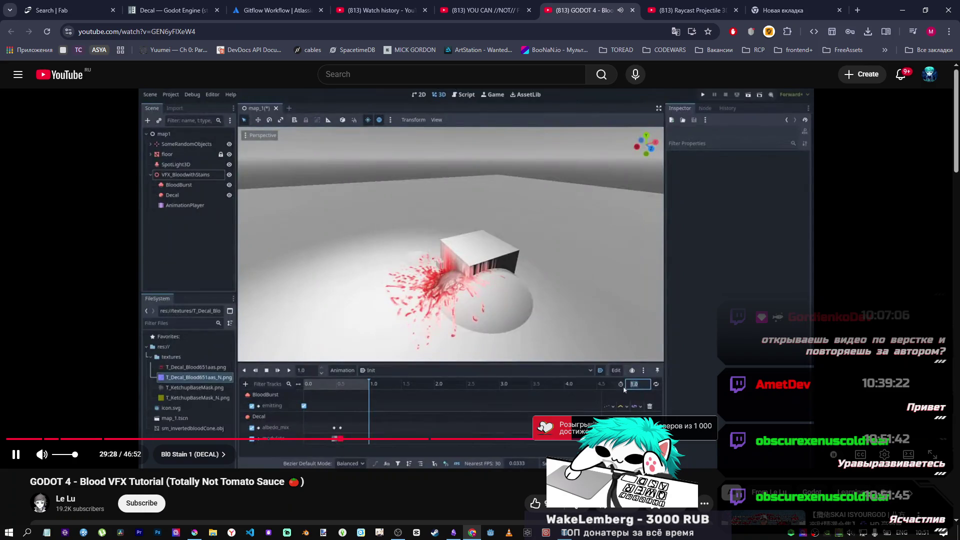
{"action": "left_click", "coordinate": [605, 439]}
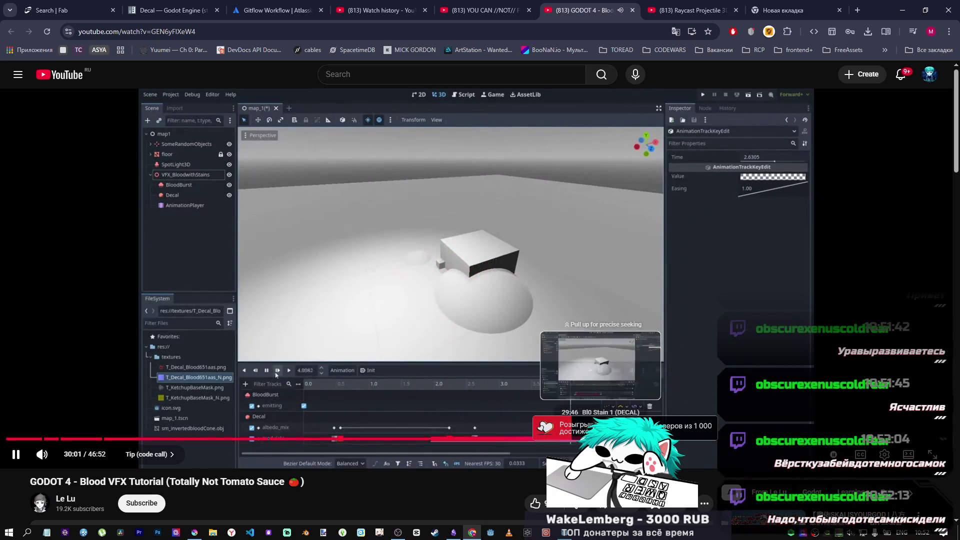
{"action": "left_click", "coordinate": [595, 331]}
Play the tutorial on and pause it on the red blood particle burst demo.
{"action": "left_click", "coordinate": [593, 346]}
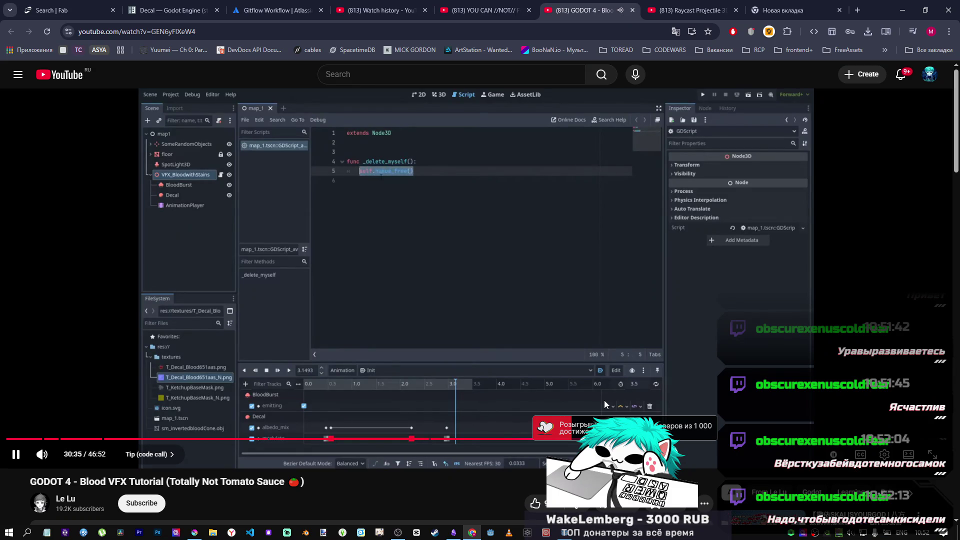
{"action": "mouse_move", "coordinate": [605, 403]}
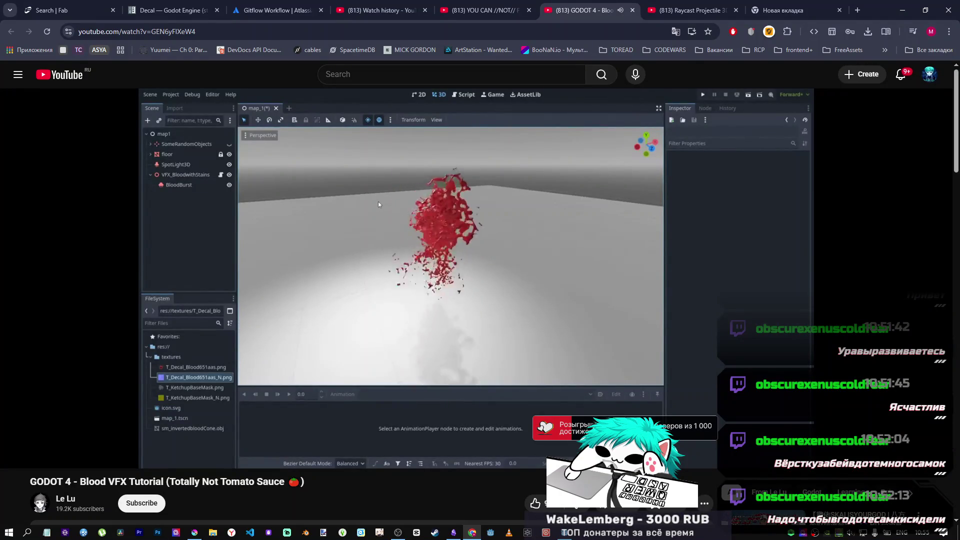
{"action": "key", "text": "space"}
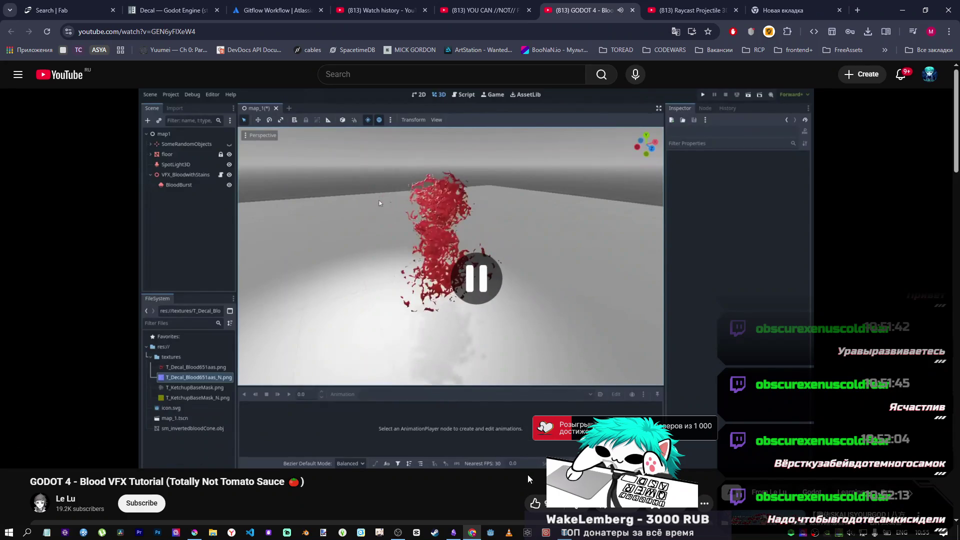
Seek the tutorial to the 26:55 Blood Stain 1 (DECAL) chapter and return to Godot's decal_test scene.
{"action": "key", "text": "alt+Tab"}
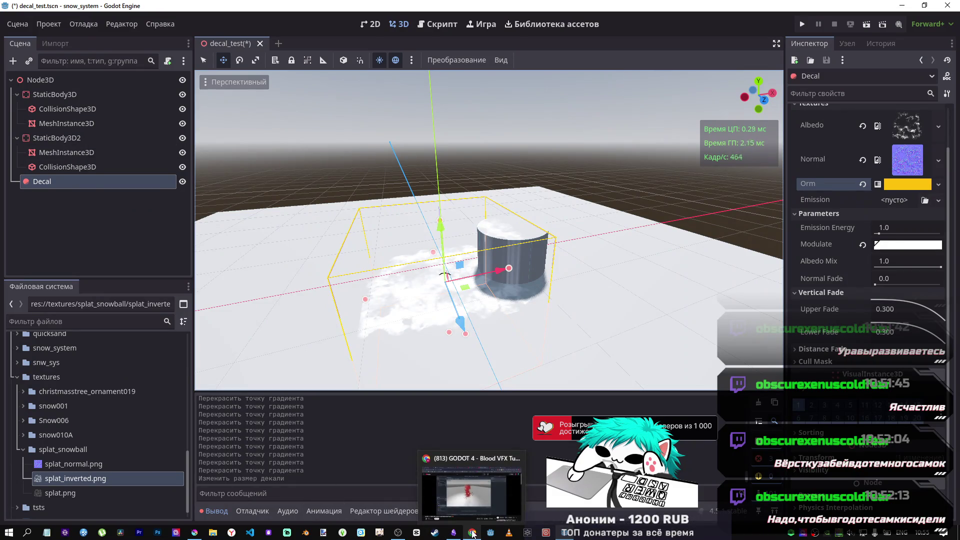
{"action": "left_click", "coordinate": [473, 534]}
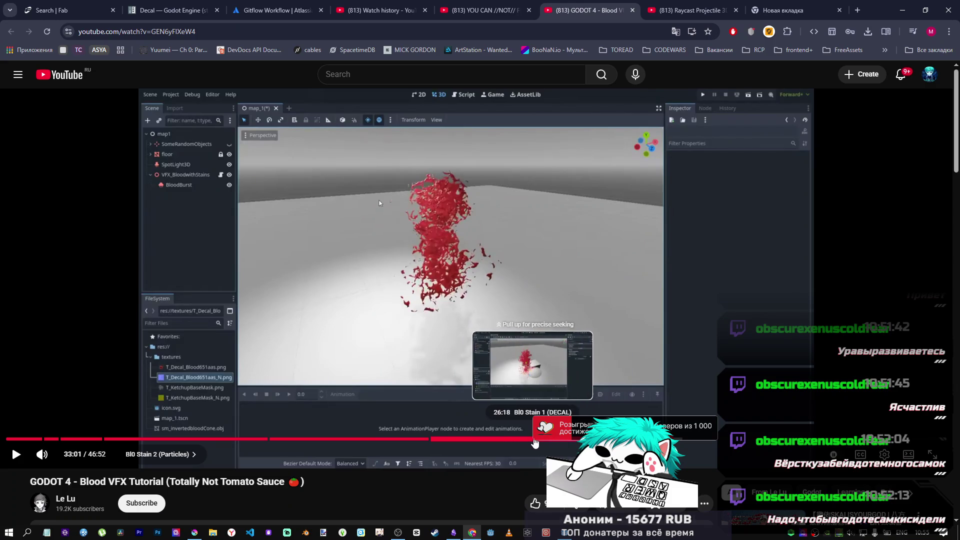
{"action": "left_click", "coordinate": [546, 443]}
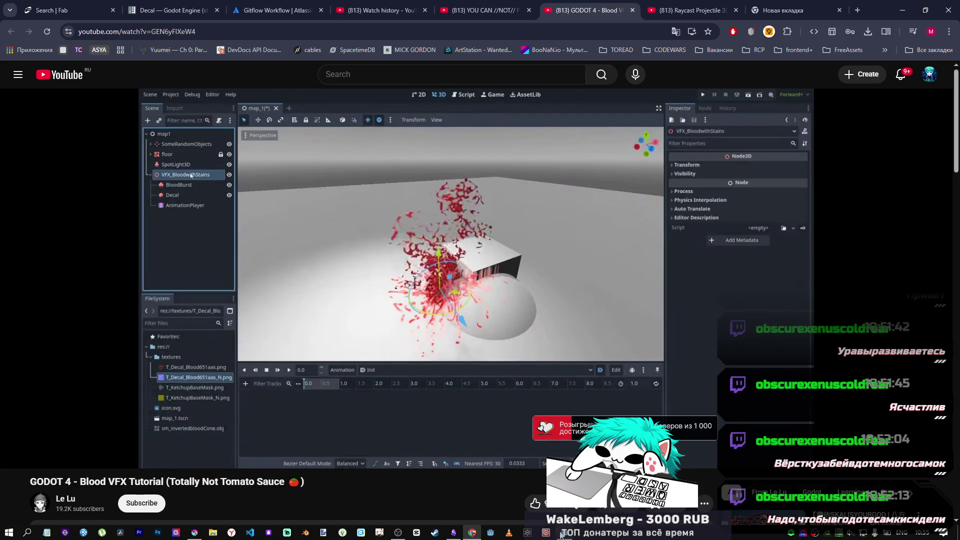
{"action": "key", "text": "alt+Tab"}
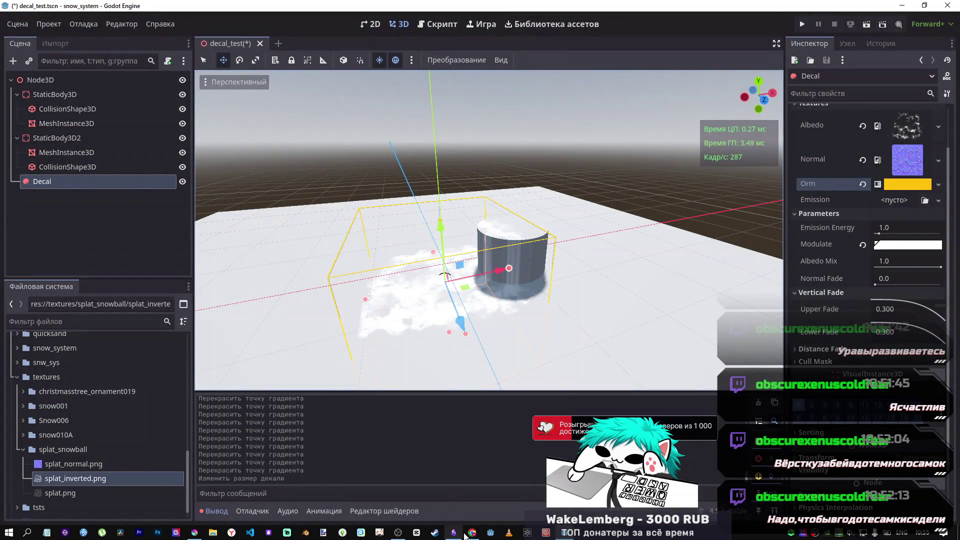
{"action": "left_click", "coordinate": [464, 516]}
{"action": "left_click", "coordinate": [480, 10]}
{"action": "left_click", "coordinate": [358, 242]}
{"action": "key", "text": "ctrl+Tab"}
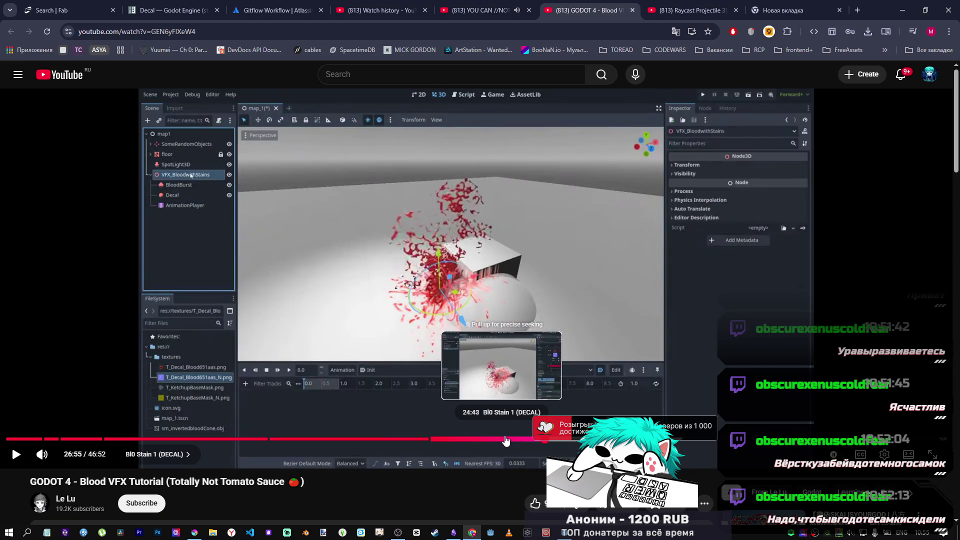
{"action": "left_click", "coordinate": [532, 439]}
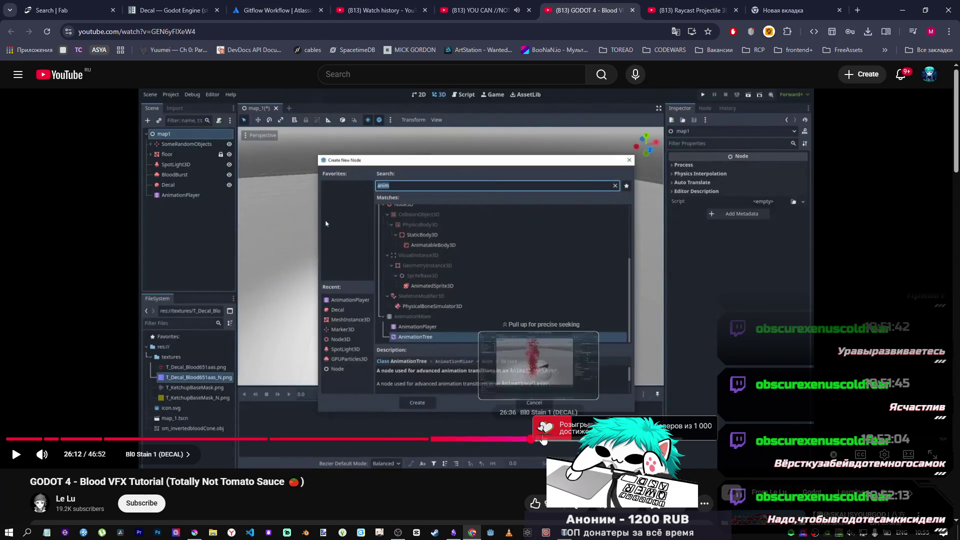
{"action": "left_click", "coordinate": [546, 439]}
{"action": "key", "text": "alt+Tab"}
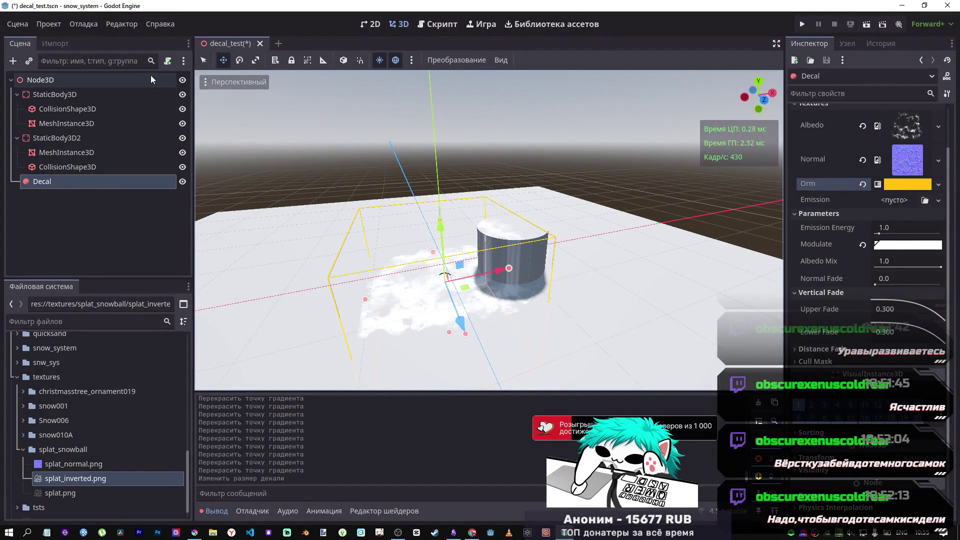
Add a GPUParticles3D child under the root Node3D, found by searching 'part'.
{"action": "left_click", "coordinate": [56, 181], "text": "ctrl"}
{"action": "right_click", "coordinate": [52, 80]}
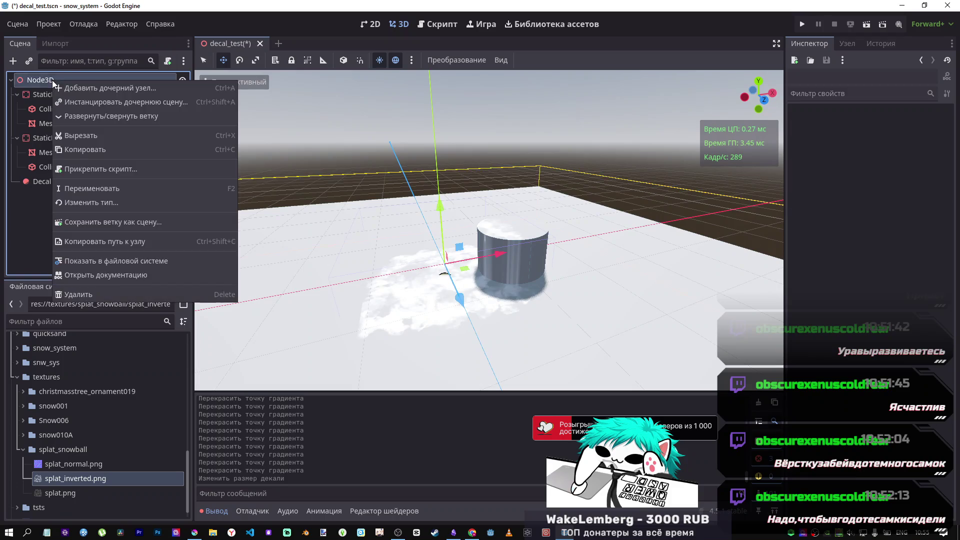
{"action": "left_click", "coordinate": [91, 82]}
{"action": "type", "text": "part"}
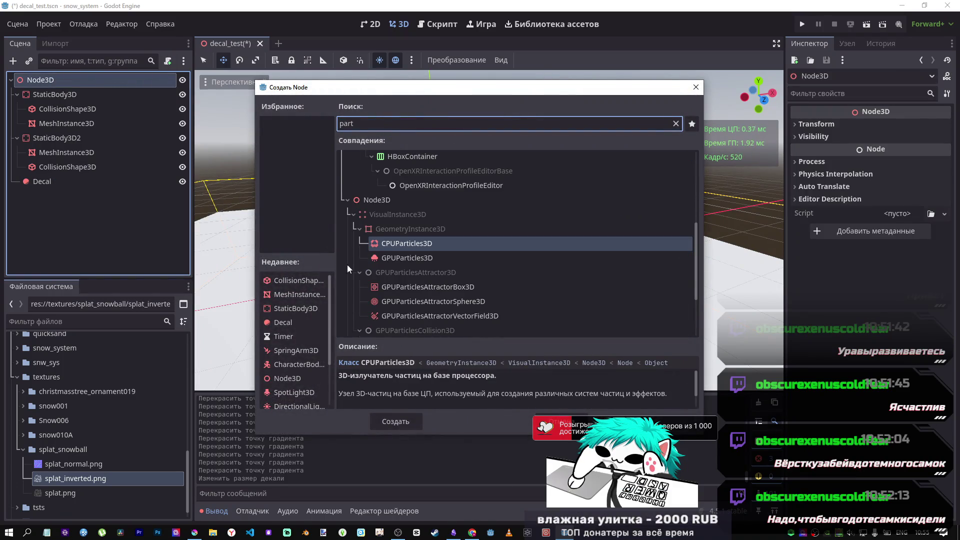
{"action": "left_click", "coordinate": [408, 258]}
{"action": "left_click", "coordinate": [396, 421]}
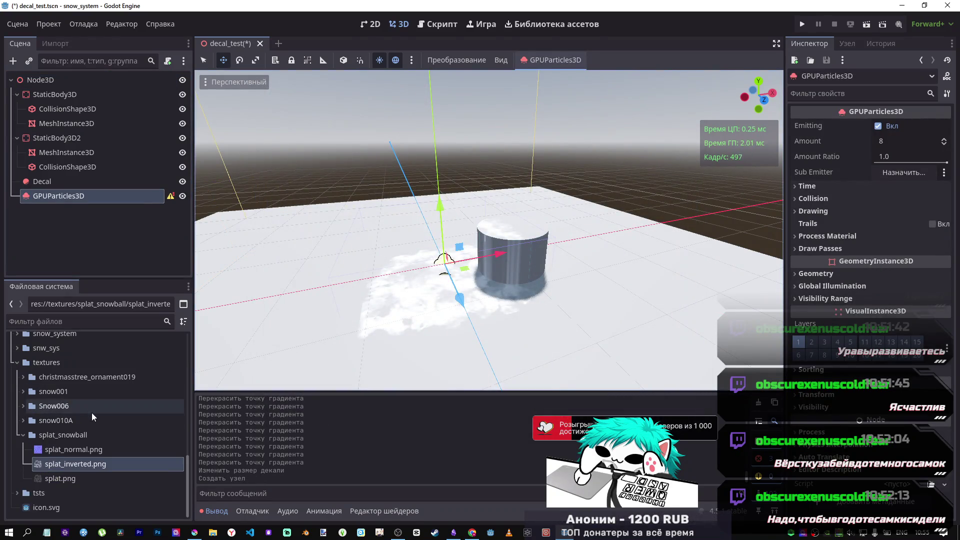
{"action": "scroll", "coordinate": [91, 415], "scroll_direction": "up", "scroll_amount": 15}
{"action": "scroll", "coordinate": [90, 383], "scroll_direction": "down", "scroll_amount": 15}
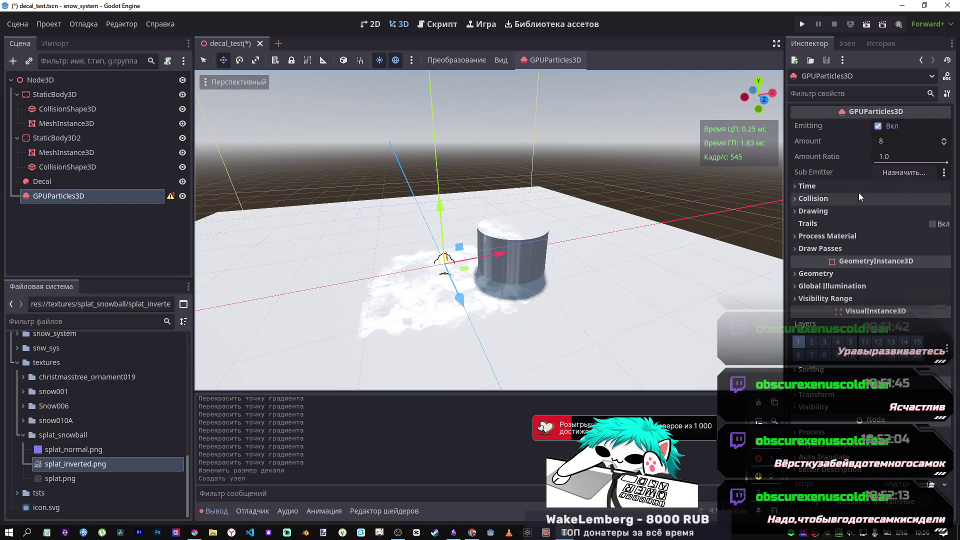
Raise the particle emitter along its Y axis above the ground.
{"action": "left_click", "coordinate": [839, 185]}
{"action": "left_click", "coordinate": [827, 184]}
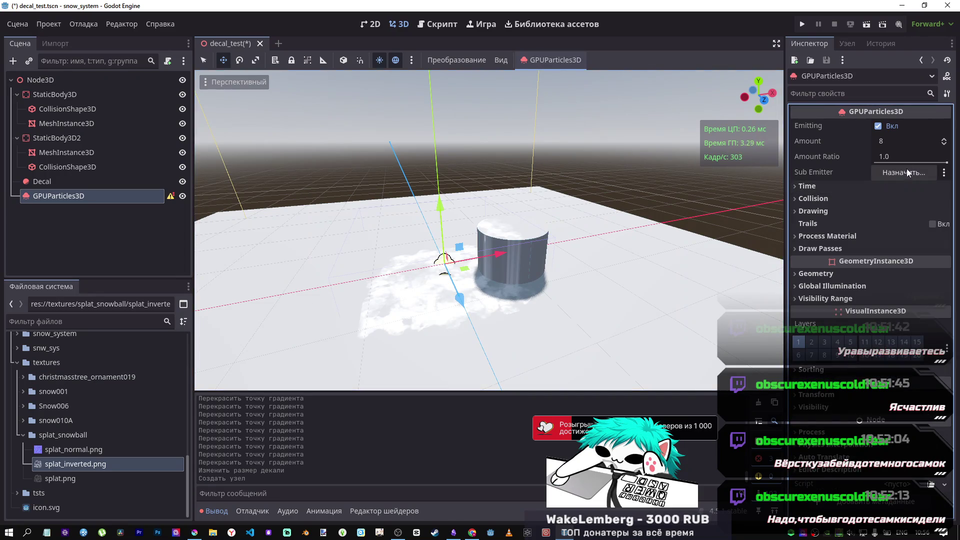
{"action": "left_click_drag", "start_coordinate": [441, 202], "coordinate": [444, 189]}
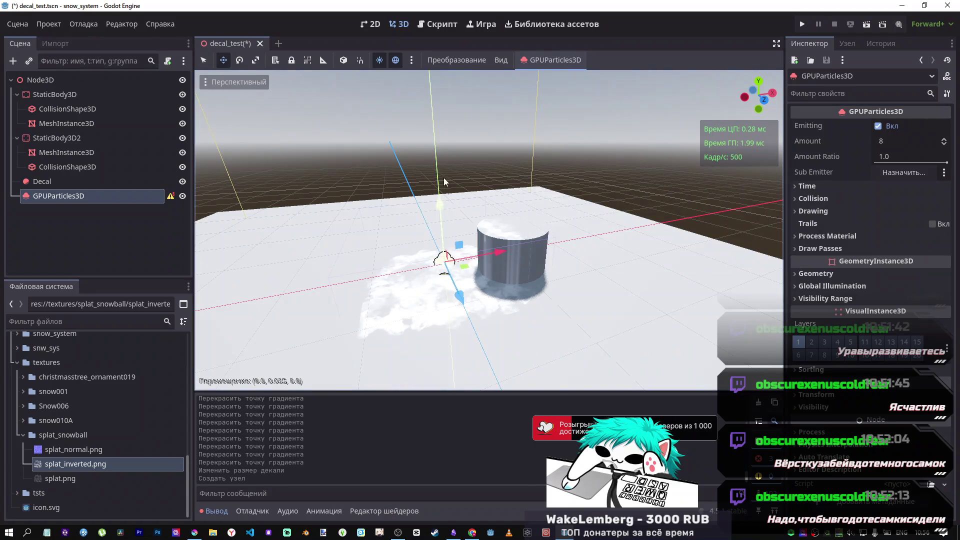
{"action": "left_click_drag", "start_coordinate": [454, 87], "coordinate": [453, 83]}
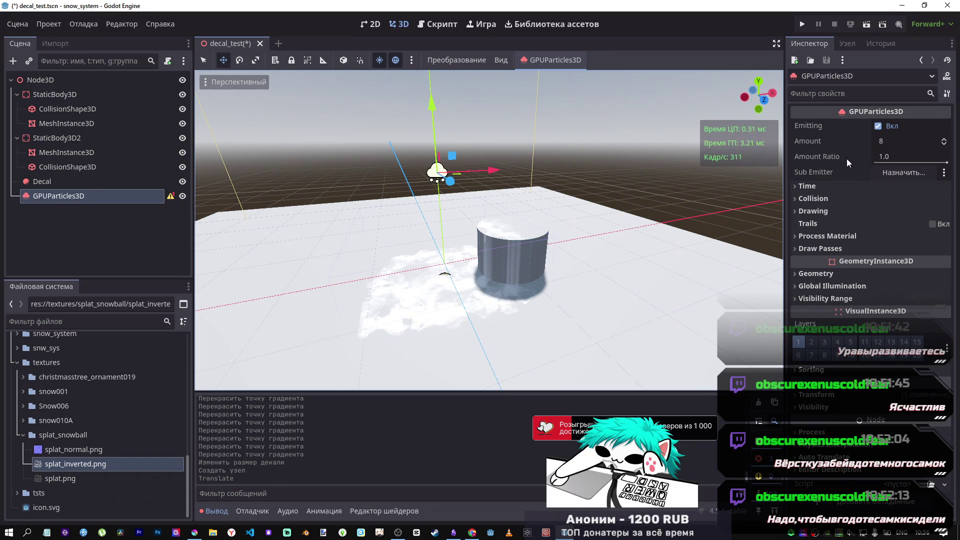
Toggle One Shot on and back off in the emitter's Time settings.
{"action": "left_click", "coordinate": [830, 210]}
{"action": "left_click", "coordinate": [830, 210]}
{"action": "left_click", "coordinate": [824, 185]}
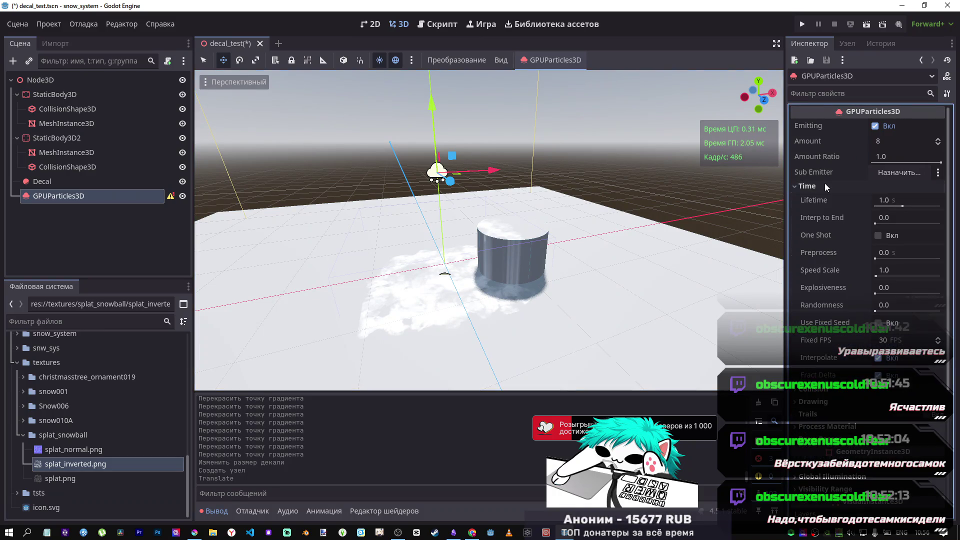
{"action": "left_click", "coordinate": [880, 236]}
{"action": "left_click", "coordinate": [880, 236]}
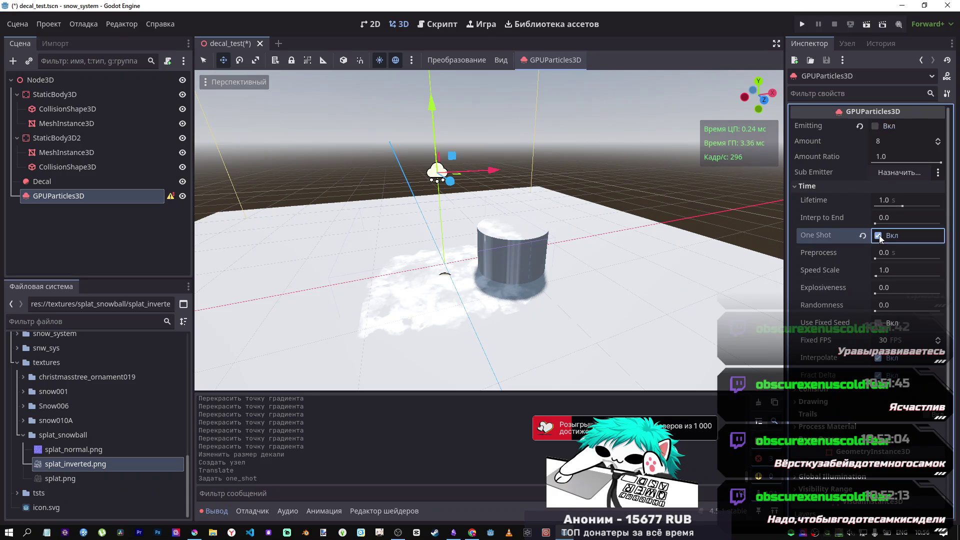
Expand Draw Passes and bring up the mesh type list for Pass 1.
{"action": "scroll", "coordinate": [857, 234], "scroll_direction": "down", "scroll_amount": 1}
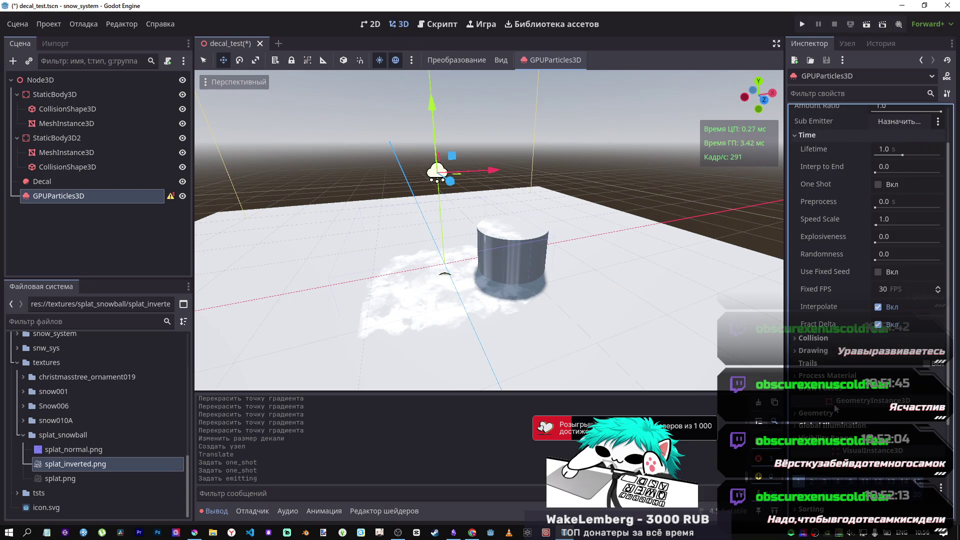
{"action": "left_click", "coordinate": [876, 389]}
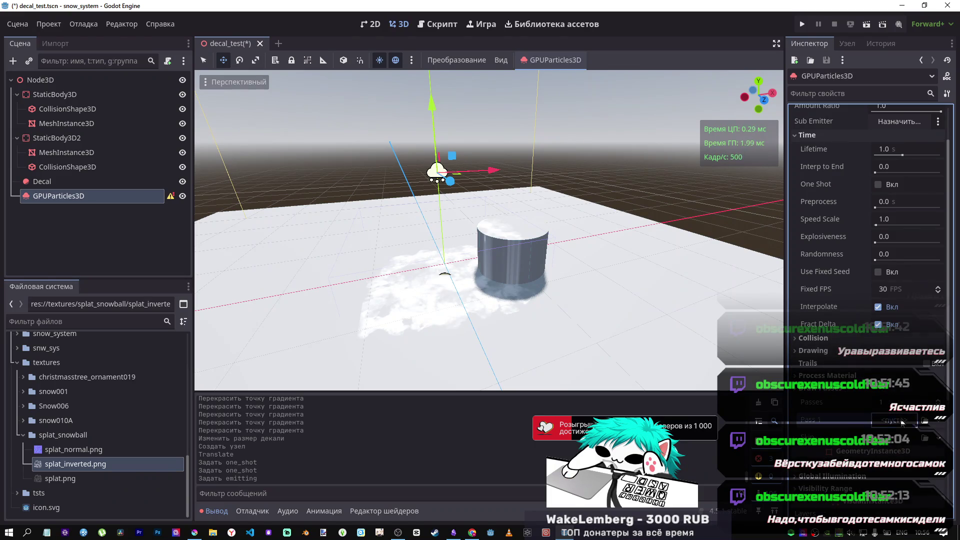
{"action": "left_click", "coordinate": [903, 423]}
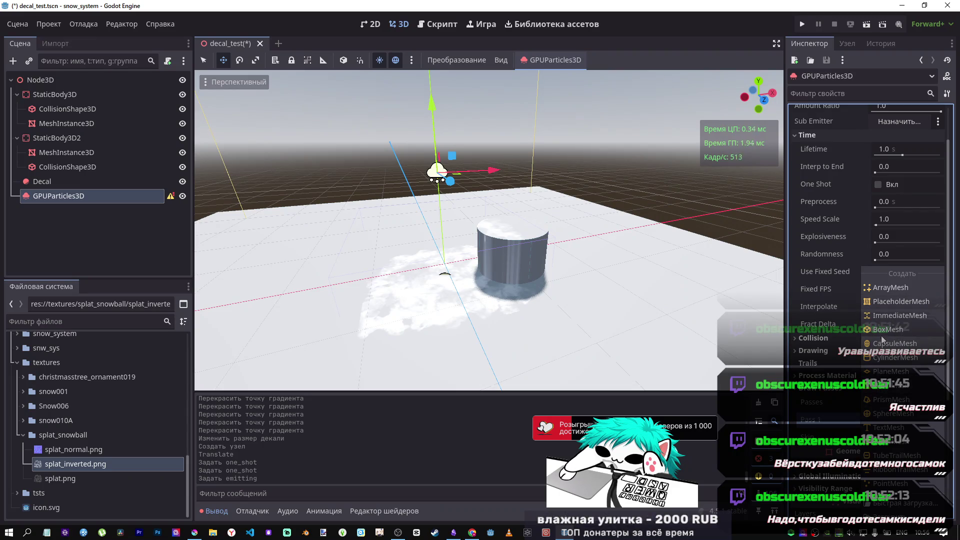
Give Pass 1 a SphereMesh with radius 0.2 and height 0.4.
{"action": "left_click", "coordinate": [890, 414]}
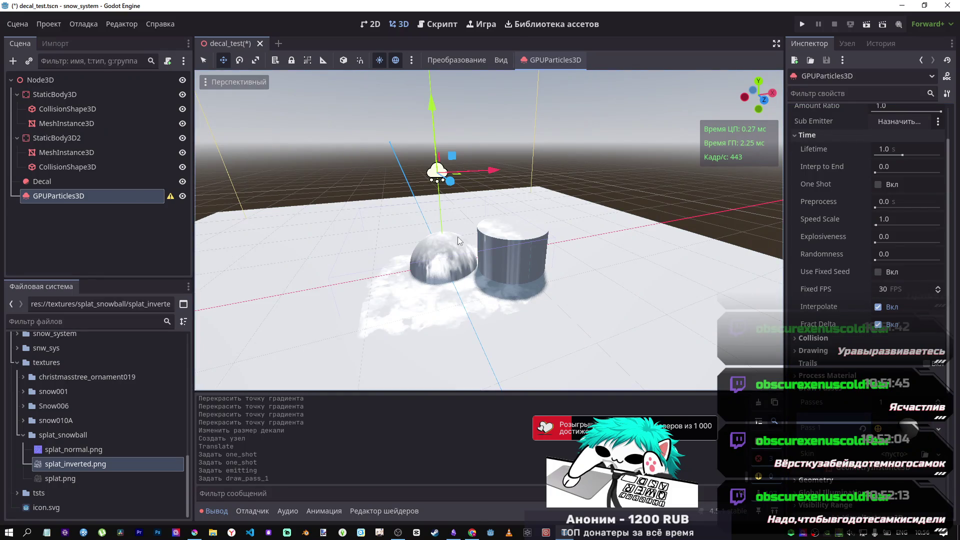
{"action": "scroll", "coordinate": [867, 260], "scroll_direction": "up", "scroll_amount": 2}
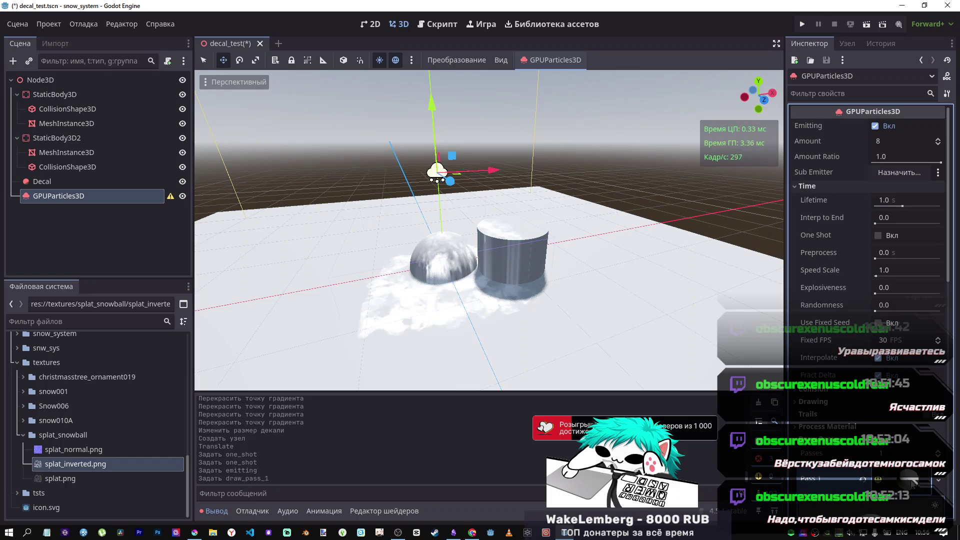
{"action": "scroll", "coordinate": [904, 306], "scroll_direction": "down", "scroll_amount": 5}
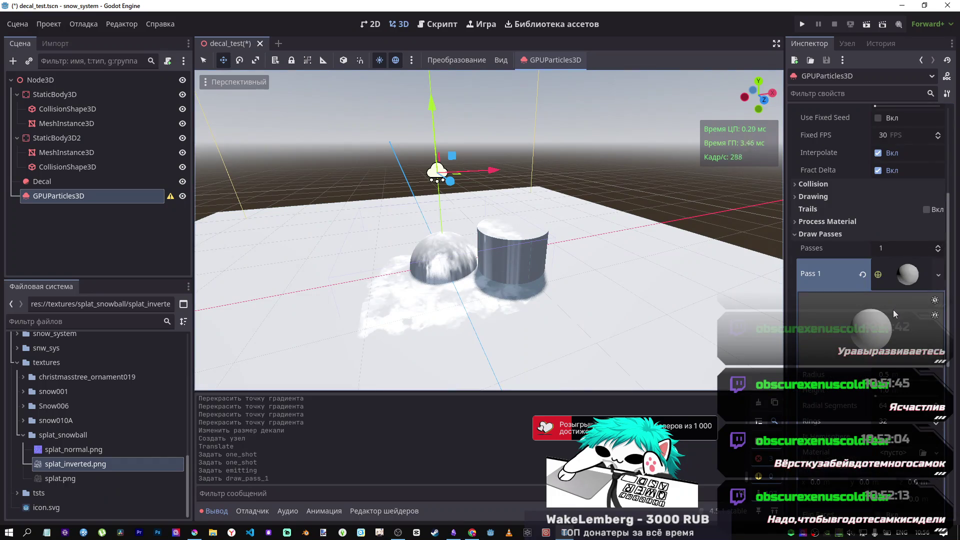
{"action": "scroll", "coordinate": [894, 311], "scroll_direction": "down", "scroll_amount": 1}
{"action": "left_click", "coordinate": [889, 323]}
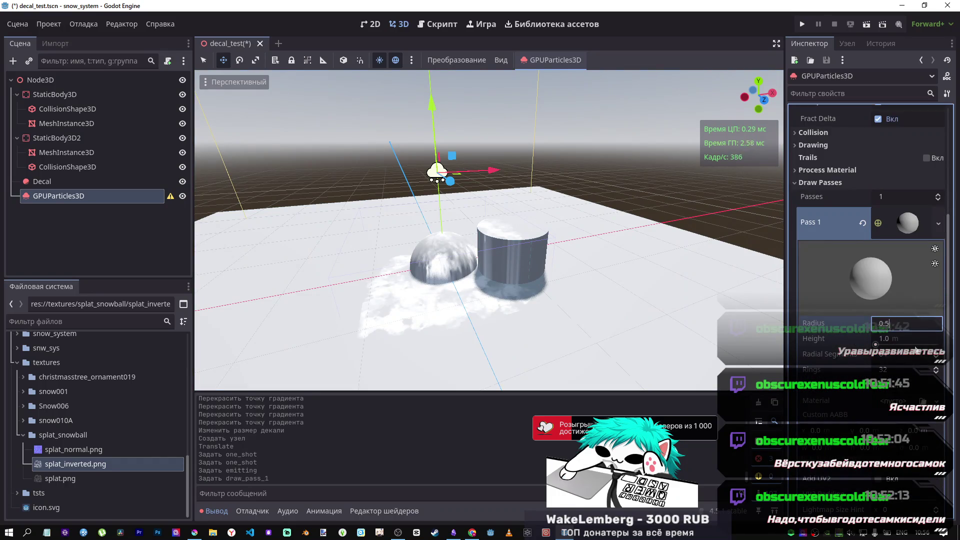
{"action": "type", "text": "0.2"}
{"action": "key", "text": "Return"}
{"action": "left_click", "coordinate": [905, 340]}
{"action": "type", "text": "0.4"}
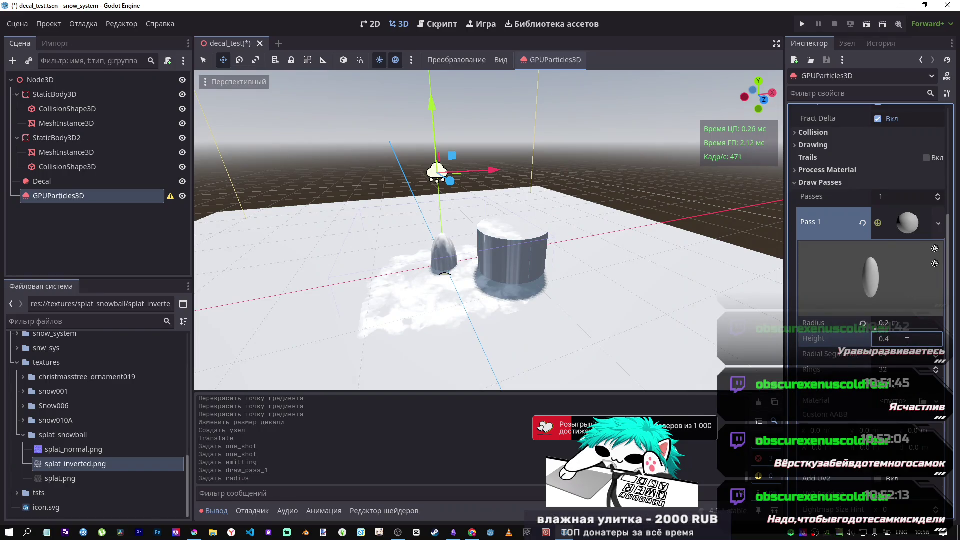
{"action": "key", "text": "Return"}
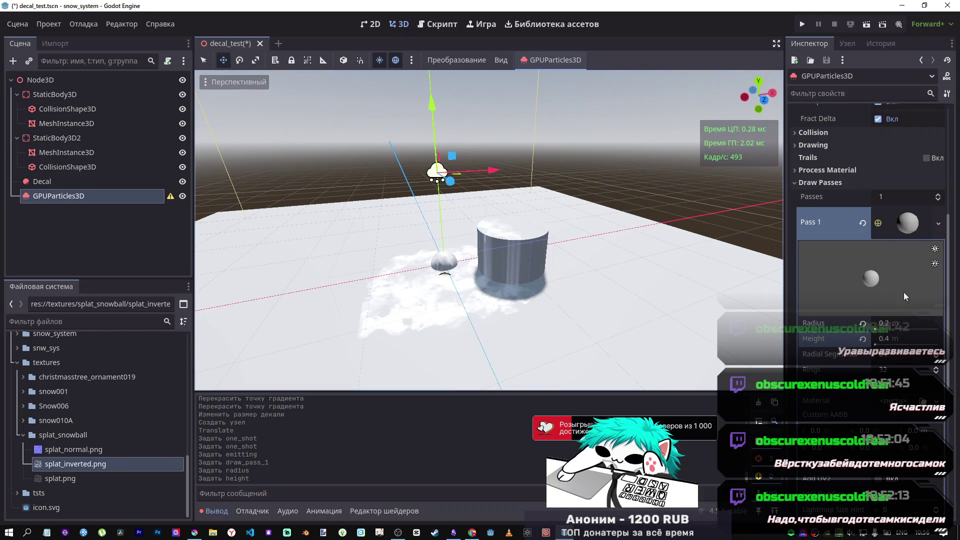
Lift the emitter slightly higher and collapse the Pass 1 mesh settings.
{"action": "left_click_drag", "start_coordinate": [432, 102], "coordinate": [435, 77]}
{"action": "left_click_drag", "start_coordinate": [439, 131], "coordinate": [451, 129]}
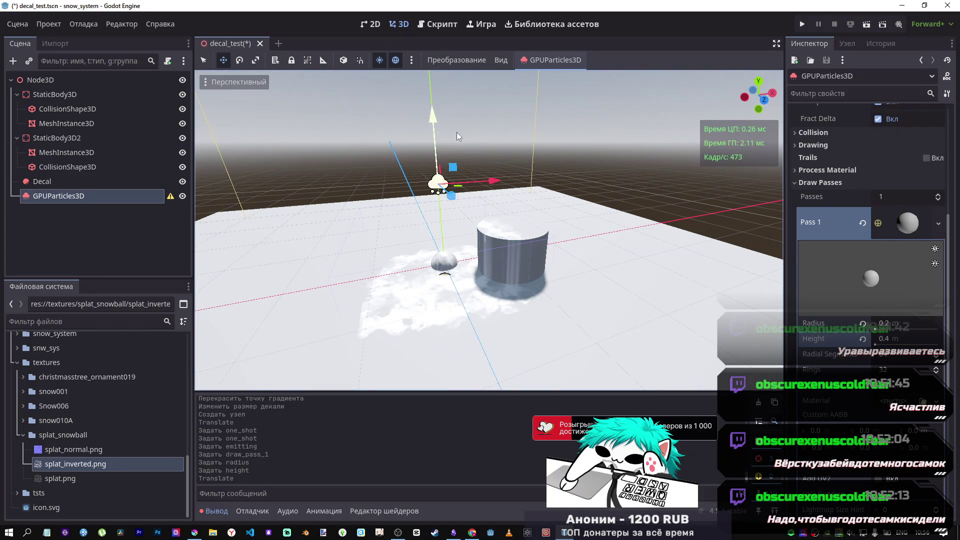
{"action": "left_click", "coordinate": [42, 181]}
{"action": "left_click", "coordinate": [74, 196]}
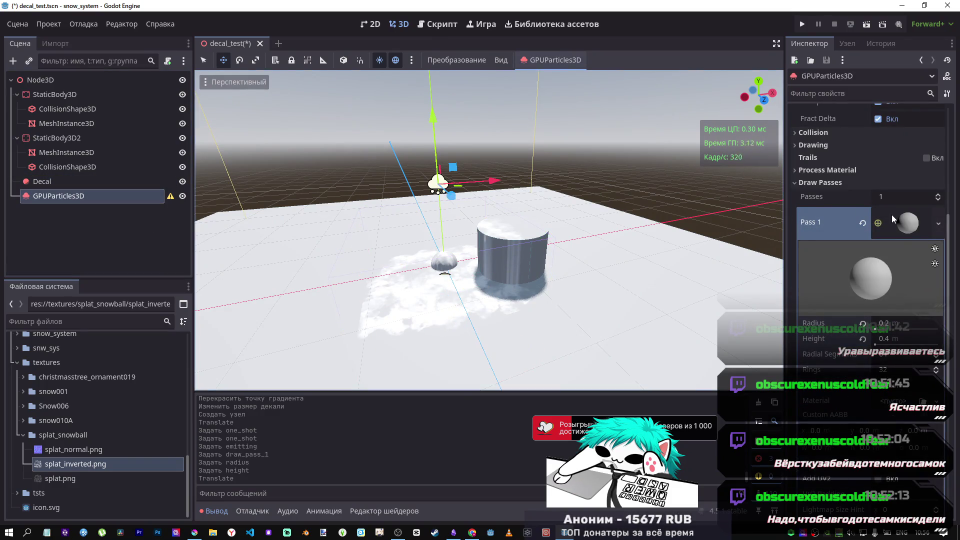
{"action": "left_click", "coordinate": [893, 220]}
{"action": "scroll", "coordinate": [870, 235], "scroll_direction": "up", "scroll_amount": 5}
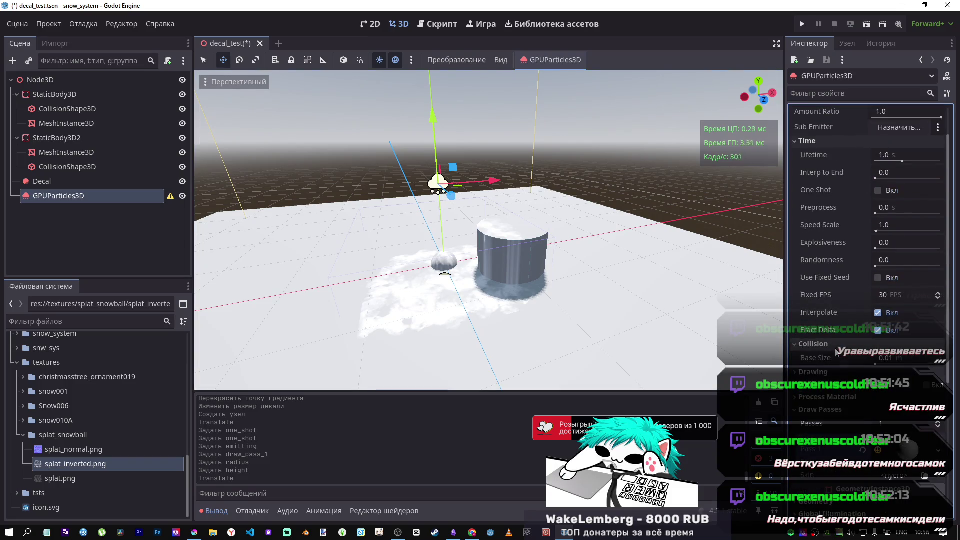
Turn on One Shot, try Explosiveness at 0.49 then reset it to 0, and re-enable Emitting.
{"action": "left_click", "coordinate": [826, 372]}
{"action": "left_click", "coordinate": [826, 373]}
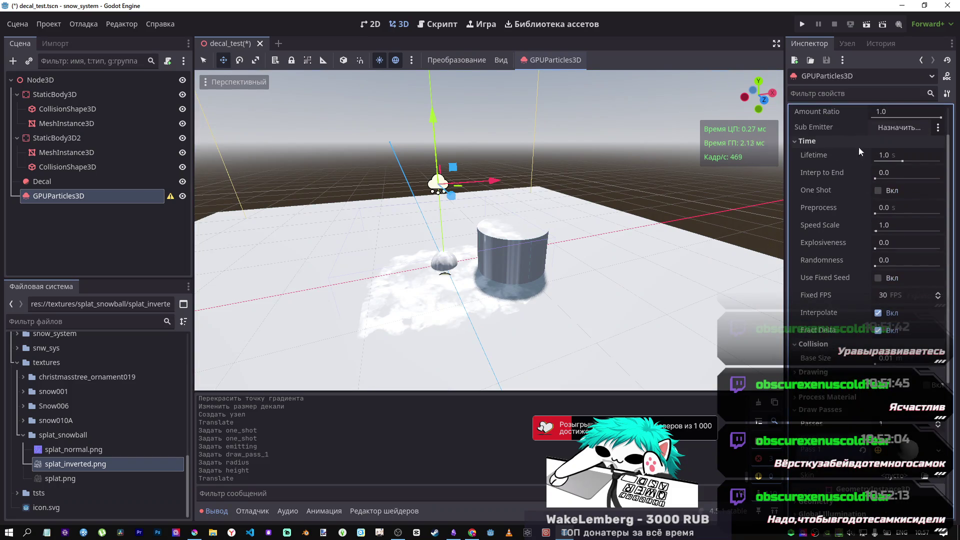
{"action": "scroll", "coordinate": [854, 155], "scroll_direction": "up", "scroll_amount": 2}
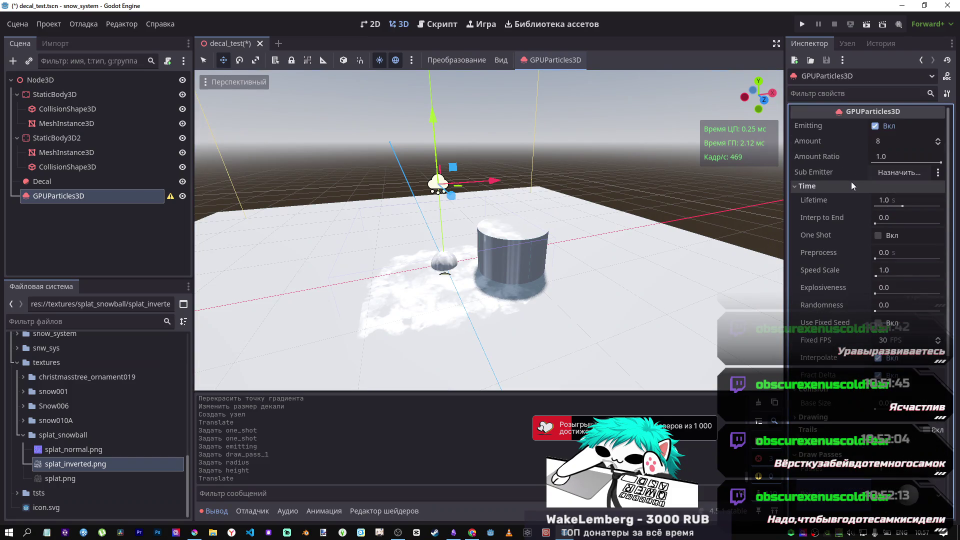
{"action": "left_click", "coordinate": [876, 223]}
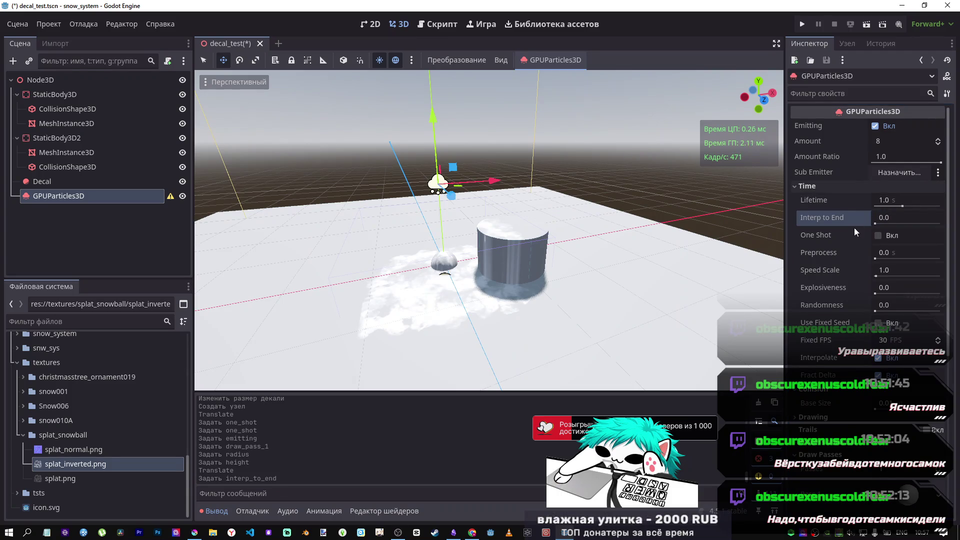
{"action": "left_click", "coordinate": [878, 236]}
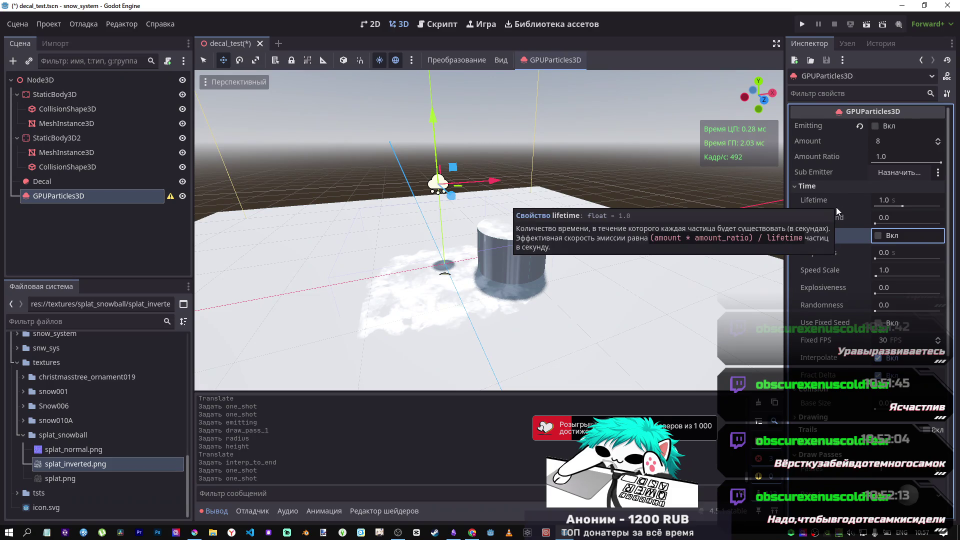
{"action": "left_click_drag", "start_coordinate": [875, 294], "coordinate": [904, 295]}
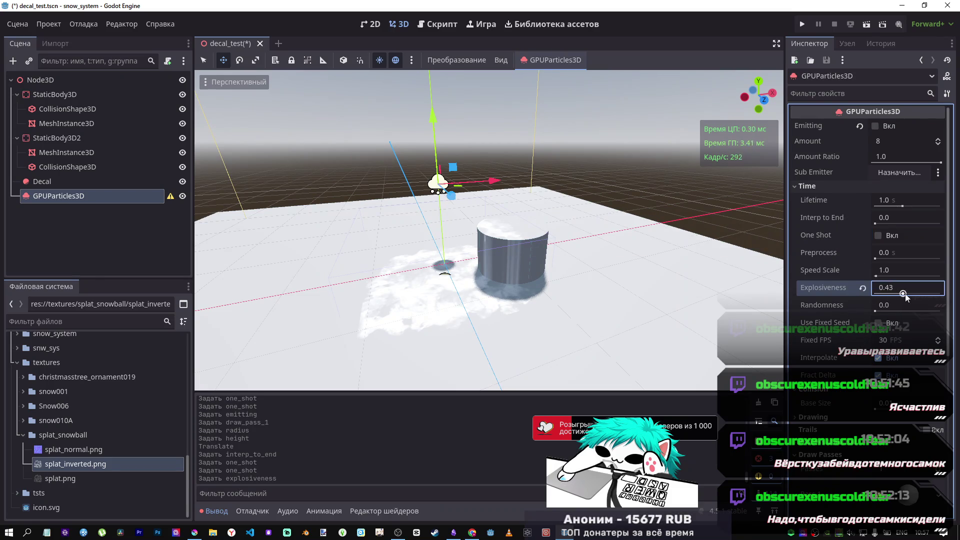
{"action": "left_click", "coordinate": [862, 289]}
{"action": "left_click", "coordinate": [876, 130]}
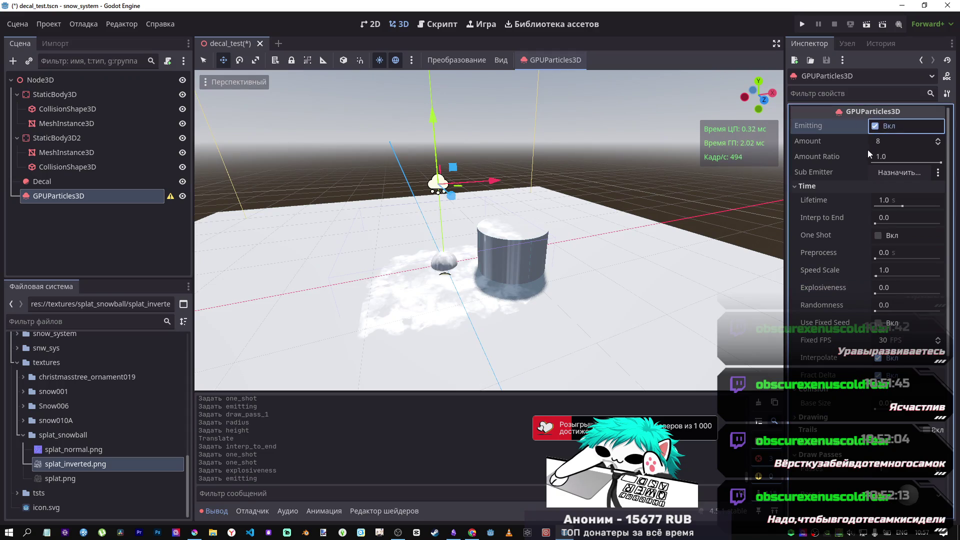
{"action": "left_click_drag", "start_coordinate": [876, 295], "coordinate": [910, 297]}
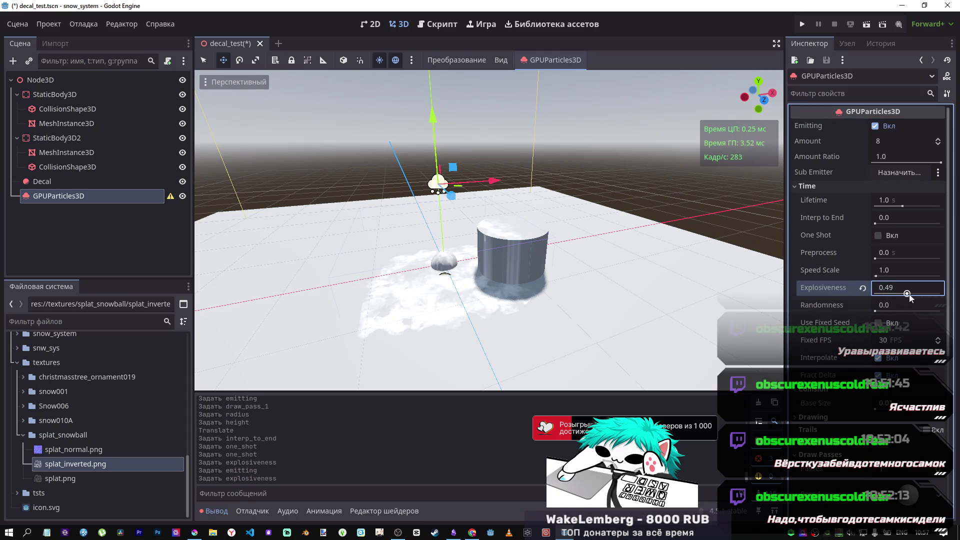
{"action": "left_click", "coordinate": [862, 288]}
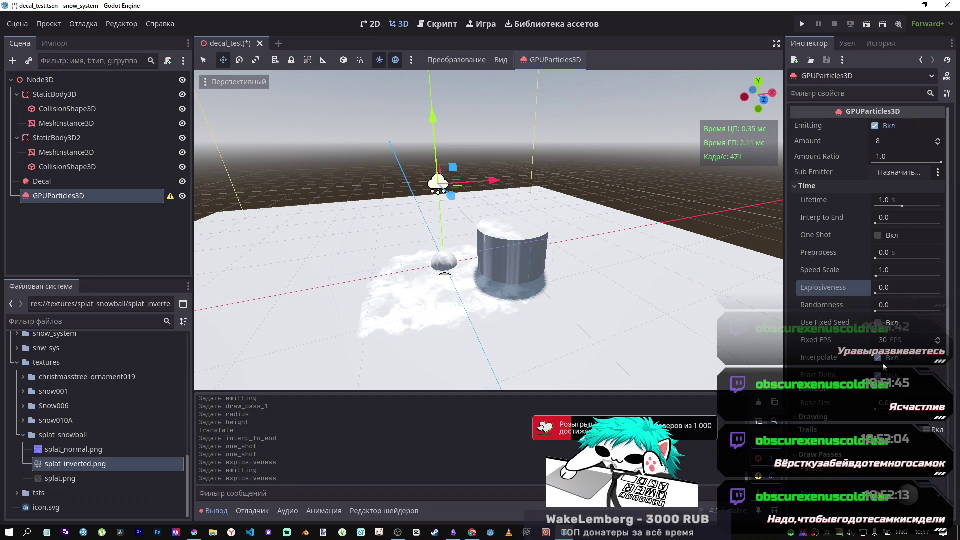
Move the emitter higher with G, restart its emission, and frame it with F.
{"action": "scroll", "coordinate": [827, 262], "scroll_direction": "down", "scroll_amount": 5}
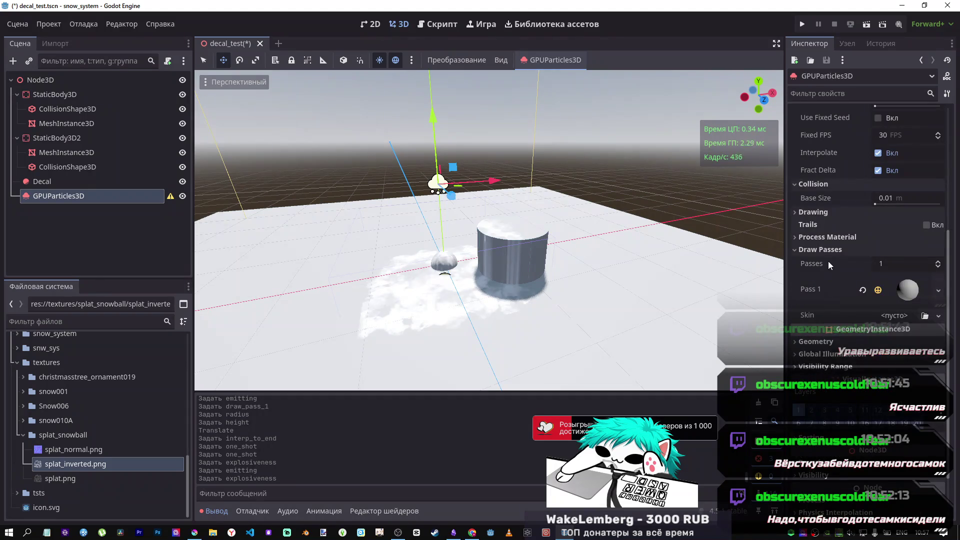
{"action": "left_click", "coordinate": [810, 210]}
{"action": "scroll", "coordinate": [810, 220], "scroll_direction": "up", "scroll_amount": 5}
{"action": "key", "text": "g"}
{"action": "left_click", "coordinate": [442, 67]}
{"action": "left_click", "coordinate": [538, 61]}
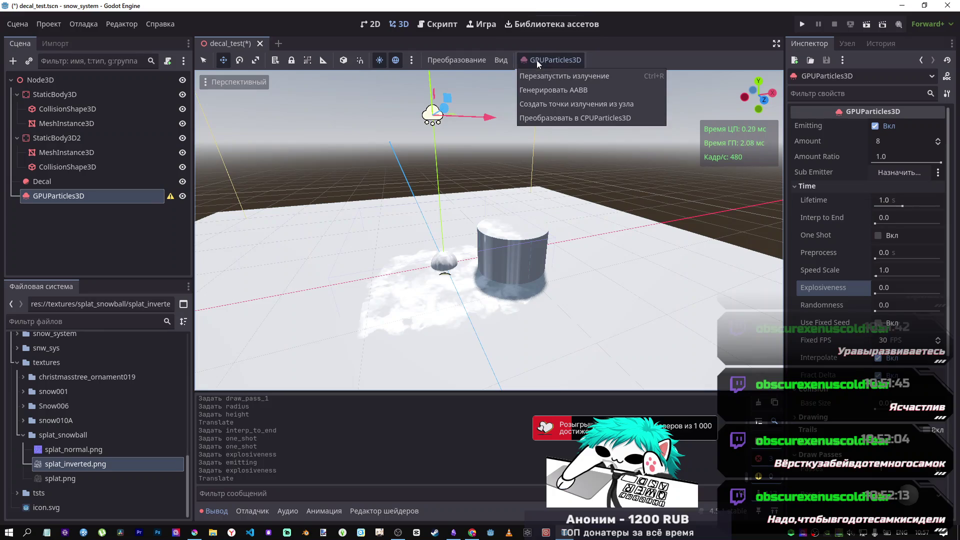
{"action": "left_click", "coordinate": [561, 80]}
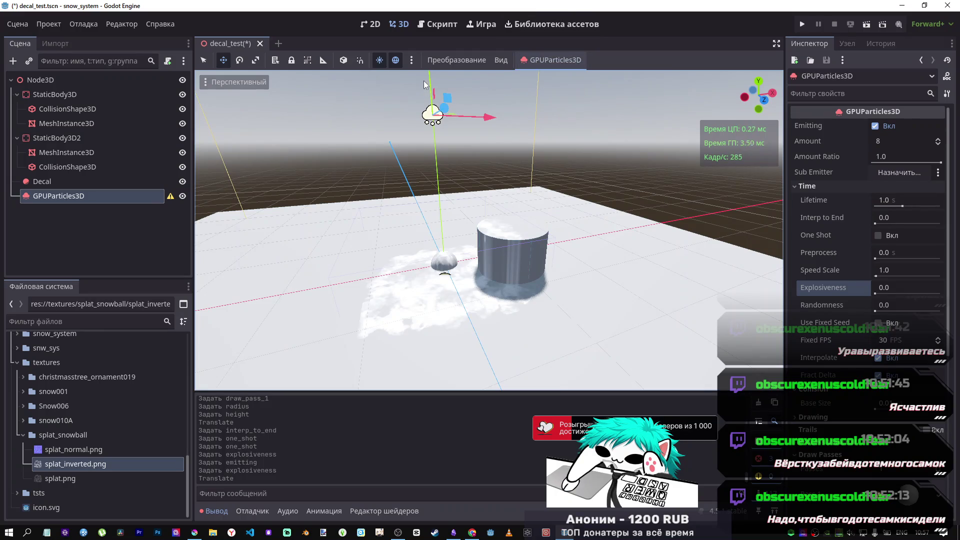
{"action": "key", "text": "f"}
{"action": "left_click_drag", "start_coordinate": [452, 155], "coordinate": [452, 181]}
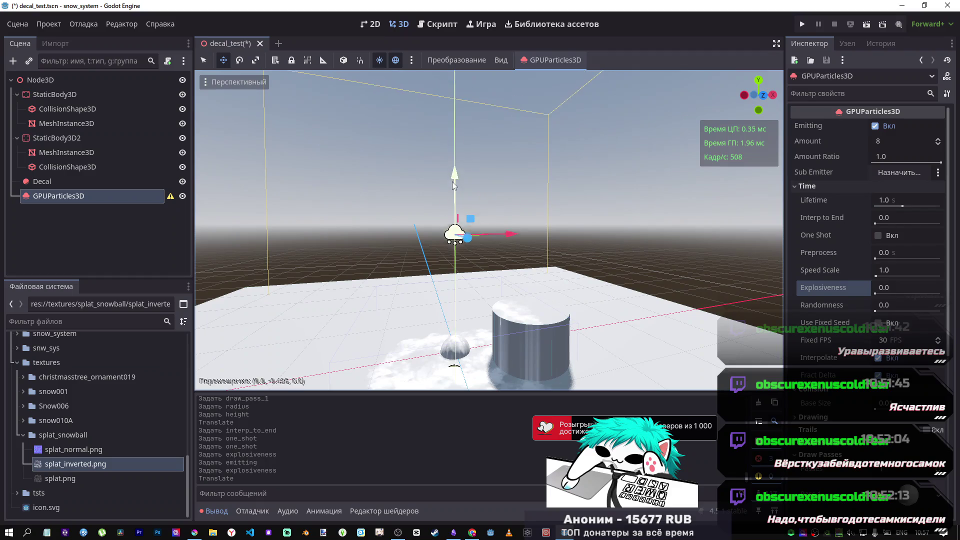
{"action": "key", "text": "alt+Tab"}
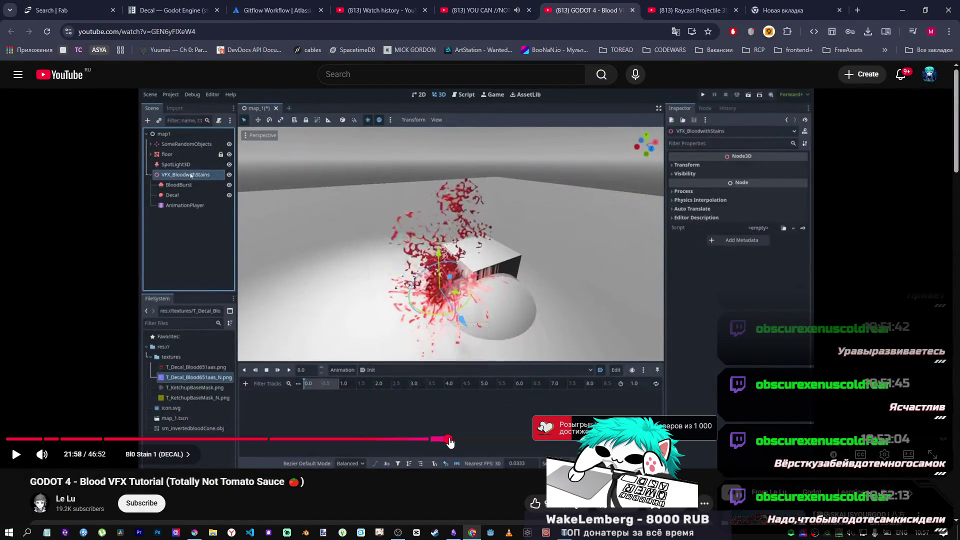
Seek the tutorial to 14:01, where Pass 1 gets a flat quad mesh, then return to Godot.
{"action": "left_click", "coordinate": [448, 439]}
{"action": "left_click", "coordinate": [460, 440]}
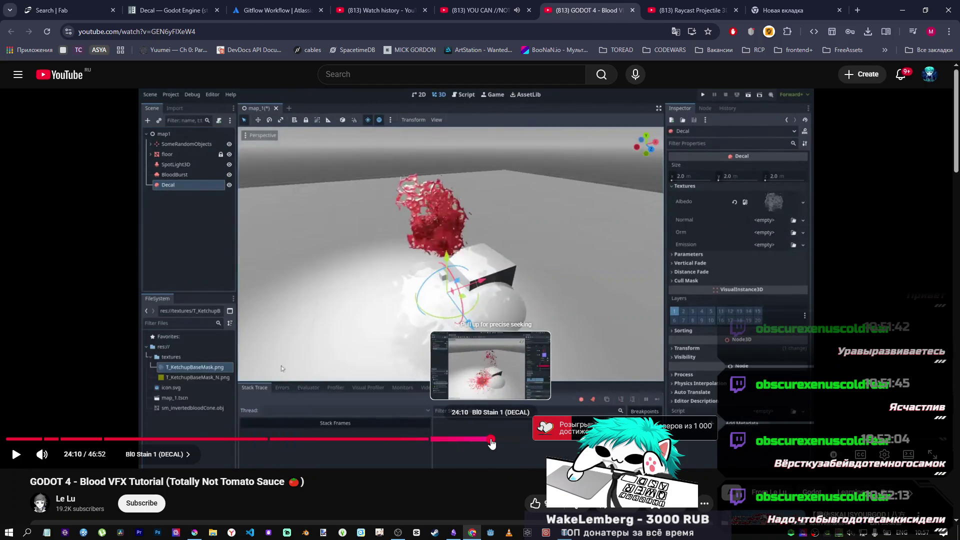
{"action": "left_click", "coordinate": [491, 439]}
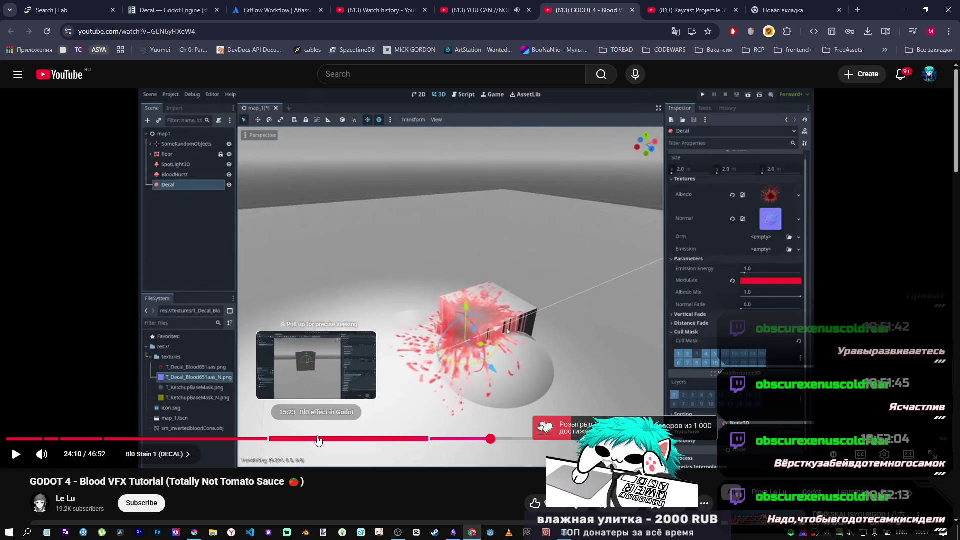
{"action": "left_click", "coordinate": [296, 441]}
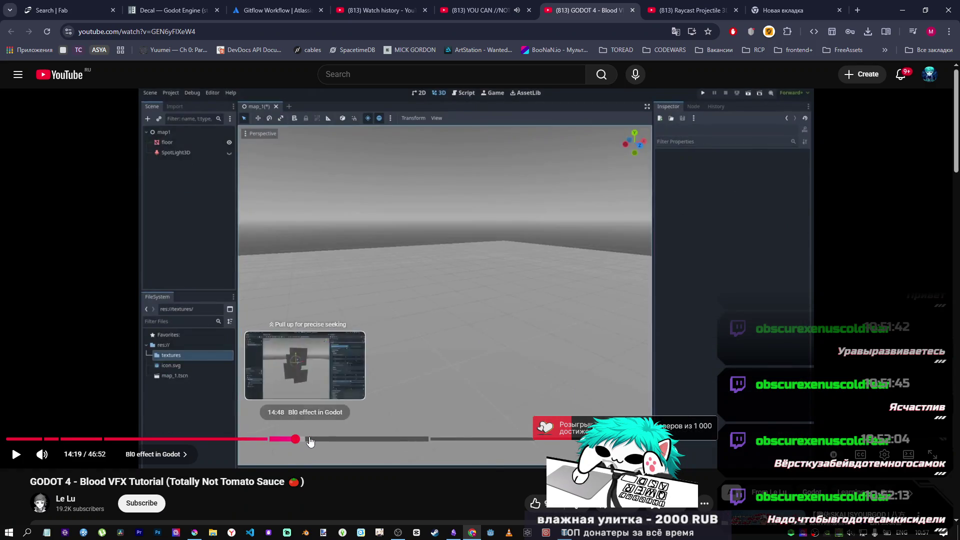
{"action": "left_click", "coordinate": [315, 440]}
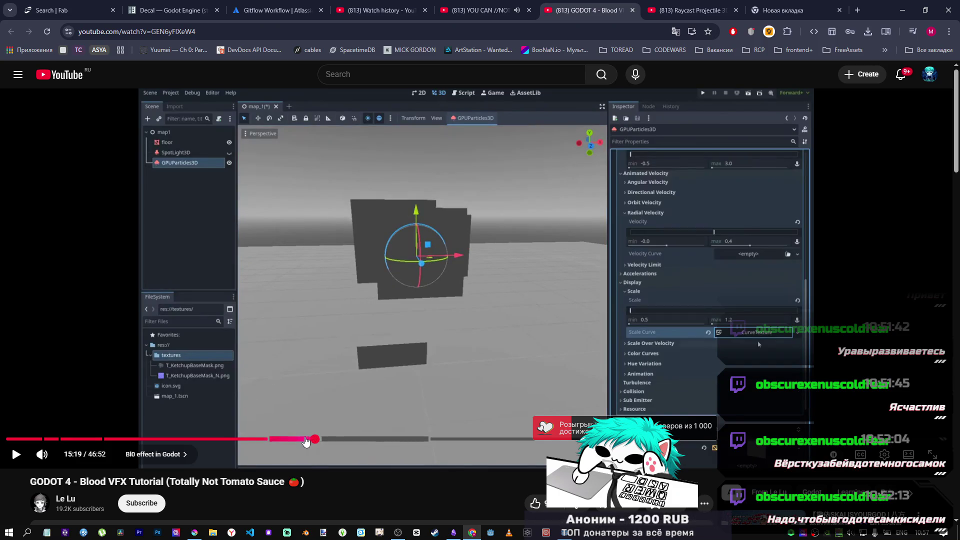
{"action": "left_click", "coordinate": [301, 440]}
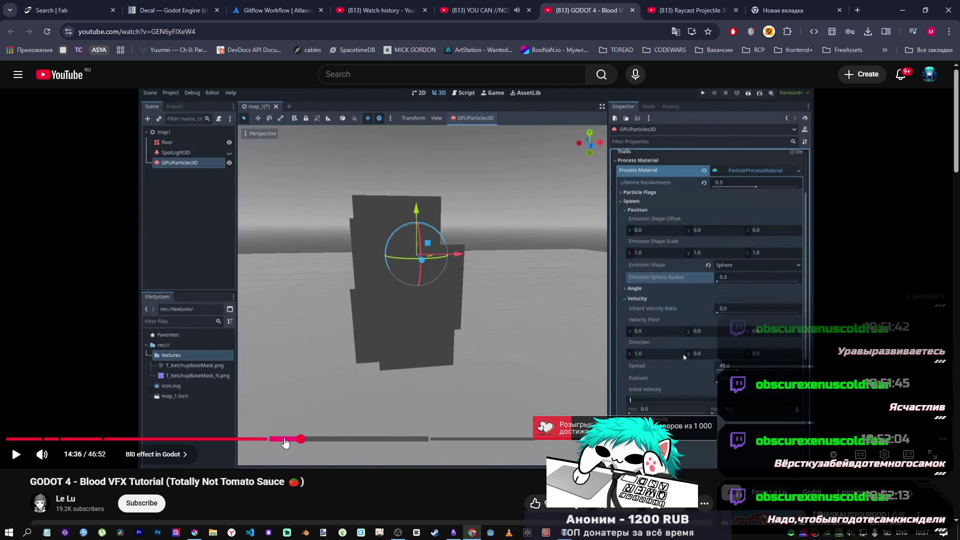
{"action": "left_click_drag", "start_coordinate": [283, 442], "coordinate": [286, 443]}
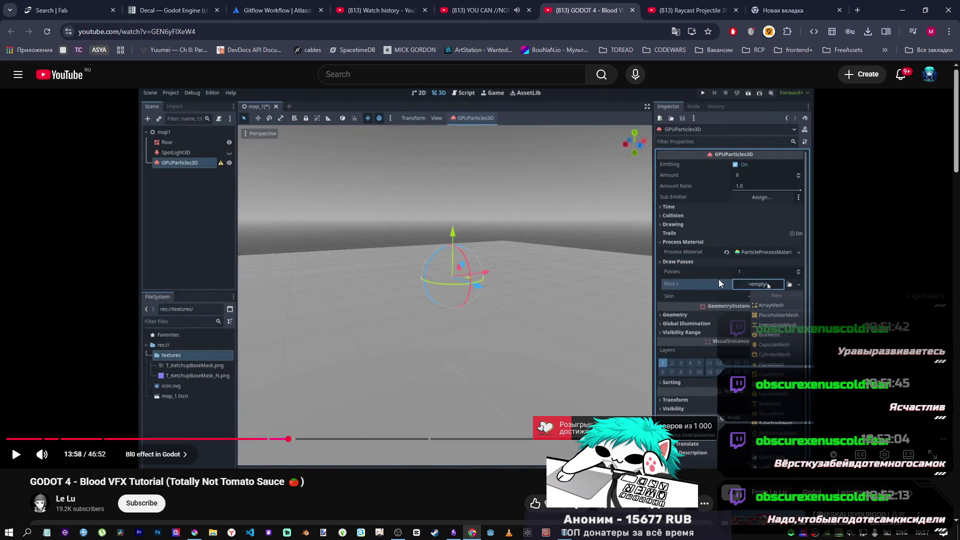
{"action": "left_click", "coordinate": [389, 377]}
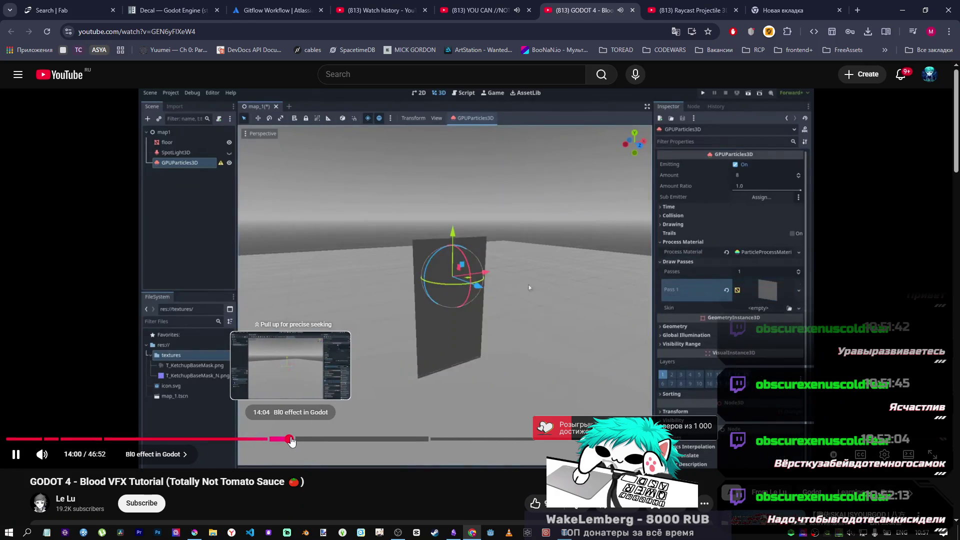
{"action": "left_click", "coordinate": [473, 320]}
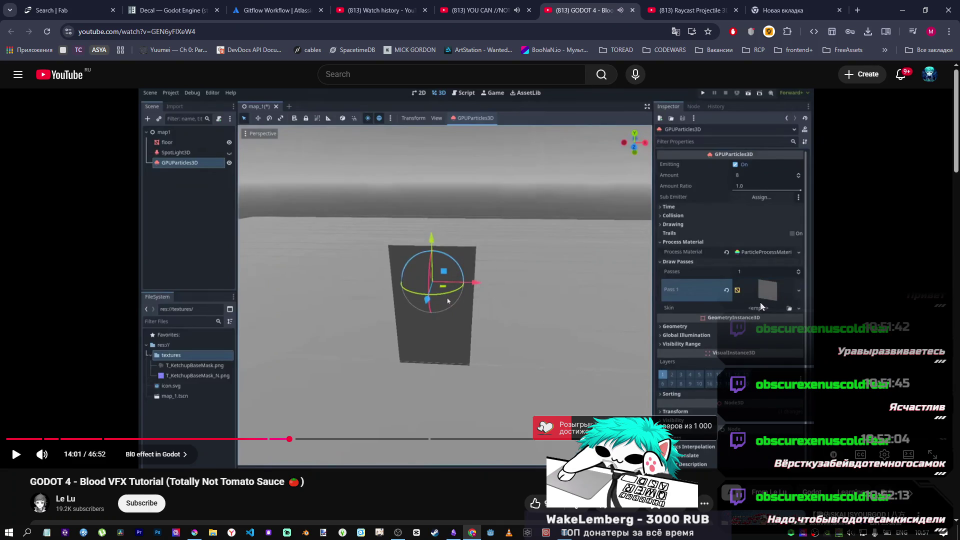
{"action": "key", "text": "alt+Tab"}
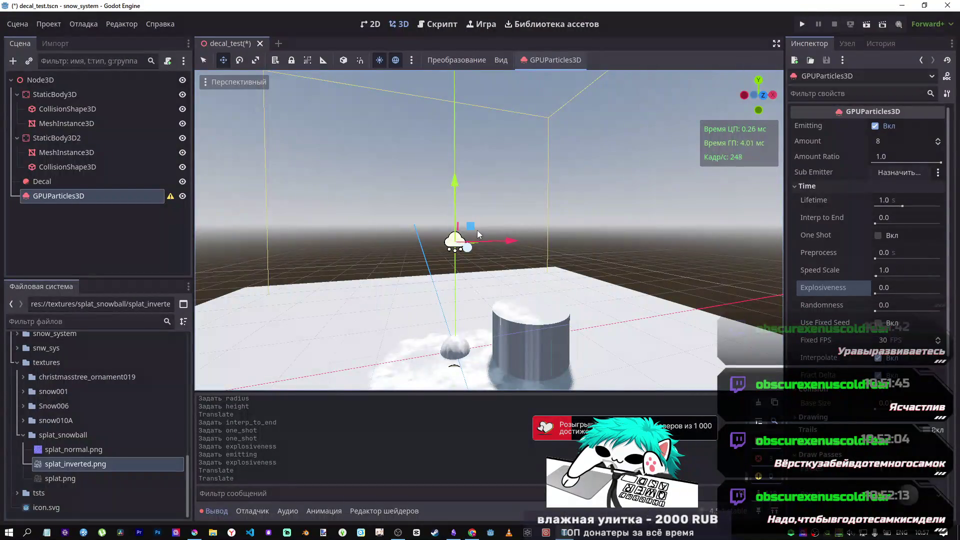
Give Pass 1 a QuadMesh, undoing an accidental sideways drag of the emitter.
{"action": "left_click", "coordinate": [52, 181]}
{"action": "left_click", "coordinate": [146, 198]}
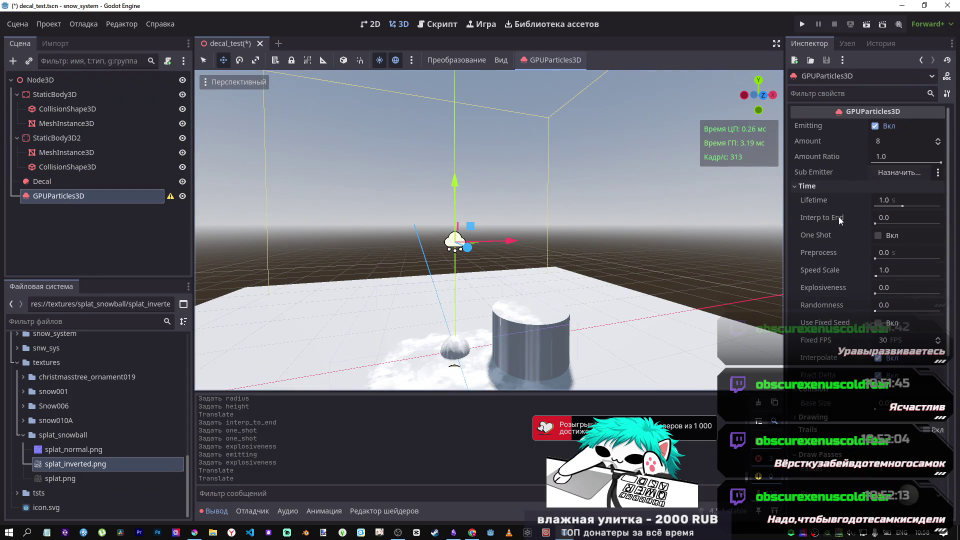
{"action": "scroll", "coordinate": [895, 225], "scroll_direction": "down", "scroll_amount": 5}
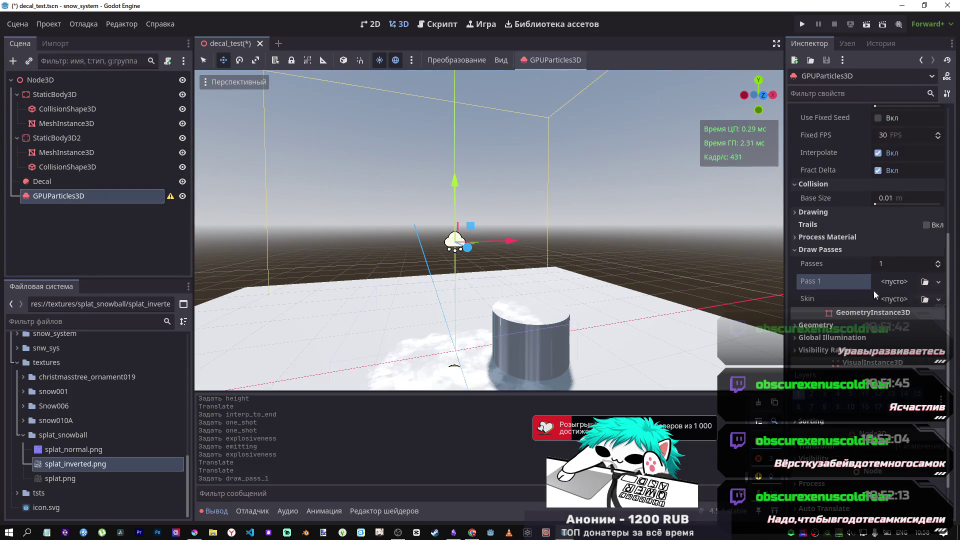
{"action": "left_click", "coordinate": [924, 282]}
{"action": "key", "text": "Escape"}
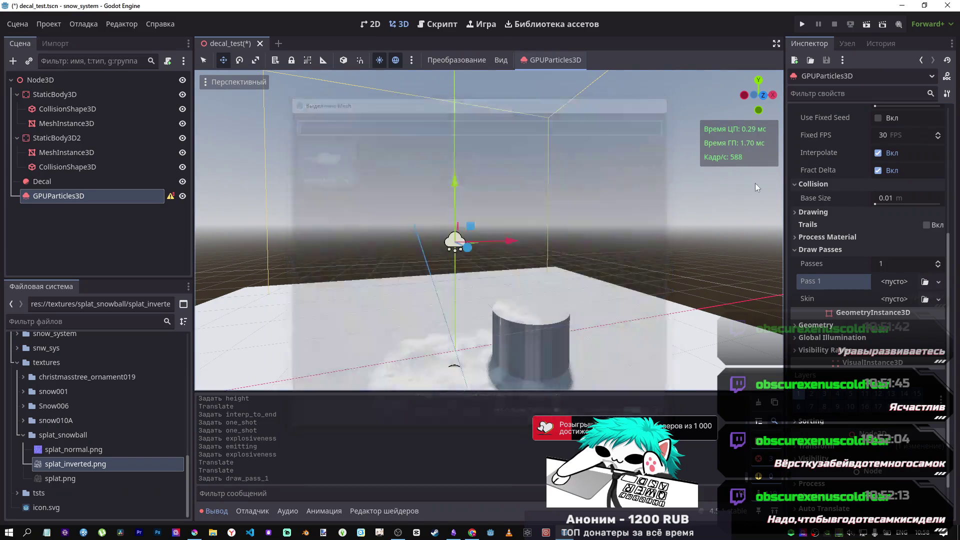
{"action": "left_click", "coordinate": [908, 281]}
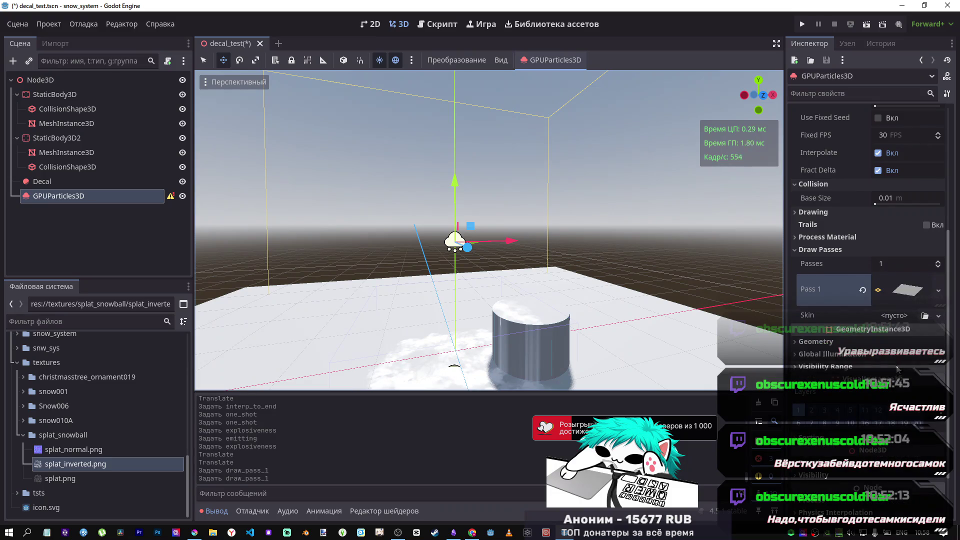
{"action": "left_click", "coordinate": [896, 370]}
{"action": "left_click", "coordinate": [902, 288]}
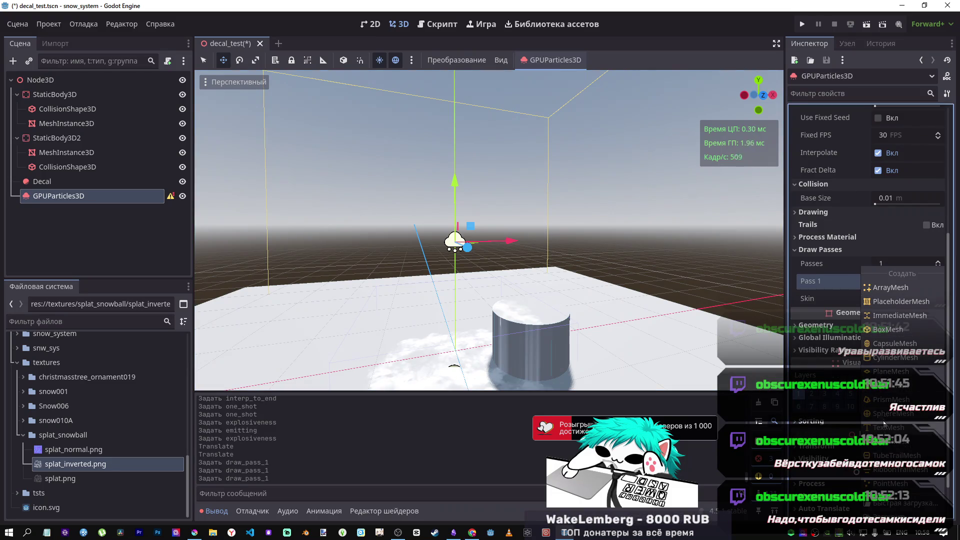
{"action": "left_click", "coordinate": [893, 389]}
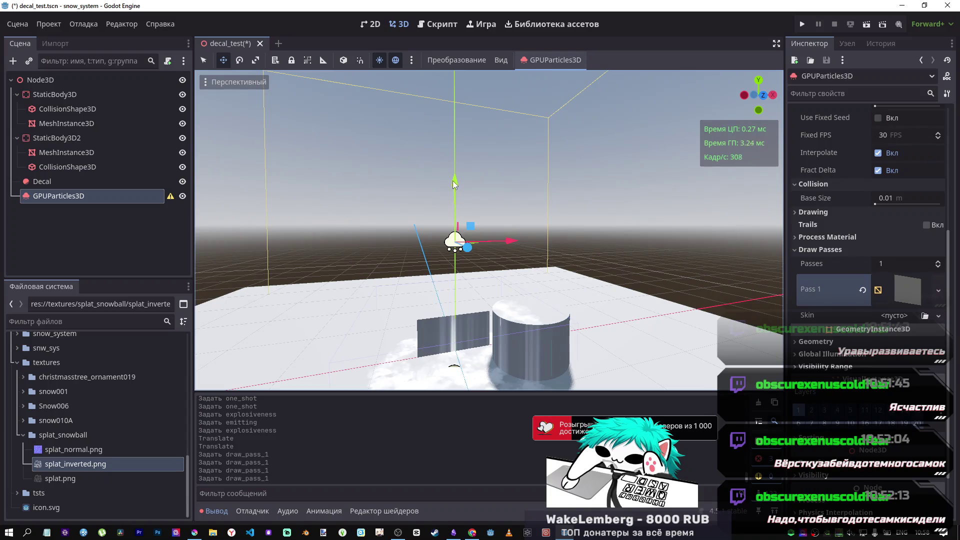
{"action": "mouse_move", "coordinate": [523, 244]}
{"action": "left_mouse_down"}
{"action": "mouse_move", "coordinate": [720, 240]}
{"action": "mouse_move", "coordinate": [2, 254]}
{"action": "left_mouse_up"}
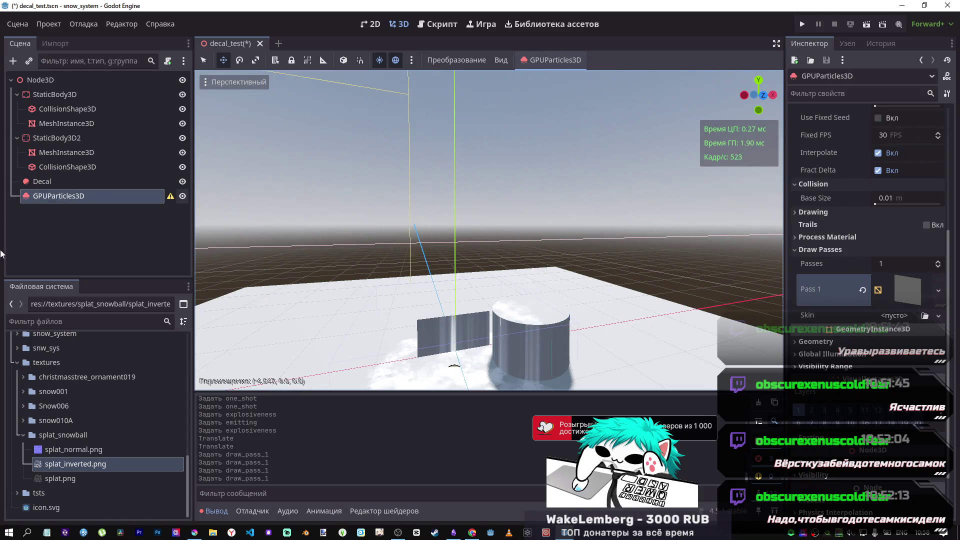
{"action": "left_click_drag", "start_coordinate": [631, 248], "coordinate": [631, 248]}
{"action": "key", "text": "ctrl+z"}
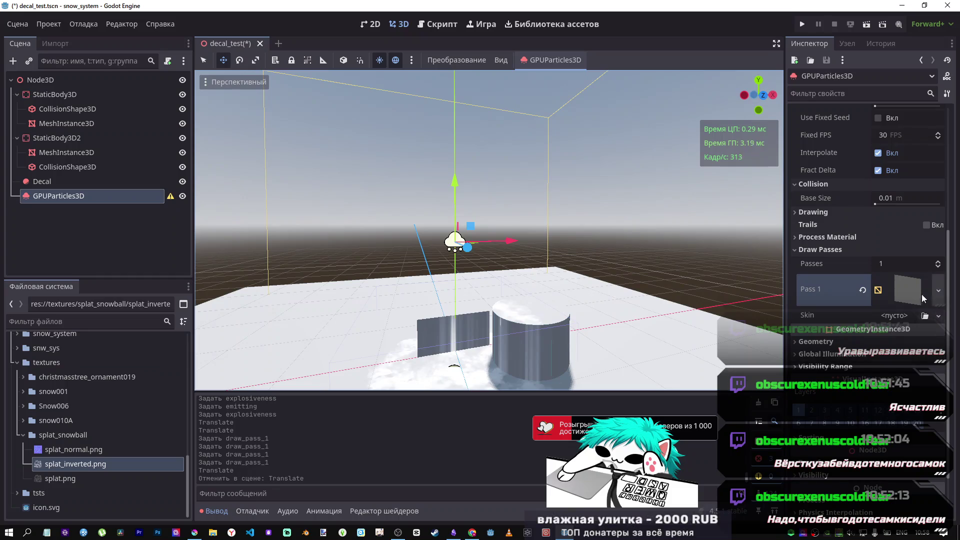
Narrow the quad mesh size and add a new ParticleProcessMaterial.
{"action": "left_click", "coordinate": [911, 292]}
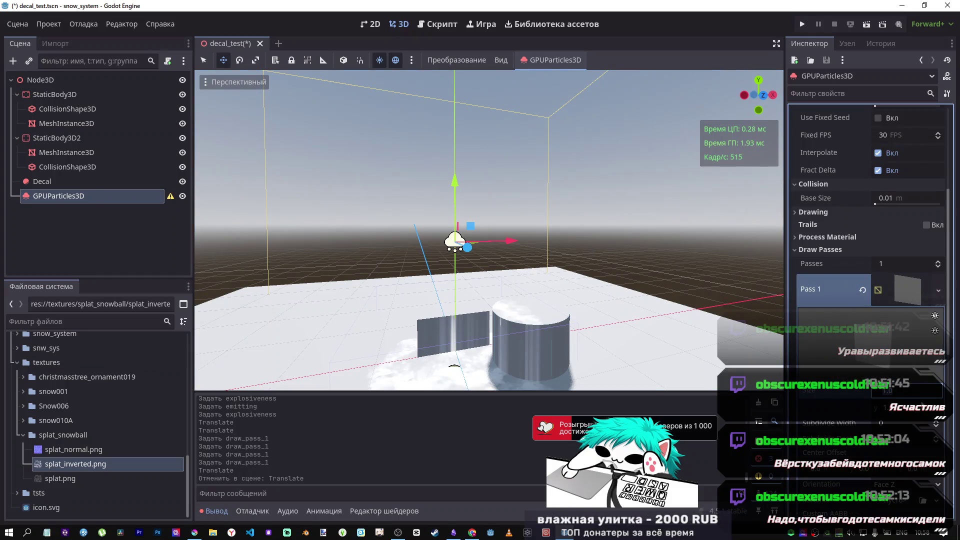
{"action": "key", "text": "Tab"}
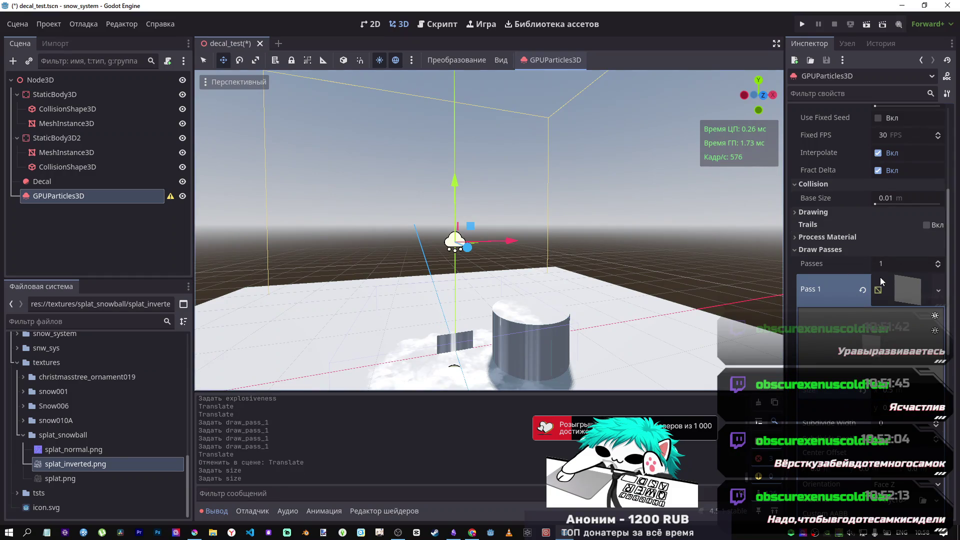
{"action": "scroll", "coordinate": [878, 277], "scroll_direction": "up", "scroll_amount": 3}
{"action": "left_click", "coordinate": [862, 392]}
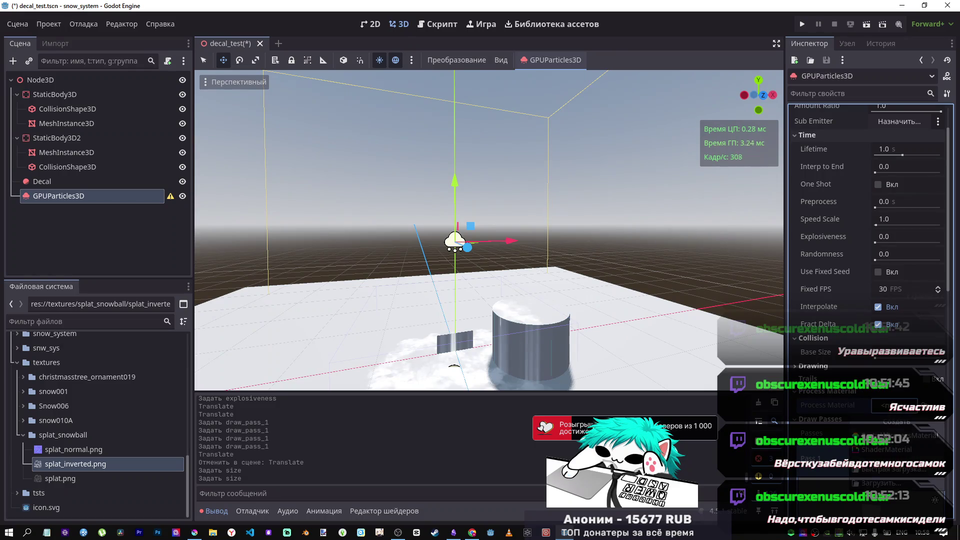
{"action": "left_click", "coordinate": [889, 422]}
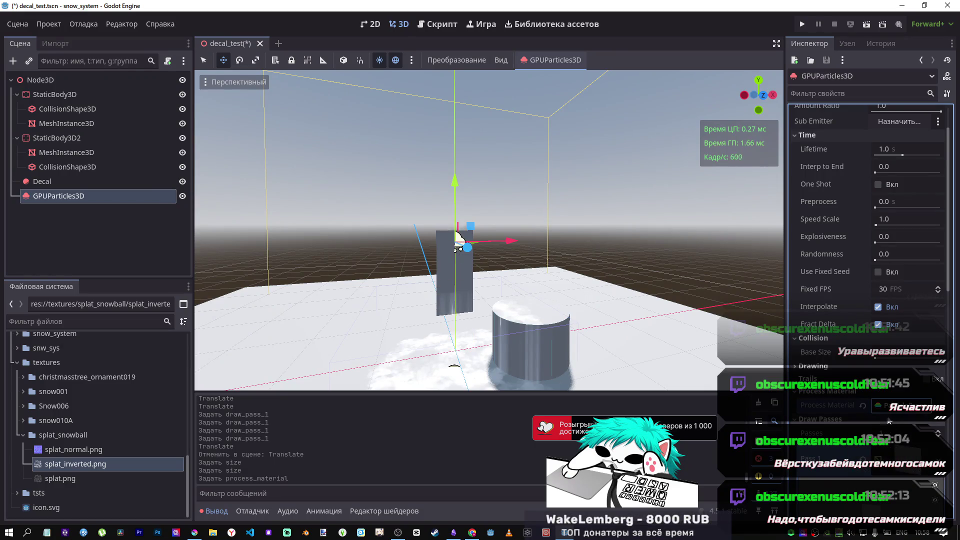
Collapse Draw Passes and clear the Pass 1 mesh.
{"action": "left_click", "coordinate": [820, 423]}
{"action": "left_click", "coordinate": [856, 429]}
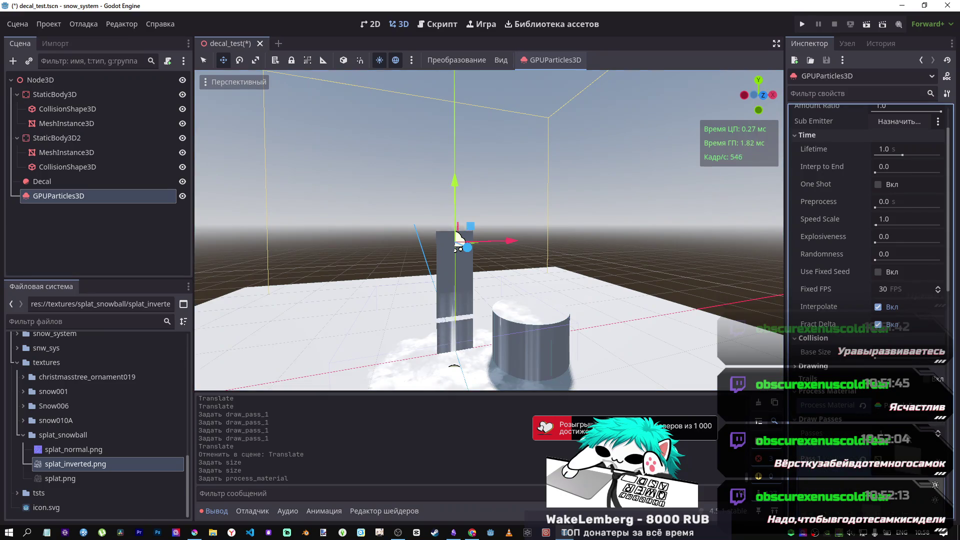
{"action": "left_click", "coordinate": [925, 451]}
{"action": "left_click", "coordinate": [905, 455]}
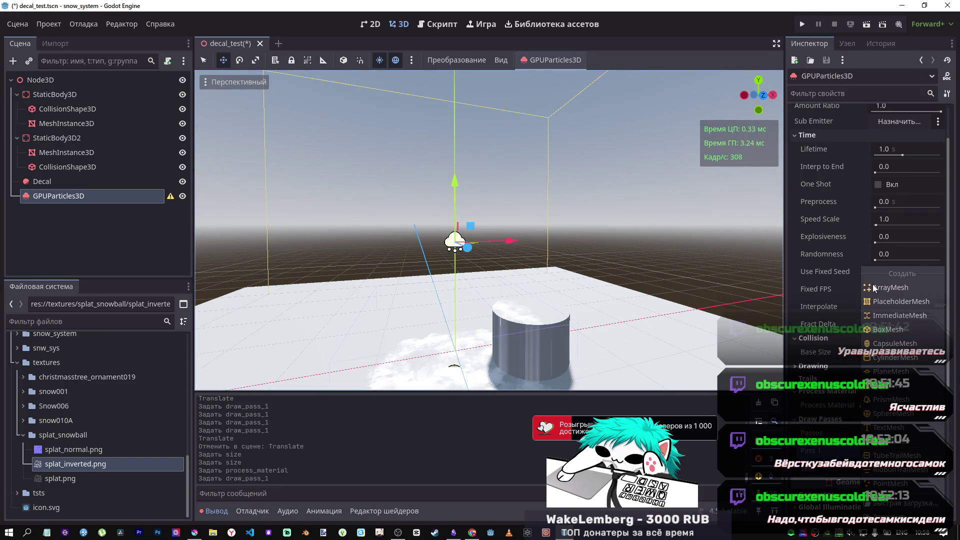
Replace Pass 1 with a SphereMesh of radius 0.1 m and height 0.2 m.
{"action": "left_click", "coordinate": [898, 342]}
{"action": "left_click", "coordinate": [860, 456]}
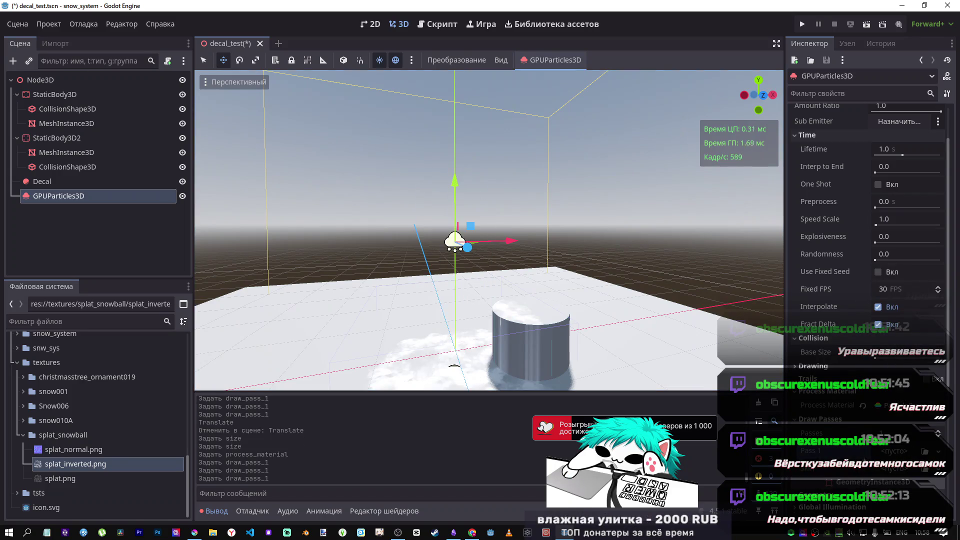
{"action": "left_click", "coordinate": [898, 456]}
{"action": "left_click", "coordinate": [893, 414]}
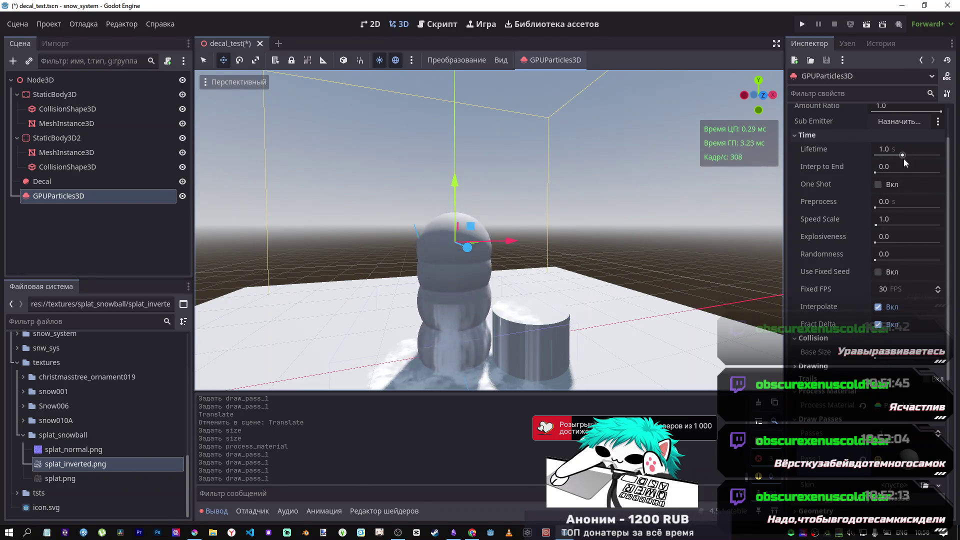
{"action": "scroll", "coordinate": [904, 155], "scroll_direction": "up", "scroll_amount": 2}
{"action": "scroll", "coordinate": [881, 452], "scroll_direction": "down", "scroll_amount": 4}
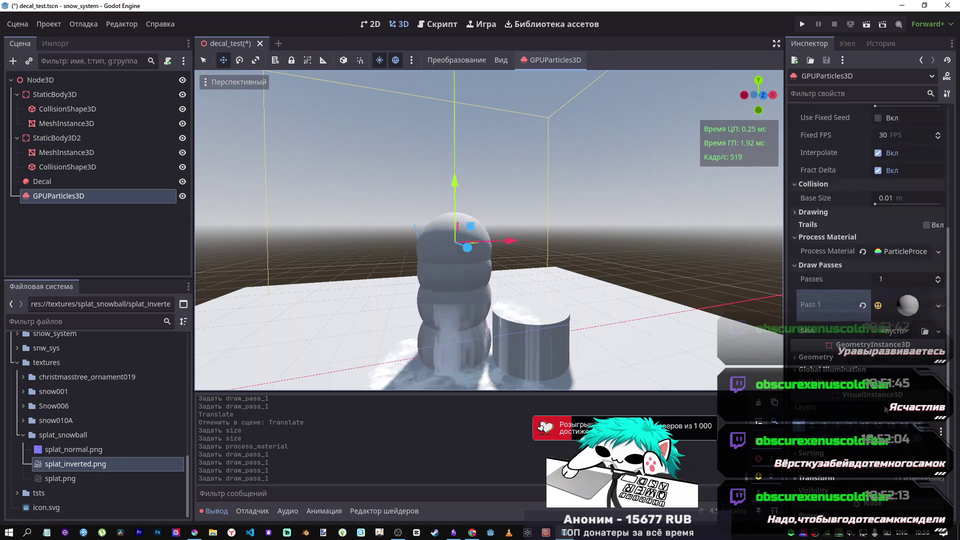
{"action": "left_click", "coordinate": [908, 306]}
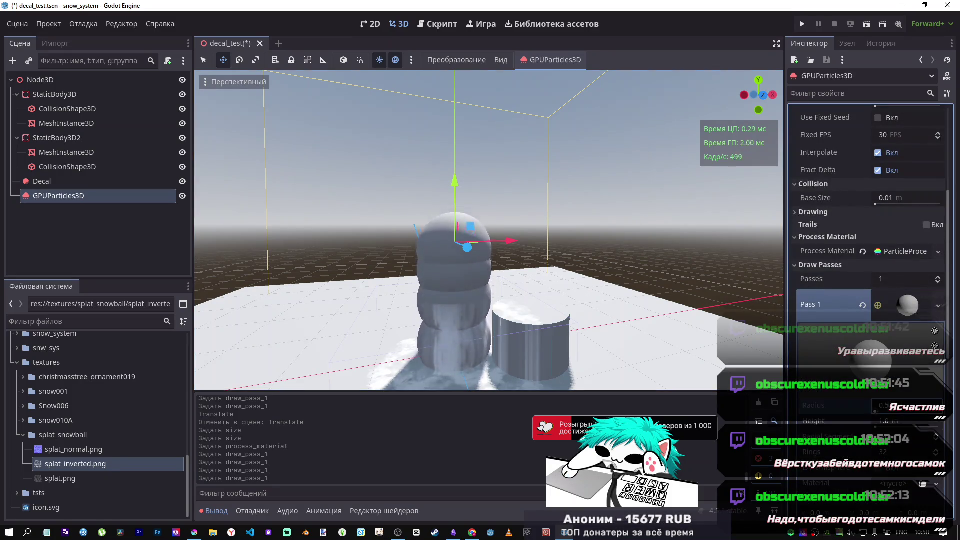
{"action": "key", "text": "Tab"}
{"action": "left_click", "coordinate": [884, 406]}
{"action": "type", "text": ".2"}
{"action": "key", "text": "Return"}
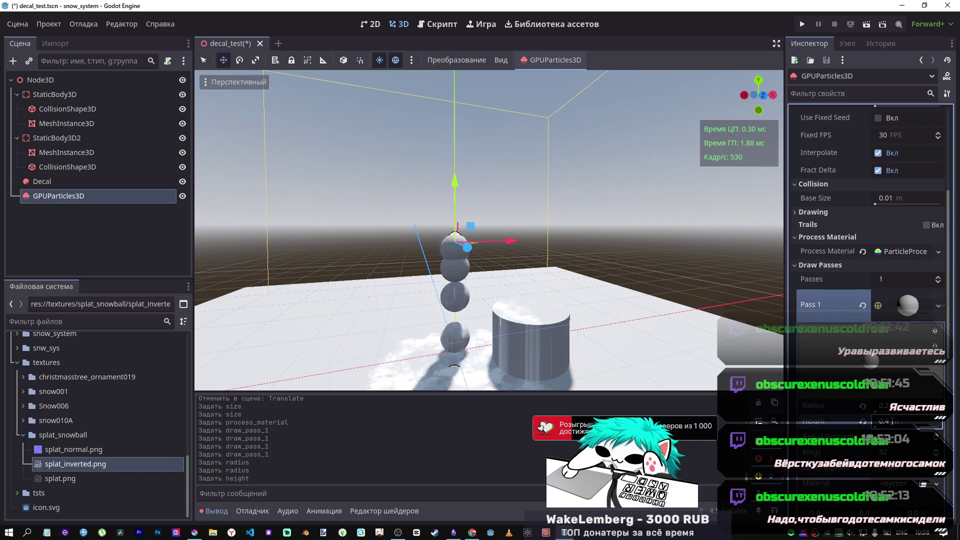
{"action": "left_click", "coordinate": [884, 406]}
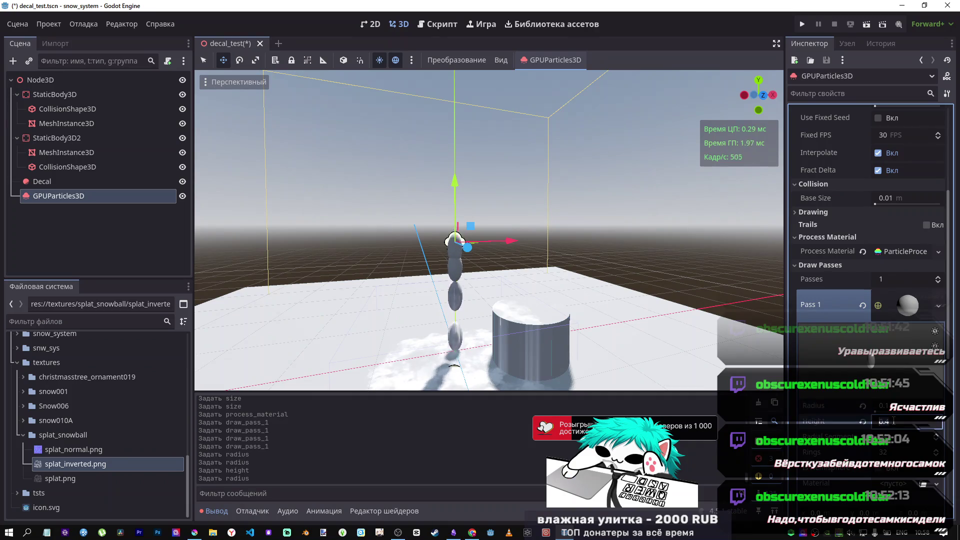
Fly the camera closer to inspect the falling spheres and collapse the Drawing settings.
{"action": "key", "text": "w"}
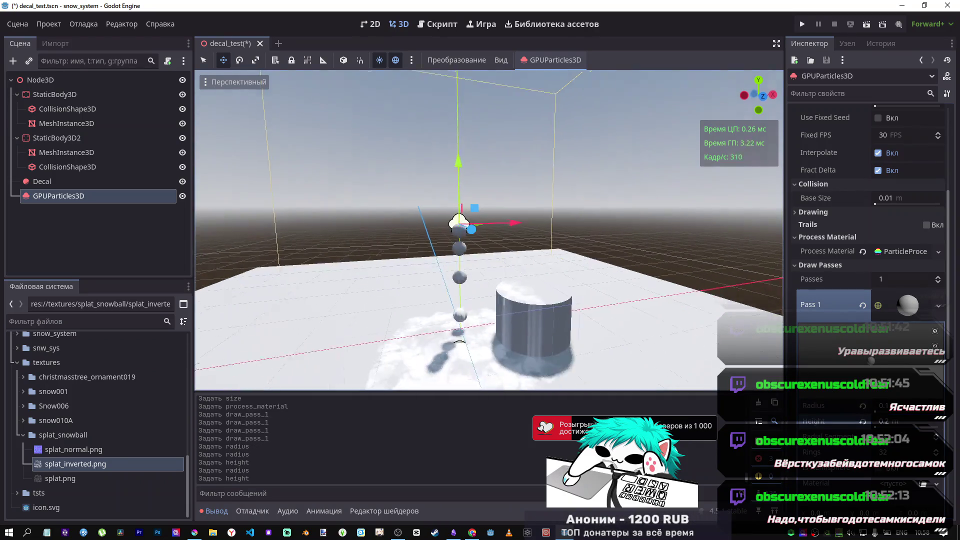
{"action": "key", "text": "w"}
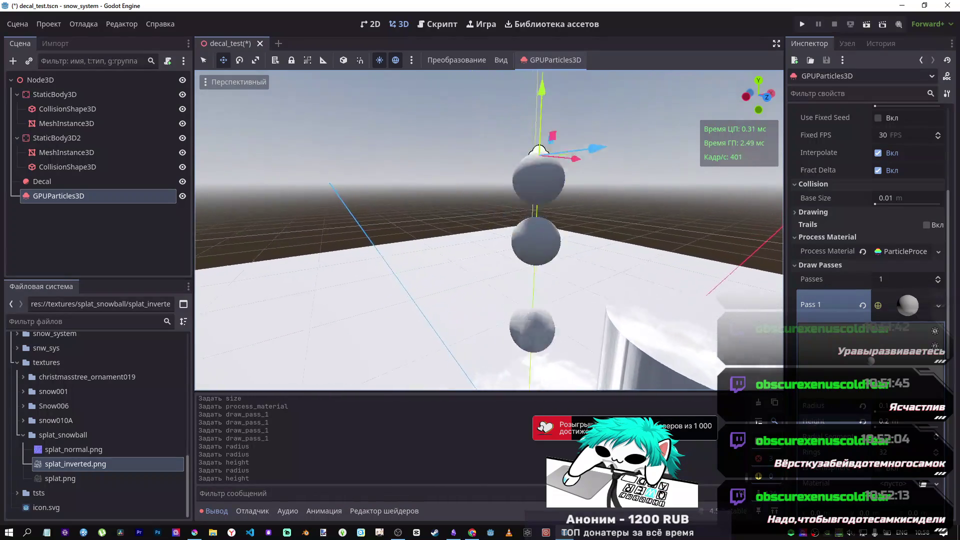
{"action": "scroll", "coordinate": [920, 348], "scroll_direction": "down", "scroll_amount": 6}
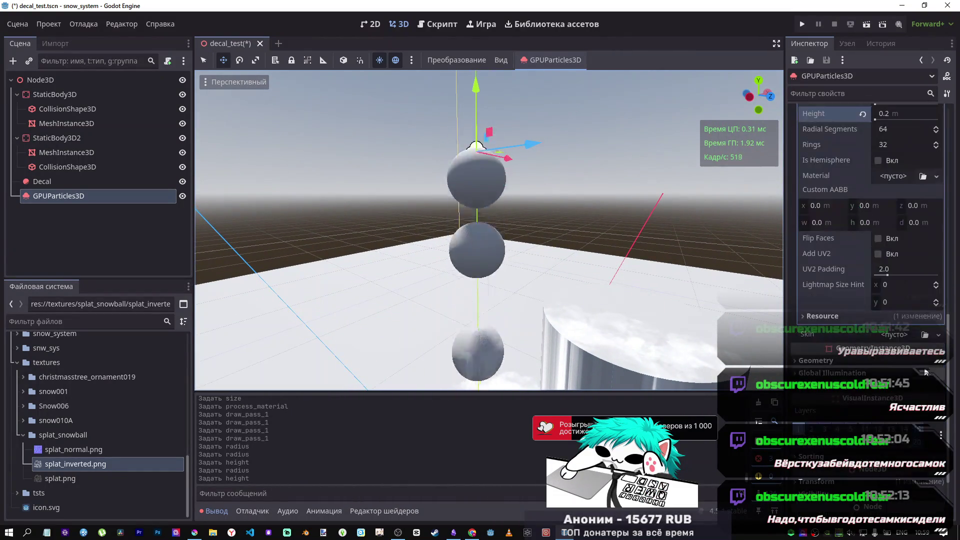
{"action": "scroll", "coordinate": [829, 320], "scroll_direction": "up", "scroll_amount": 5}
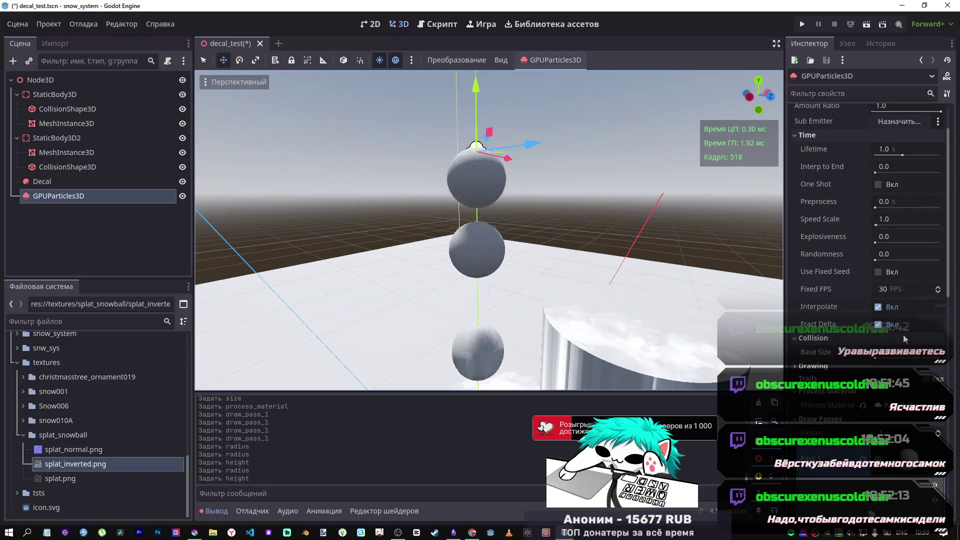
{"action": "scroll", "coordinate": [855, 342], "scroll_direction": "up", "scroll_amount": 2}
{"action": "scroll", "coordinate": [826, 423], "scroll_direction": "down", "scroll_amount": 3}
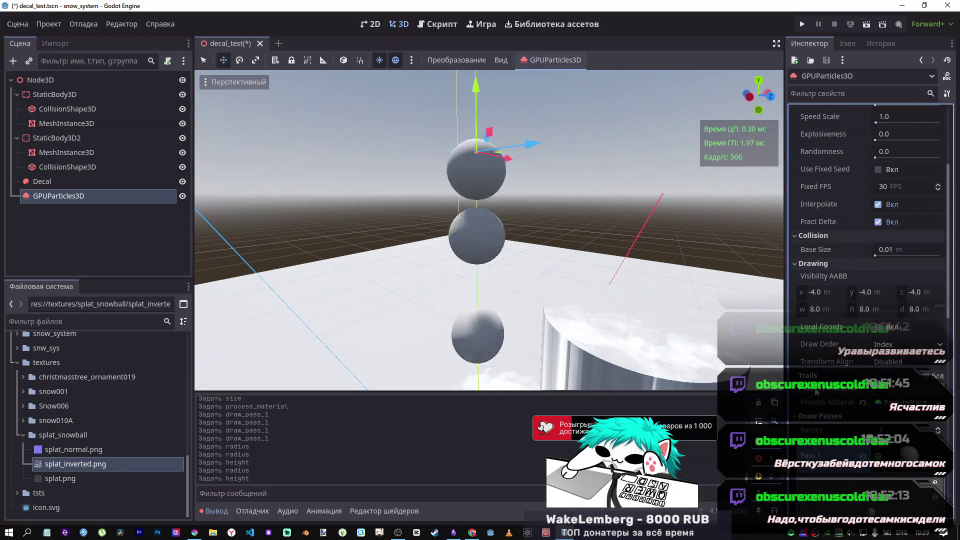
{"action": "left_click", "coordinate": [825, 263]}
{"action": "scroll", "coordinate": [830, 322], "scroll_direction": "down", "scroll_amount": 4}
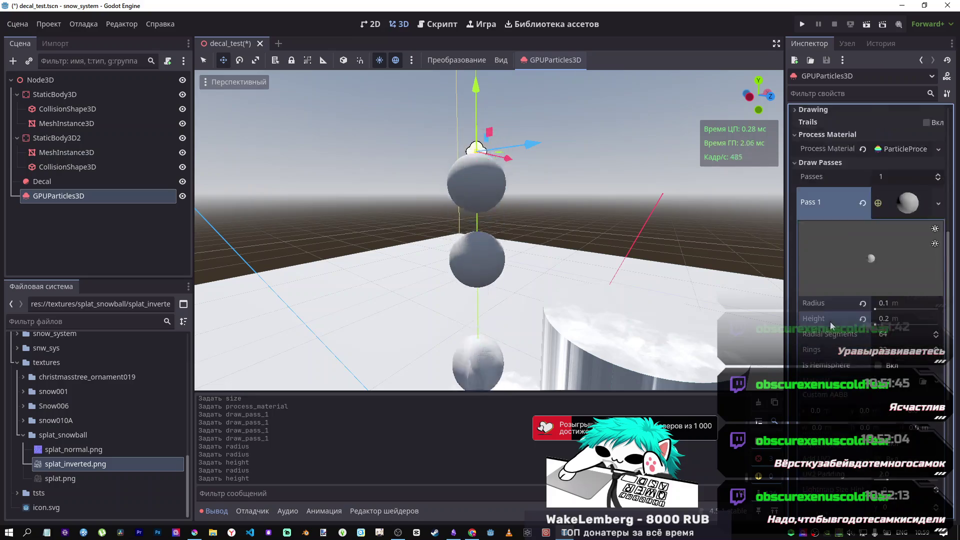
{"action": "scroll", "coordinate": [870, 200], "scroll_direction": "up", "scroll_amount": 2}
{"action": "scroll", "coordinate": [848, 295], "scroll_direction": "down", "scroll_amount": 1}
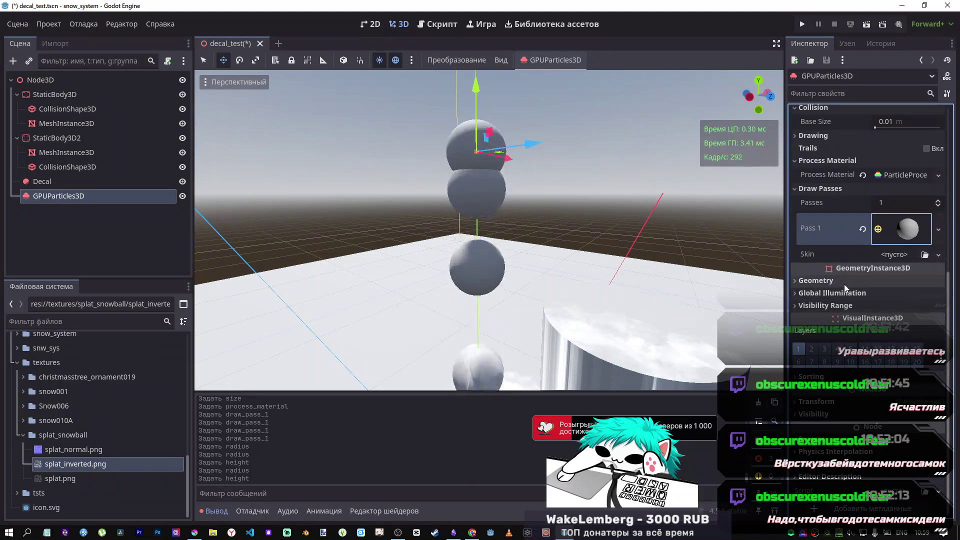
{"action": "scroll", "coordinate": [840, 281], "scroll_direction": "up", "scroll_amount": 6}
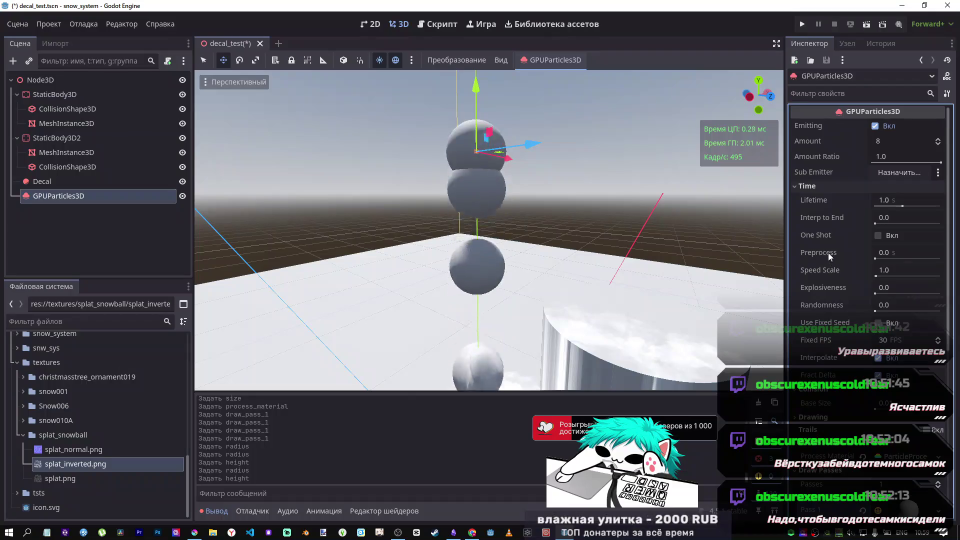
{"action": "scroll", "coordinate": [833, 363], "scroll_direction": "down", "scroll_amount": 10}
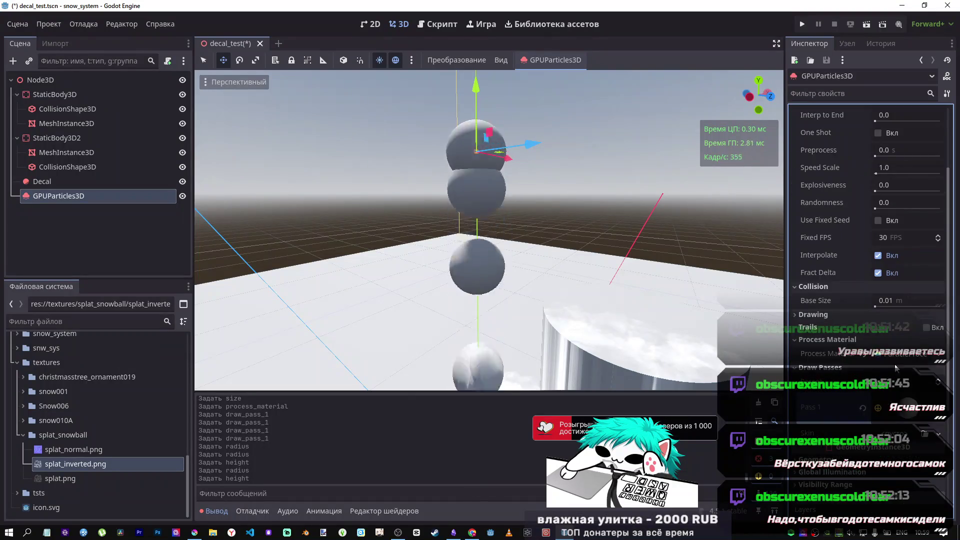
{"action": "scroll", "coordinate": [826, 300], "scroll_direction": "up", "scroll_amount": 3}
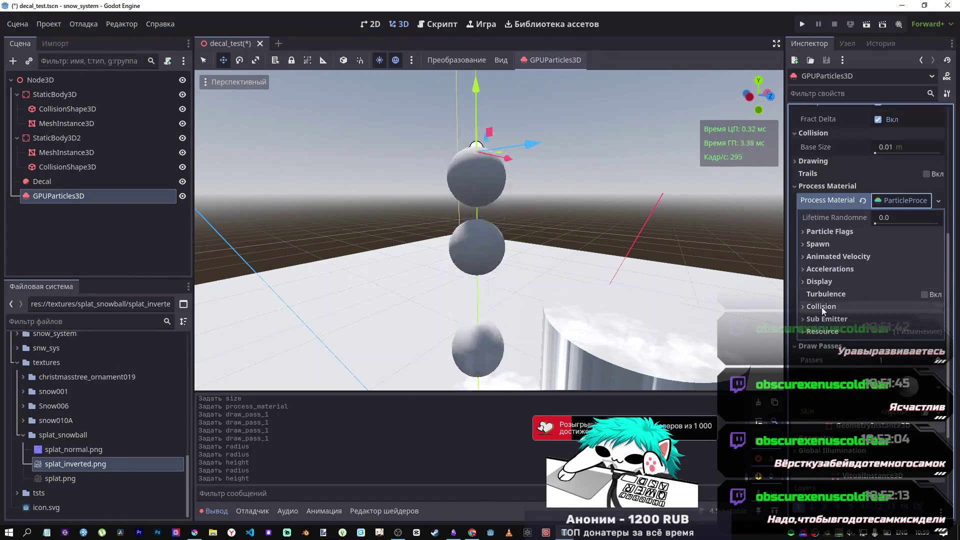
Enable Turbulence in the sphere particles' process material, then jump the tutorial video to 16:28.
{"action": "left_click", "coordinate": [925, 294]}
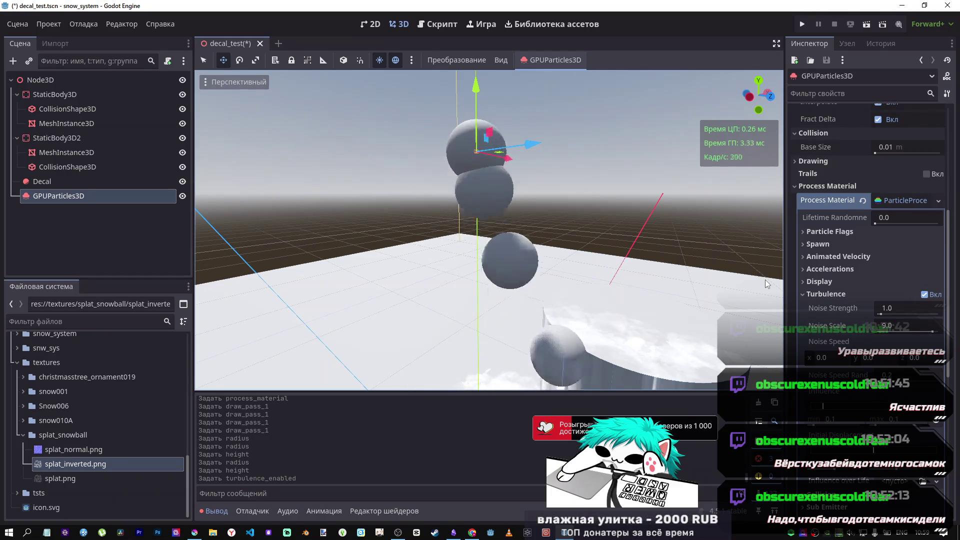
{"action": "mouse_move", "coordinate": [765, 280]}
{"action": "left_mouse_down"}
{"action": "mouse_move", "coordinate": [620, 208]}
{"action": "mouse_move", "coordinate": [610, 175]}
{"action": "mouse_move", "coordinate": [600, 200]}
{"action": "mouse_move", "coordinate": [610, 170]}
{"action": "mouse_move", "coordinate": [603, 195]}
{"action": "mouse_move", "coordinate": [605, 180]}
{"action": "mouse_move", "coordinate": [519, 255]}
{"action": "left_mouse_up"}
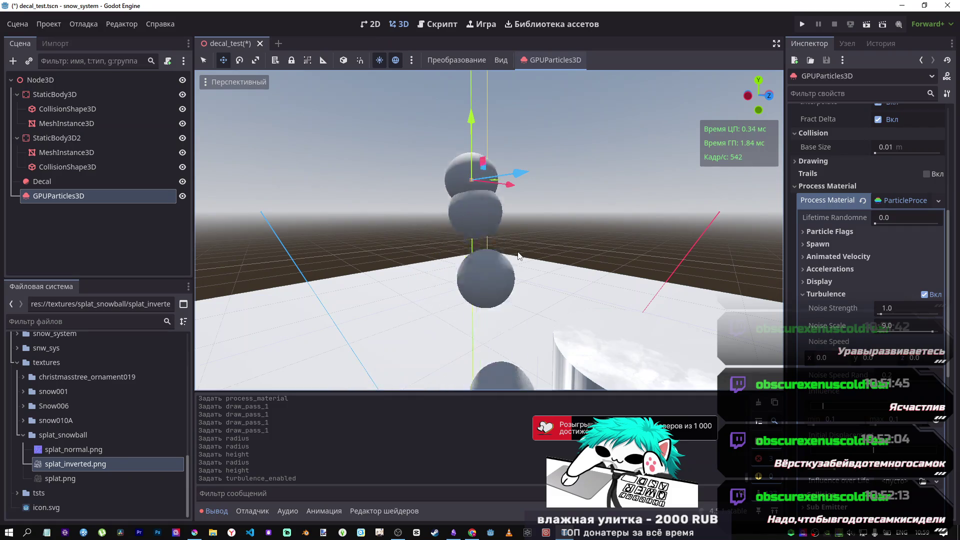
{"action": "key", "text": "alt+Tab"}
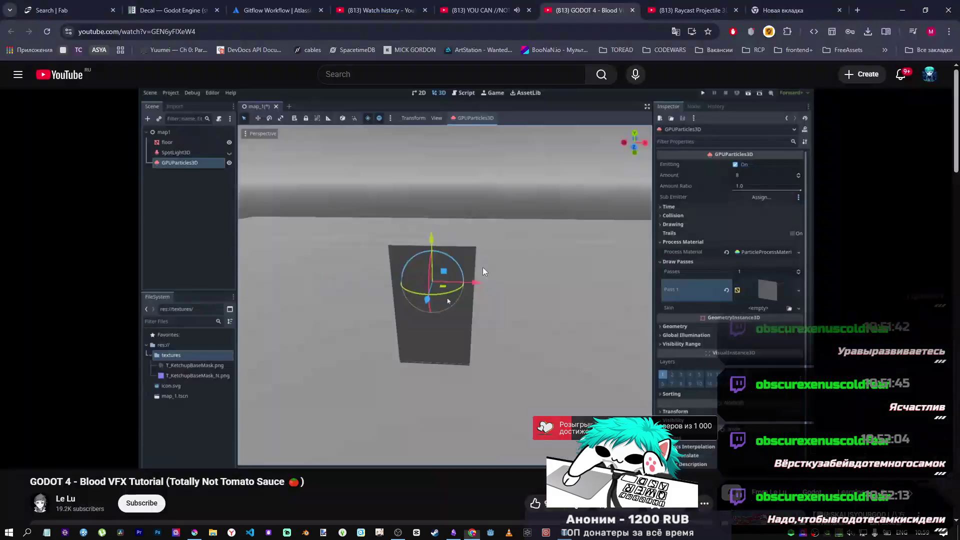
{"action": "left_click", "coordinate": [374, 328]}
{"action": "left_click", "coordinate": [338, 440]}
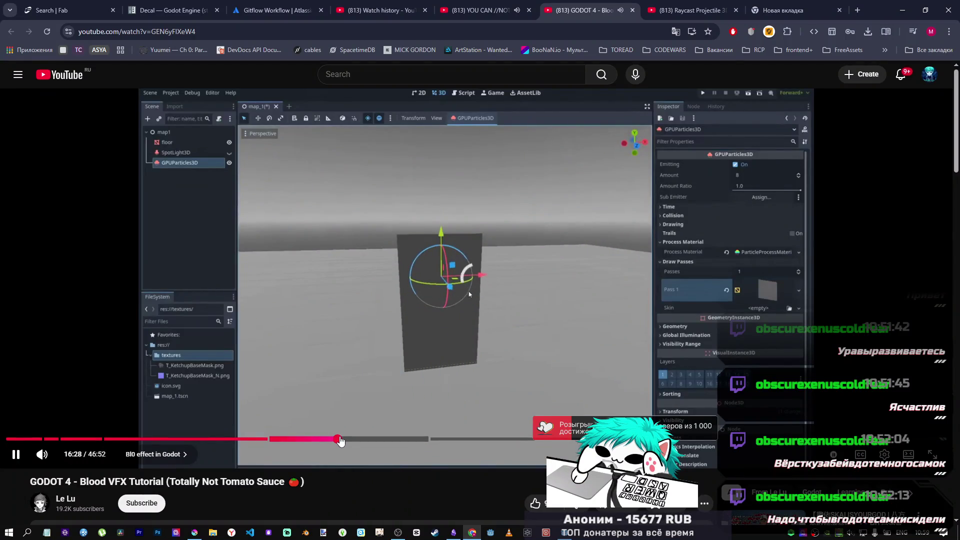
{"action": "key", "text": "alt+Tab"}
{"action": "key", "text": "alt+Tab"}
{"action": "left_click", "coordinate": [439, 328]}
{"action": "key", "text": "alt+Tab"}
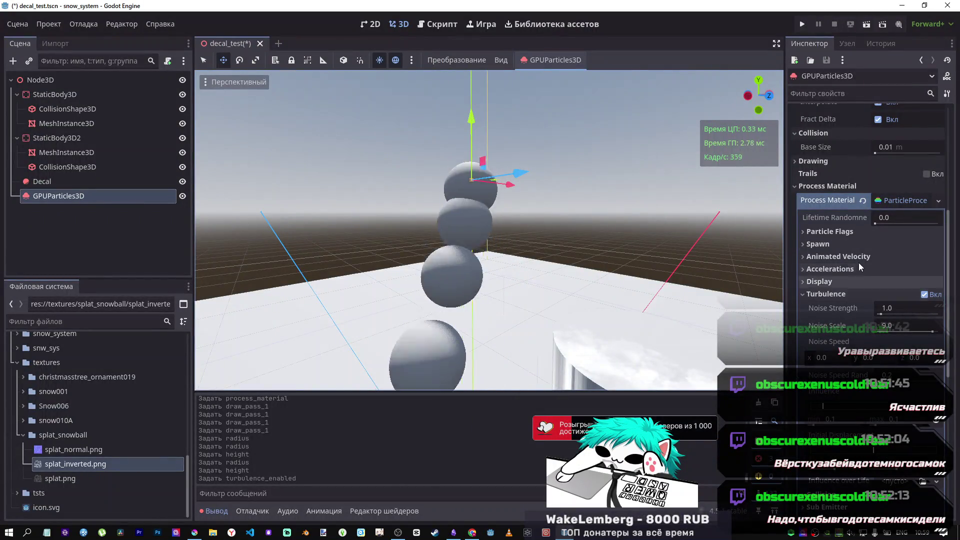
Keep Turbulence on, collapse the process material, and set Explosiveness to 0.72.
{"action": "left_click", "coordinate": [925, 295]}
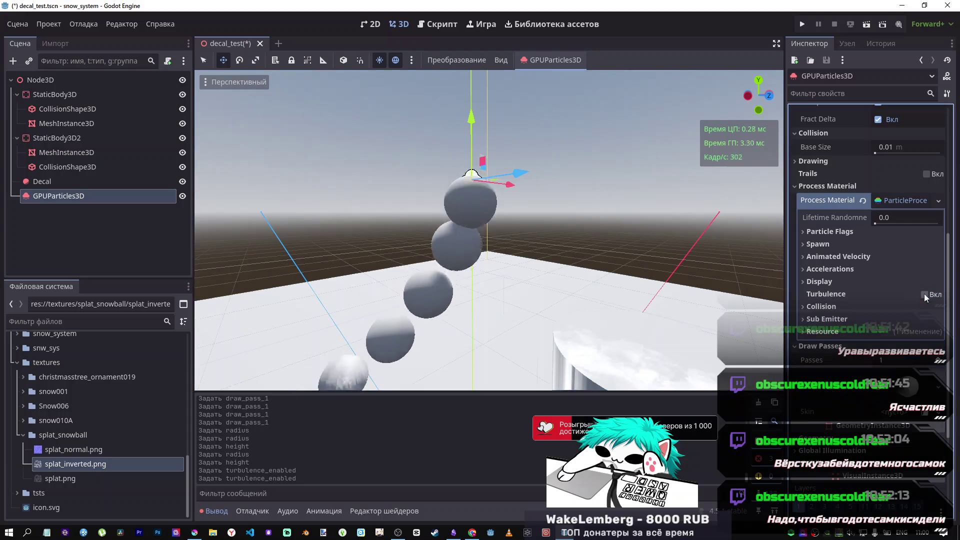
{"action": "left_click", "coordinate": [925, 294]}
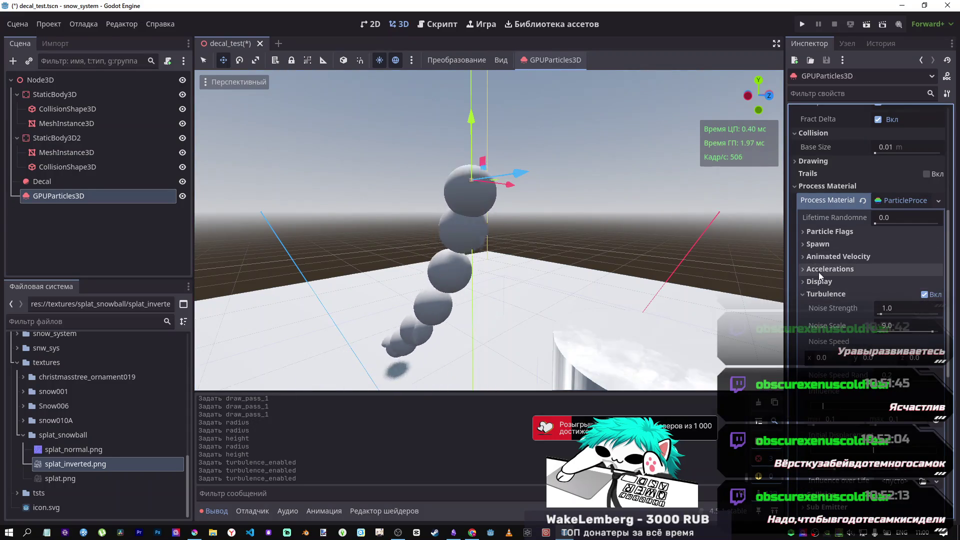
{"action": "left_click", "coordinate": [895, 201]}
{"action": "scroll", "coordinate": [885, 225], "scroll_direction": "up", "scroll_amount": 5}
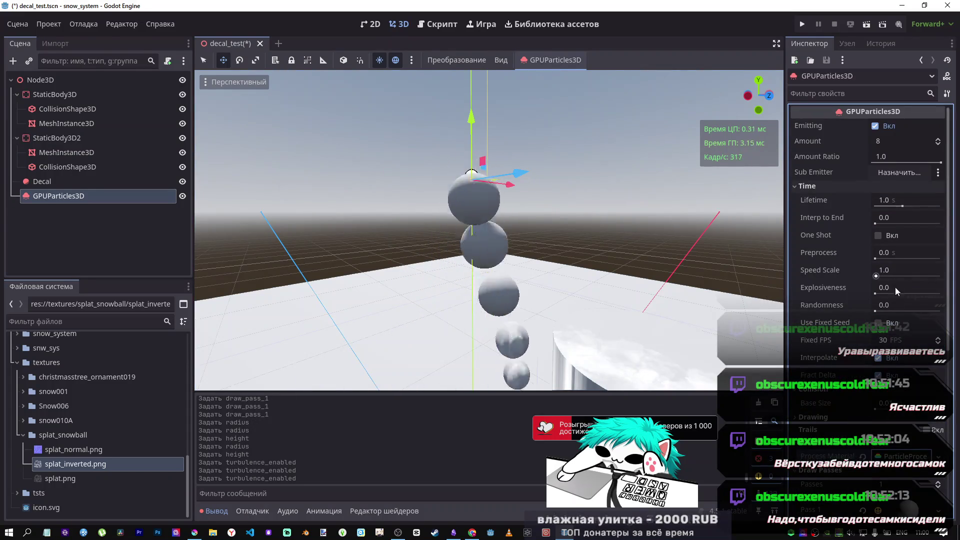
{"action": "left_click_drag", "start_coordinate": [876, 294], "coordinate": [958, 300]}
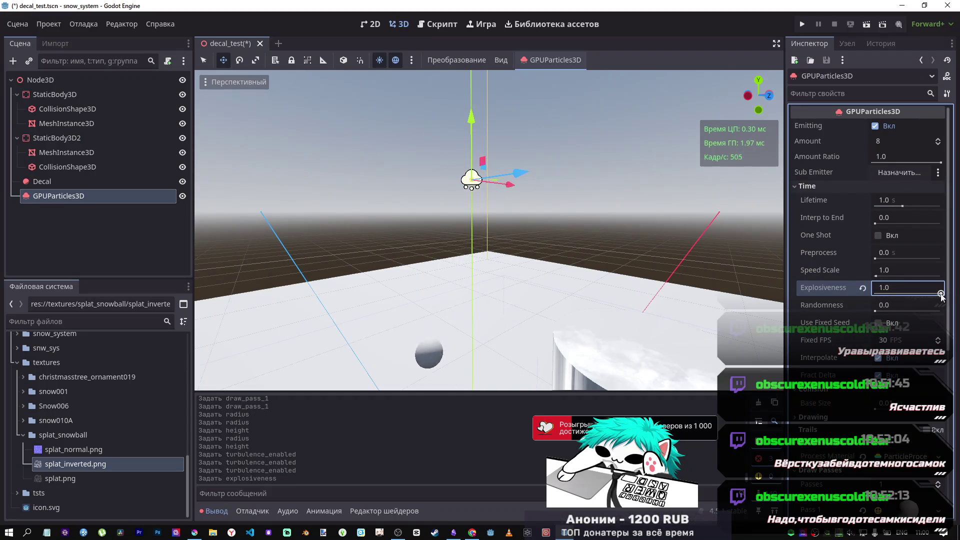
{"action": "left_click_drag", "start_coordinate": [932, 295], "coordinate": [925, 296]}
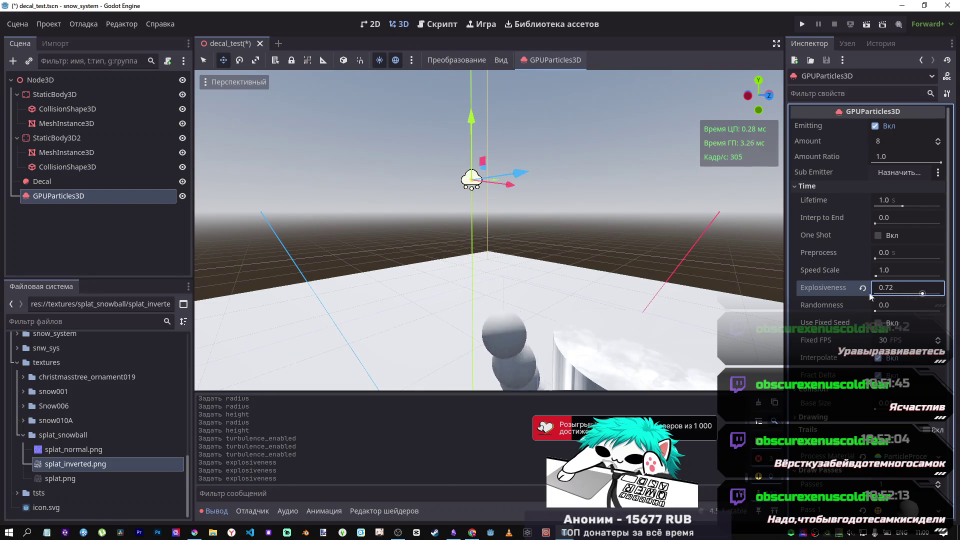
Fly the camera around the scene, compare with the paused tutorial, and select GPUParticles3D.
{"action": "key", "text": "w"}
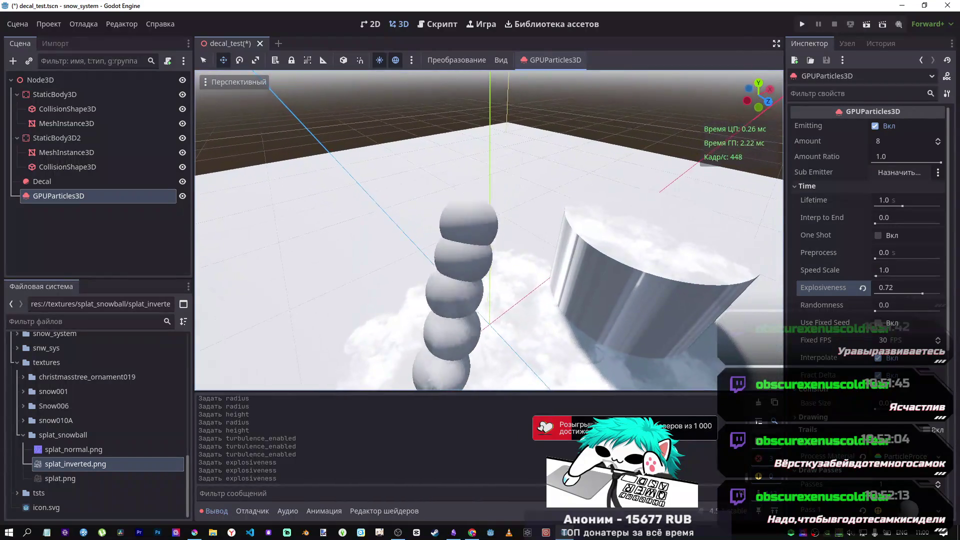
{"action": "key", "text": "s"}
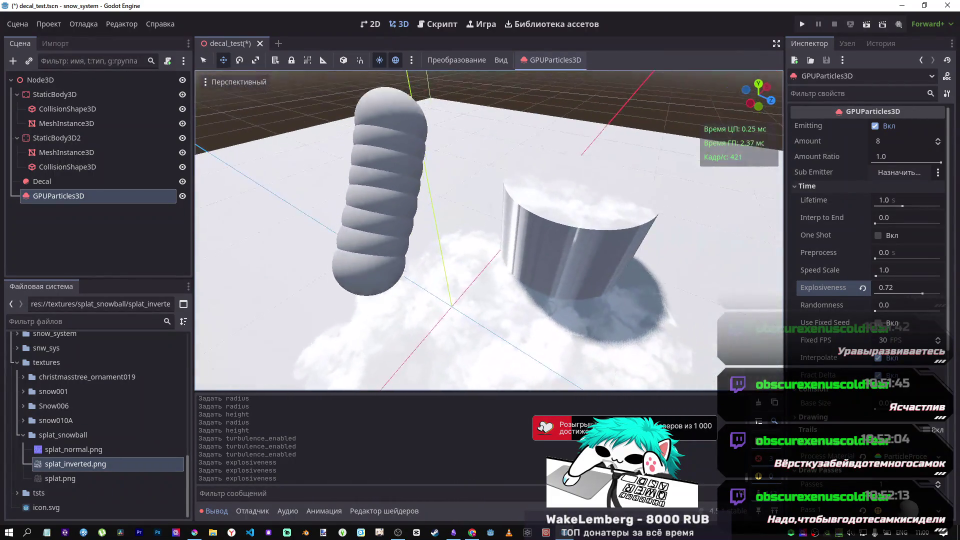
{"action": "key", "text": "alt+Tab"}
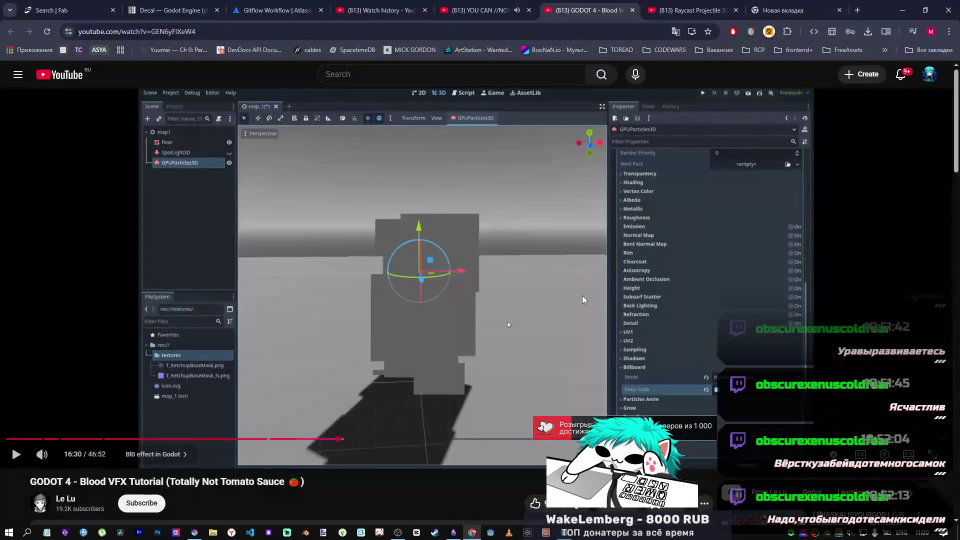
{"action": "left_click", "coordinate": [474, 333]}
{"action": "key", "text": "alt+Tab"}
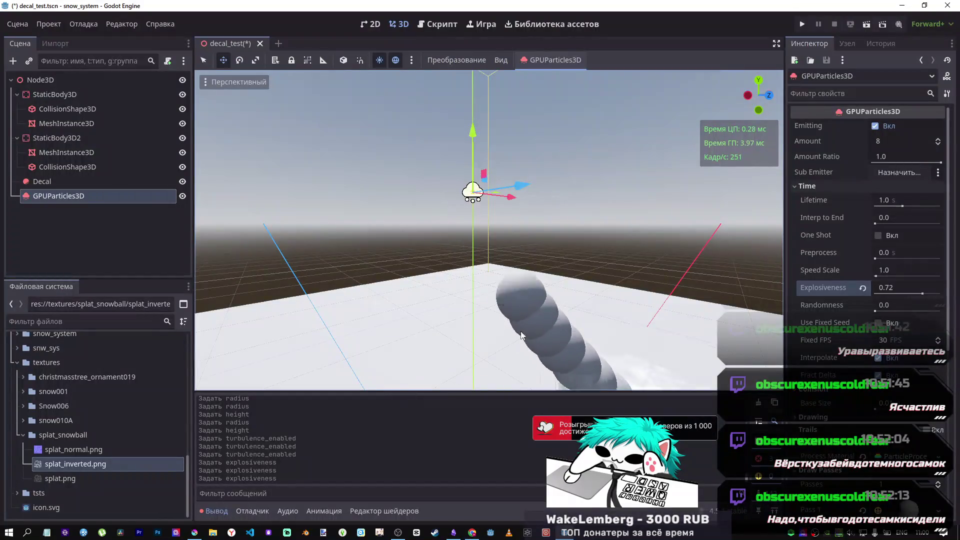
{"action": "left_click", "coordinate": [63, 199]}
{"action": "key", "text": "alt+Tab"}
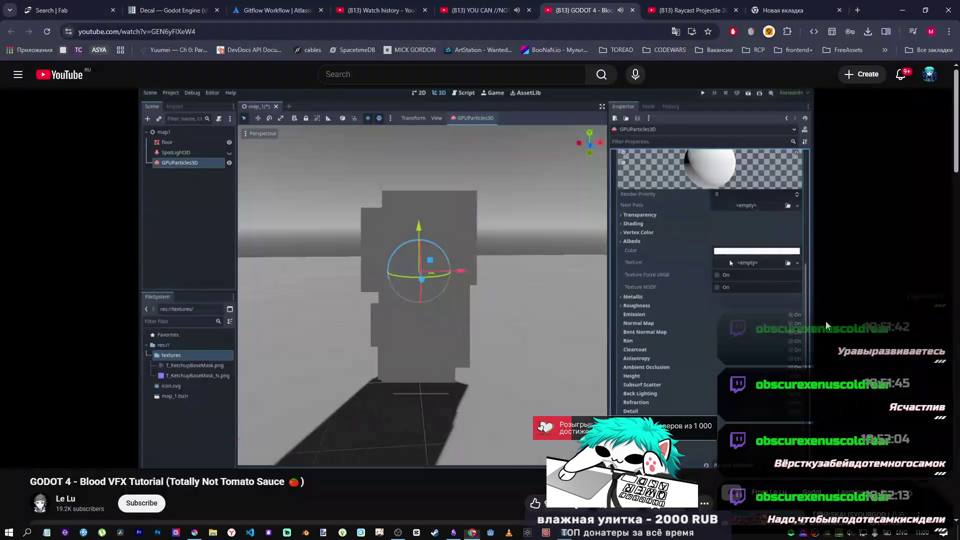
{"action": "key", "text": "alt+Tab"}
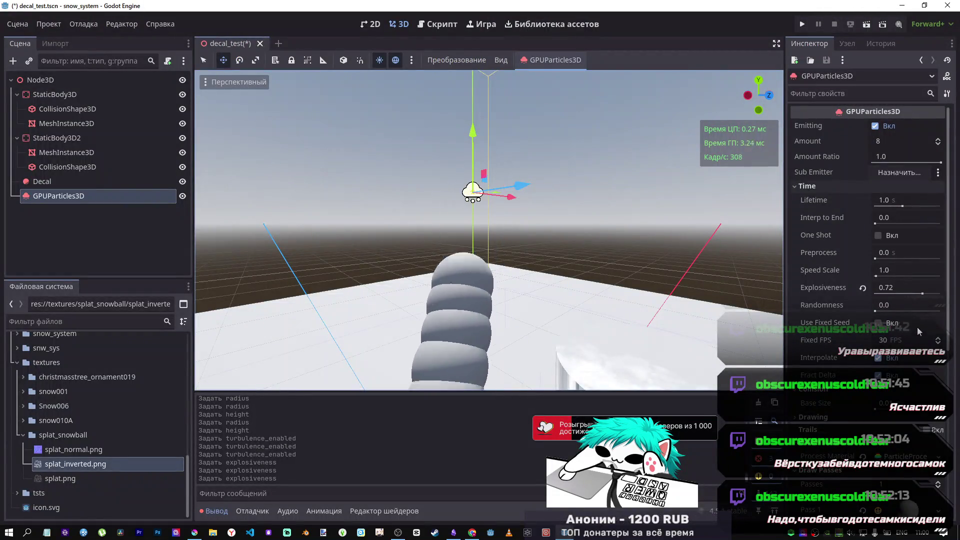
{"action": "left_click", "coordinate": [878, 419]}
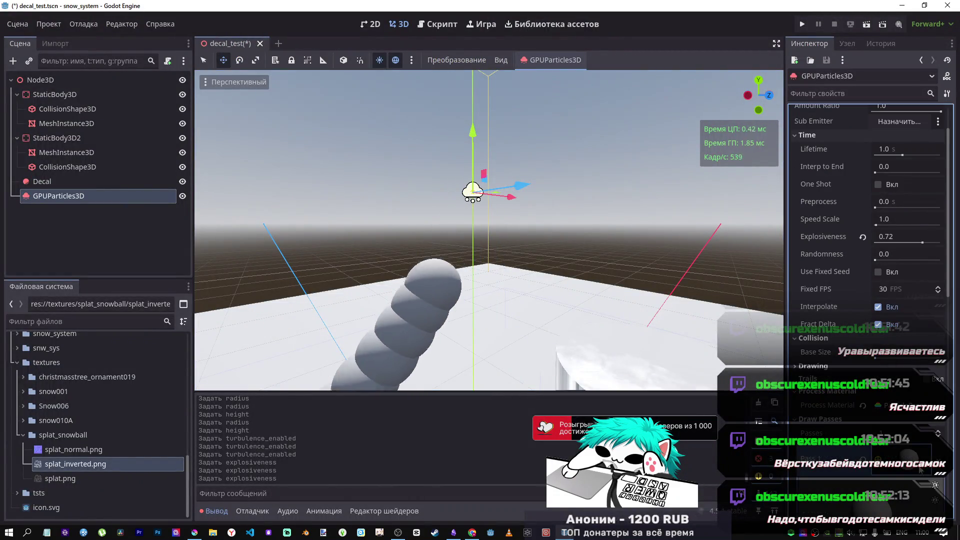
Assign a New StandardMaterial3D to the Pass 1 sphere mesh's Material slot.
{"action": "scroll", "coordinate": [879, 425], "scroll_direction": "down", "scroll_amount": 5}
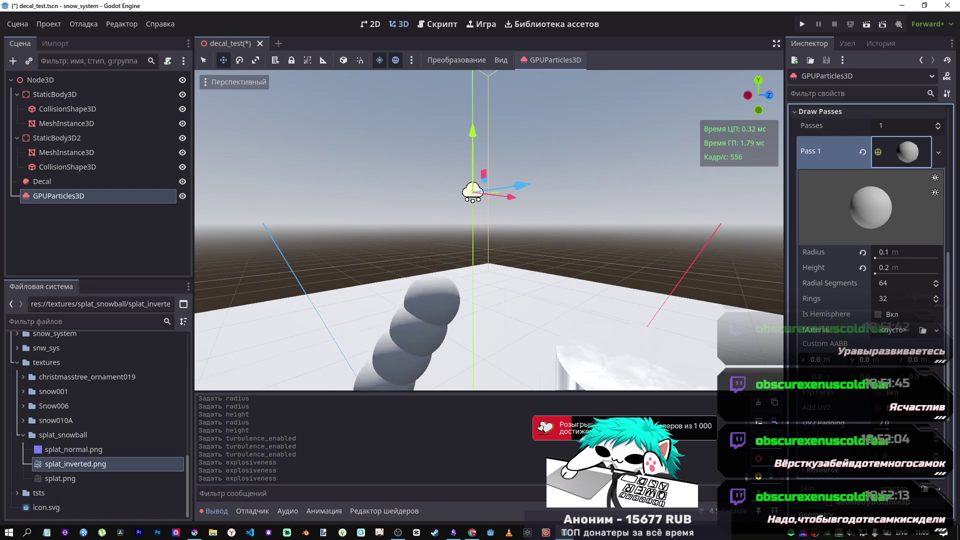
{"action": "scroll", "coordinate": [886, 326], "scroll_direction": "up", "scroll_amount": 5}
{"action": "scroll", "coordinate": [887, 326], "scroll_direction": "down", "scroll_amount": 7}
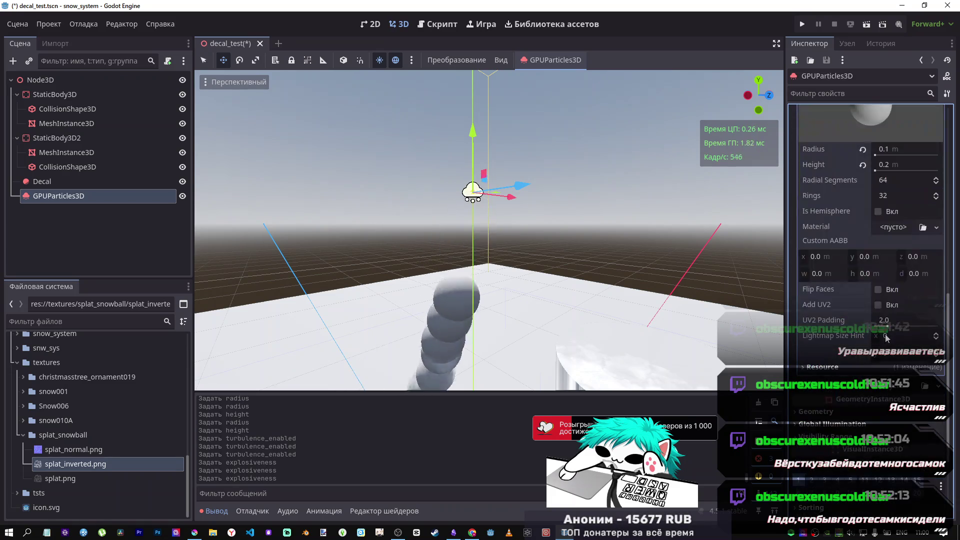
{"action": "left_click", "coordinate": [895, 227]}
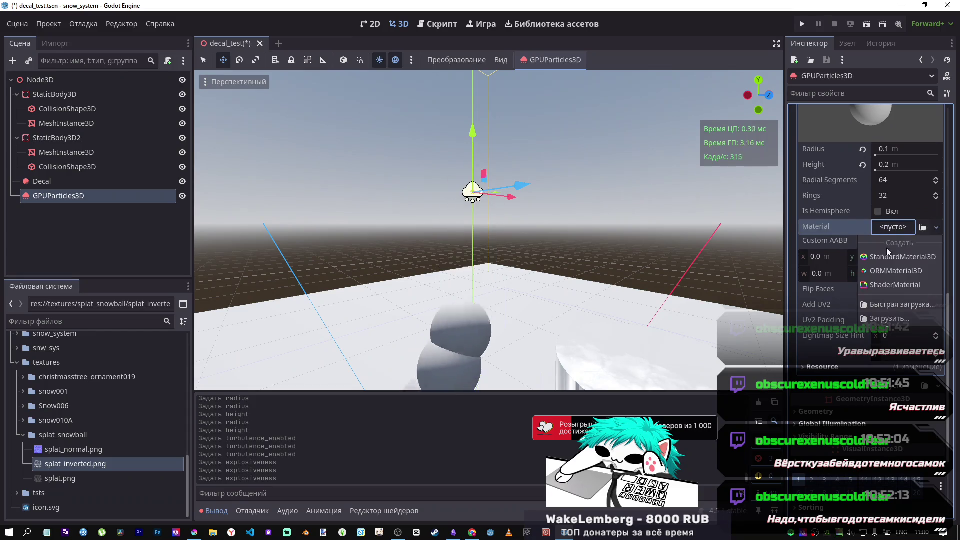
{"action": "left_click", "coordinate": [886, 249]}
{"action": "left_click", "coordinate": [900, 234]}
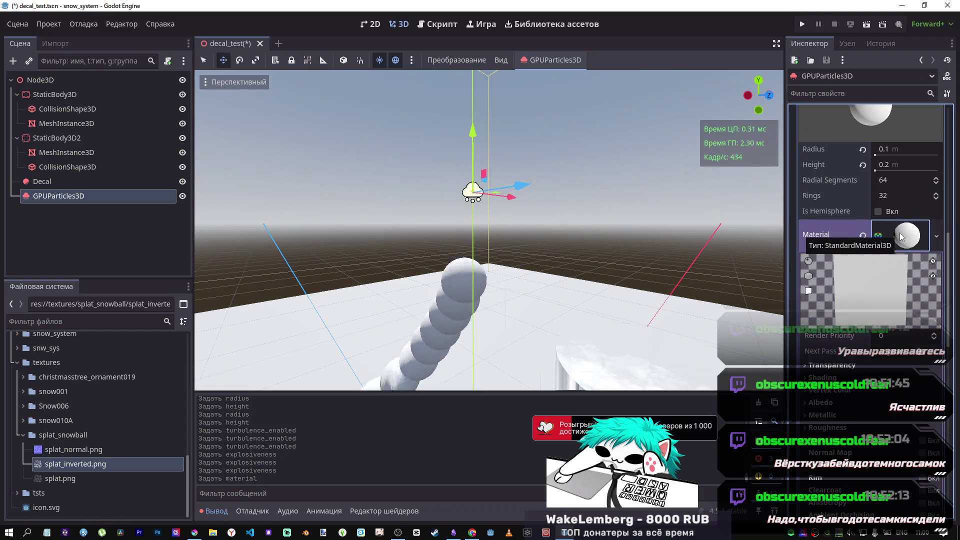
{"action": "left_click", "coordinate": [900, 236]}
{"action": "scroll", "coordinate": [821, 247], "scroll_direction": "up", "scroll_amount": 6}
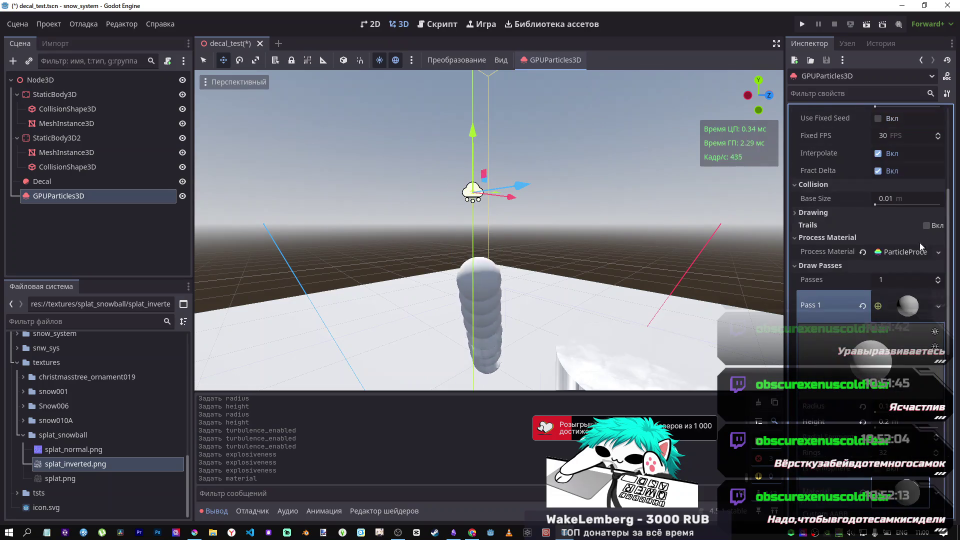
{"action": "left_click", "coordinate": [907, 253]}
Under Animated Velocity, set Angular Velocity minimum to -0.5 and maximum to 2.
{"action": "left_click", "coordinate": [906, 253]}
{"action": "left_click", "coordinate": [905, 253]}
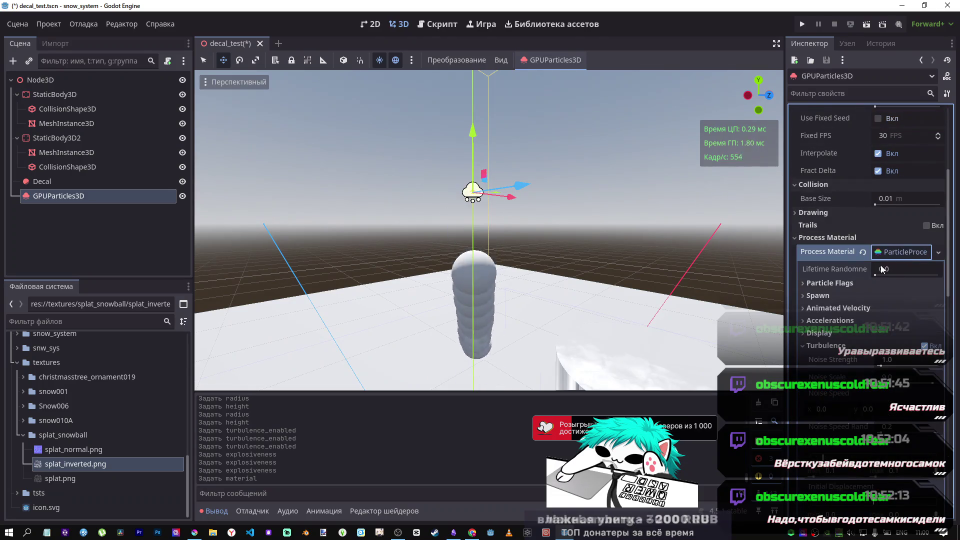
{"action": "left_click", "coordinate": [912, 251]}
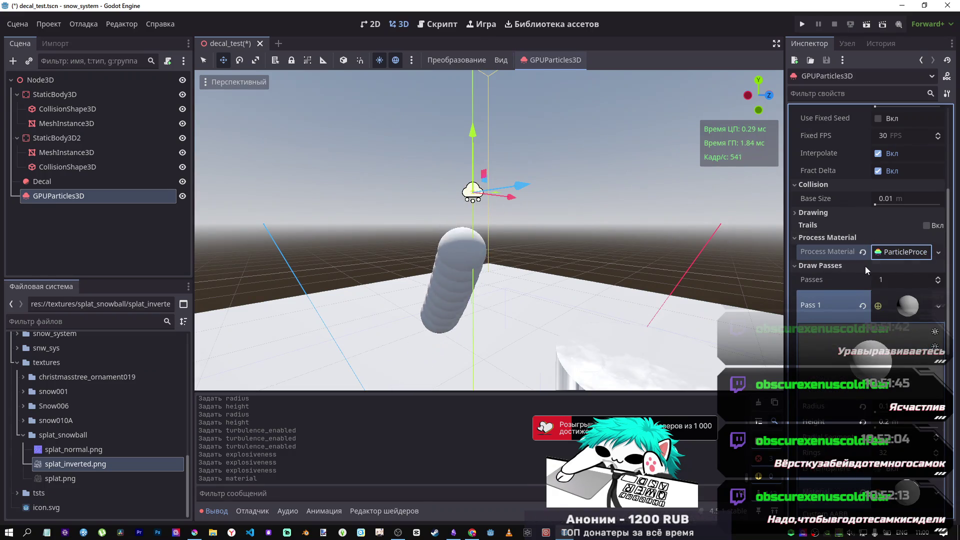
{"action": "left_click", "coordinate": [887, 253]}
{"action": "scroll", "coordinate": [833, 319], "scroll_direction": "down", "scroll_amount": 5}
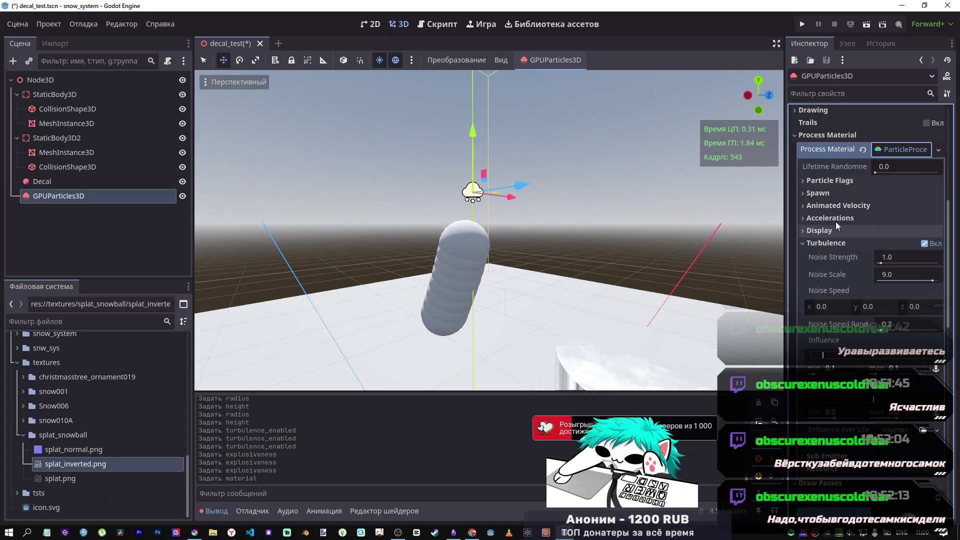
{"action": "left_click", "coordinate": [845, 206]}
{"action": "left_click", "coordinate": [850, 219]}
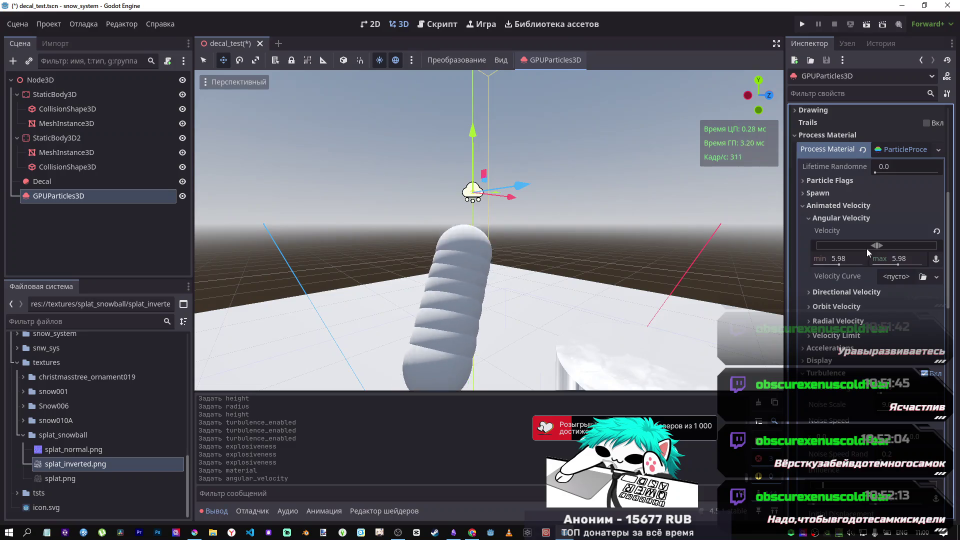
{"action": "left_click", "coordinate": [857, 259]}
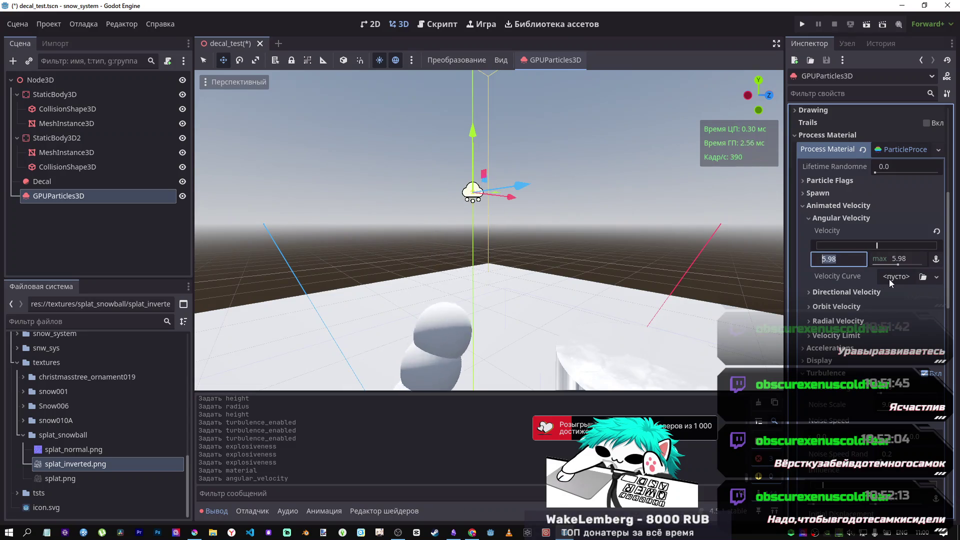
{"action": "type", "text": "-0.5"}
{"action": "left_click", "coordinate": [903, 256]}
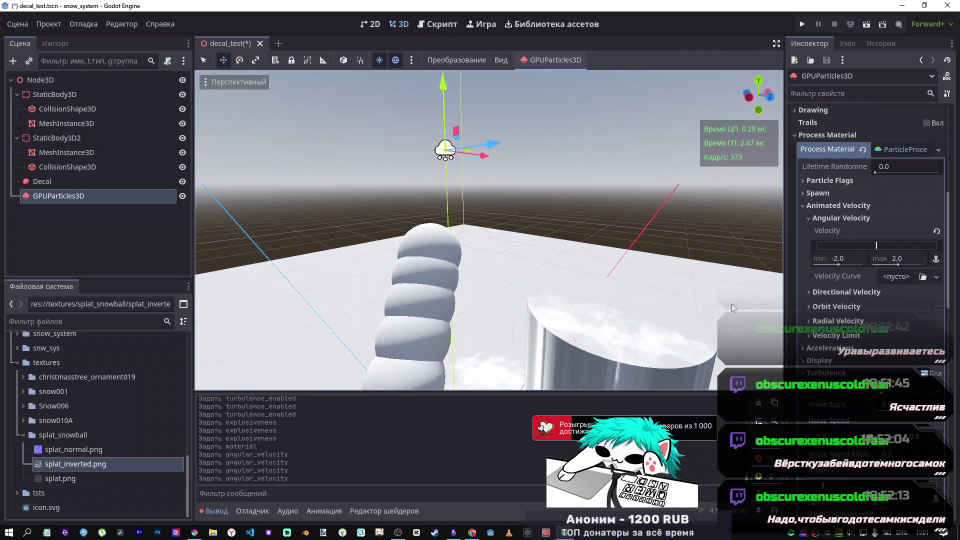
Set Radial Velocity to a minimum of -1 and a maximum of 1.
{"action": "left_click", "coordinate": [837, 320]}
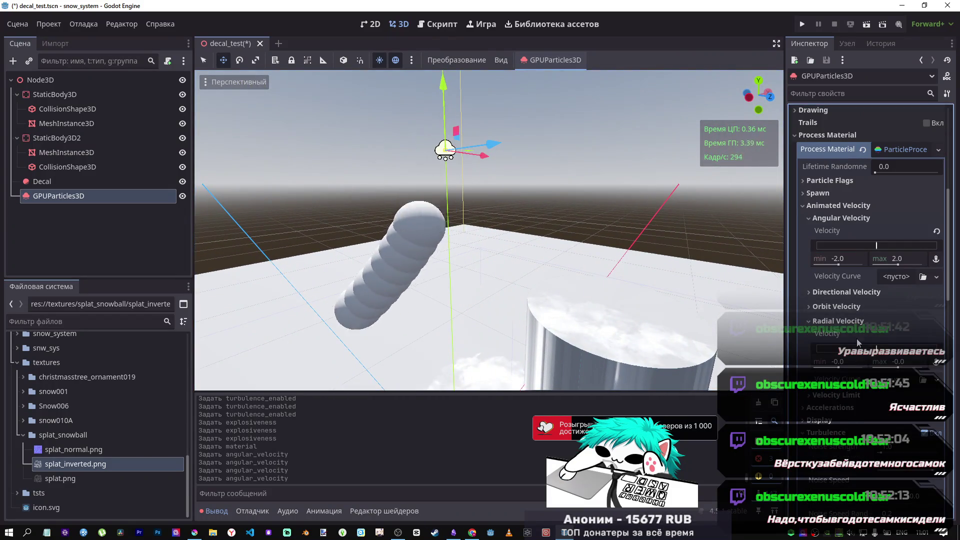
{"action": "left_click", "coordinate": [840, 362]}
{"action": "type", "text": "-1"}
{"action": "key", "text": "Return"}
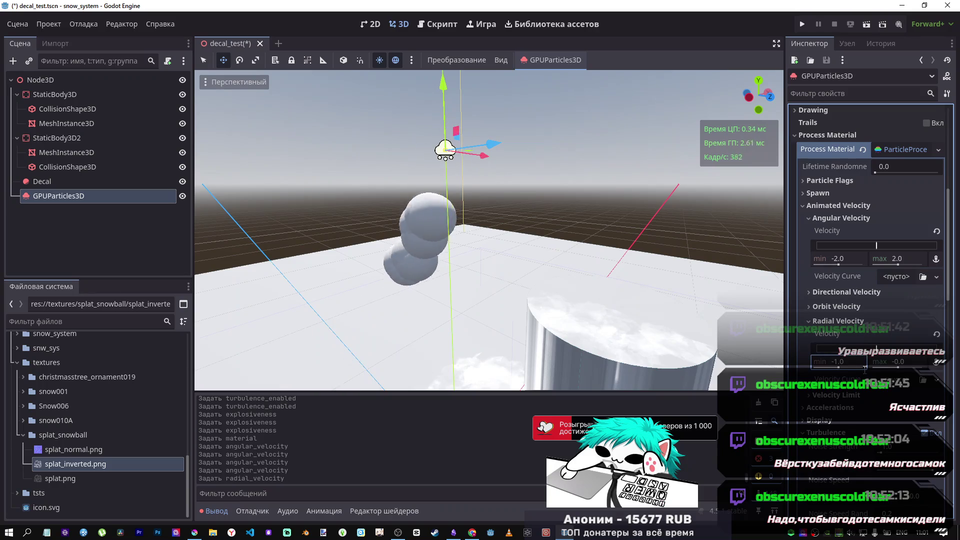
{"action": "left_click", "coordinate": [919, 367]}
{"action": "type", "text": "1"}
{"action": "key", "text": "Return"}
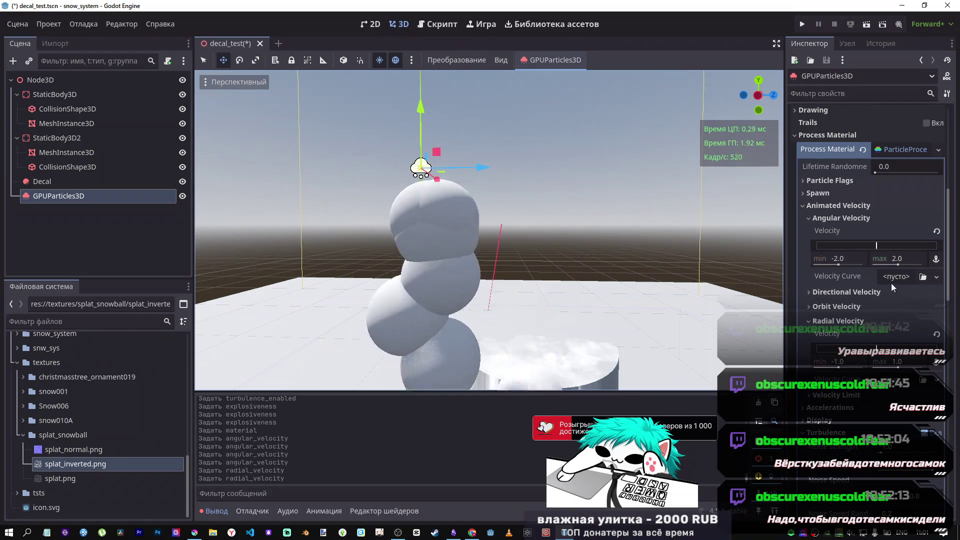
Raise the Angular Velocity minimum to 0 and orbit to watch the falling particles.
{"action": "left_click", "coordinate": [844, 258]}
{"action": "type", "text": "-0"}
{"action": "key", "text": "Return"}
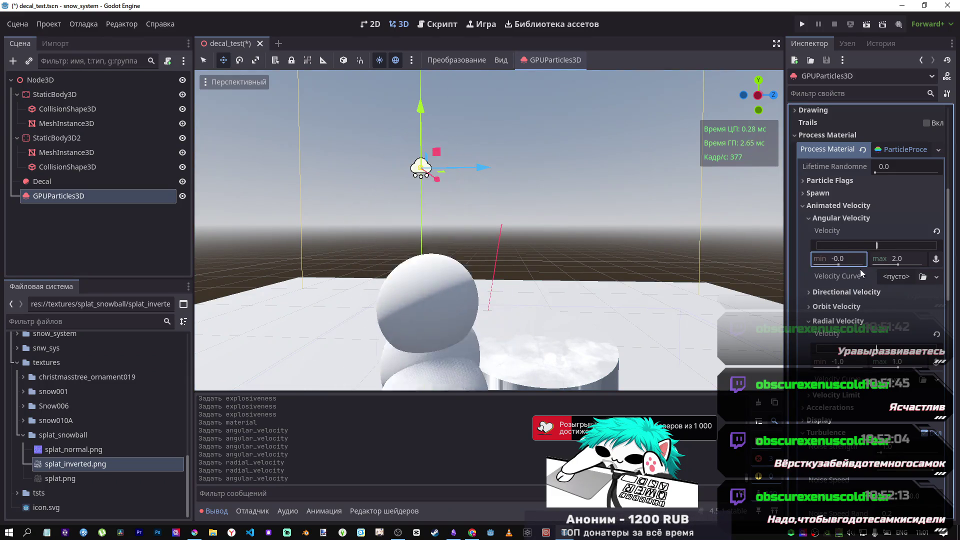
{"action": "left_click_drag", "start_coordinate": [584, 264], "coordinate": [450, 252]}
{"action": "key", "text": "alt+Tab"}
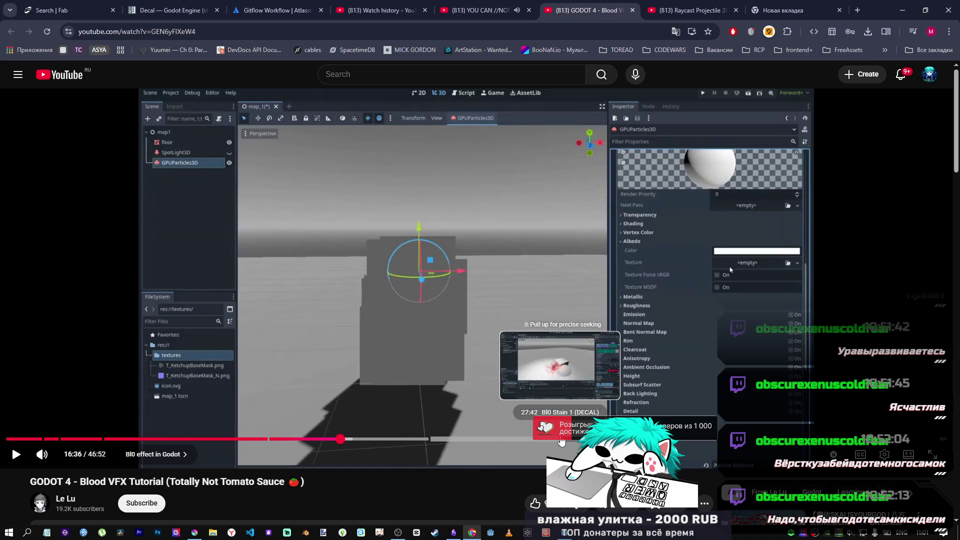
Watch the tutorial's blood decal section, seeking from 27:42 through 28:28 to 28:47.
{"action": "left_click", "coordinate": [558, 439]}
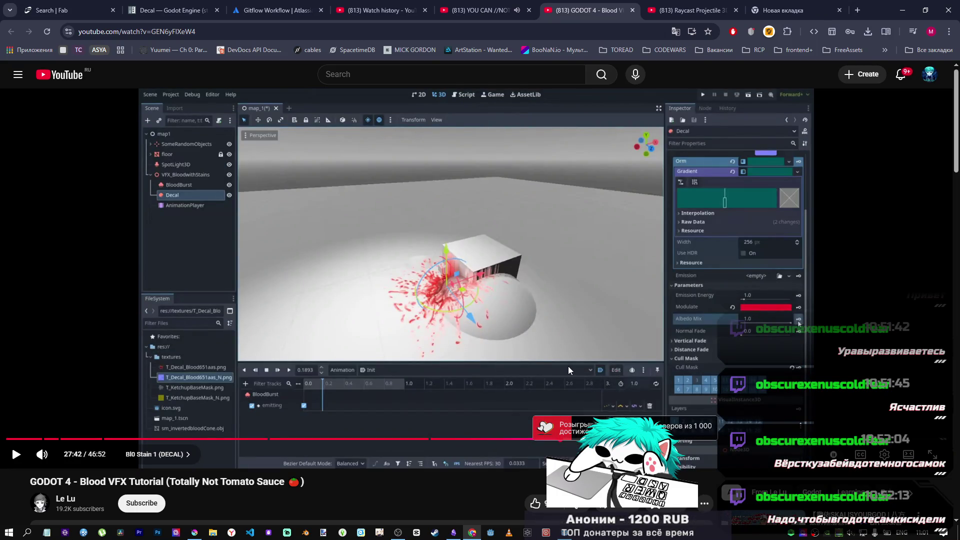
{"action": "key", "text": "alt+Tab"}
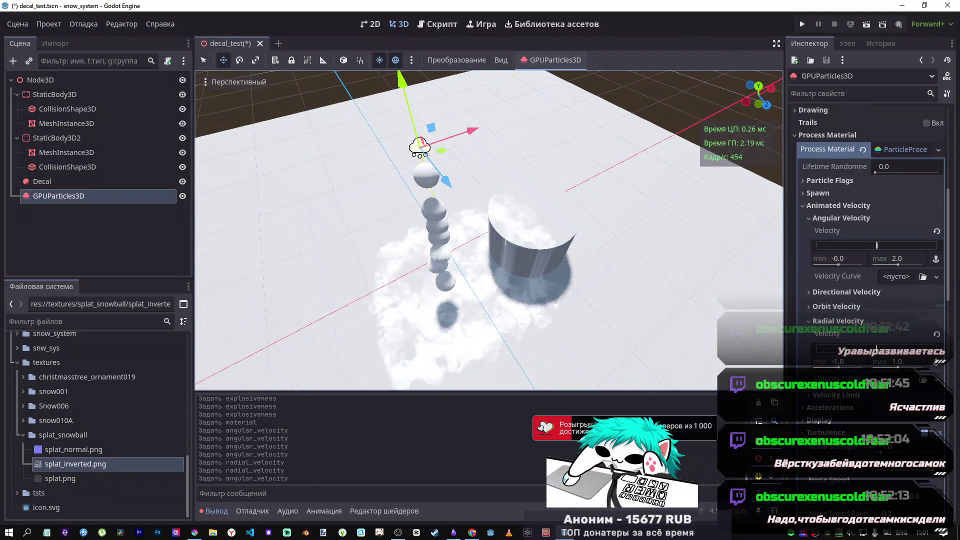
{"action": "key", "text": "alt+Tab"}
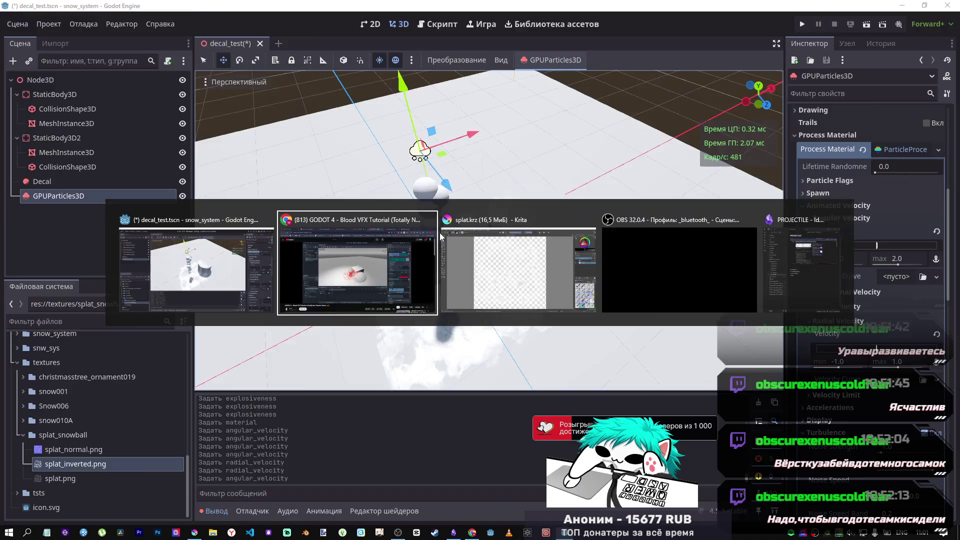
{"action": "key", "text": "alt+Tab"}
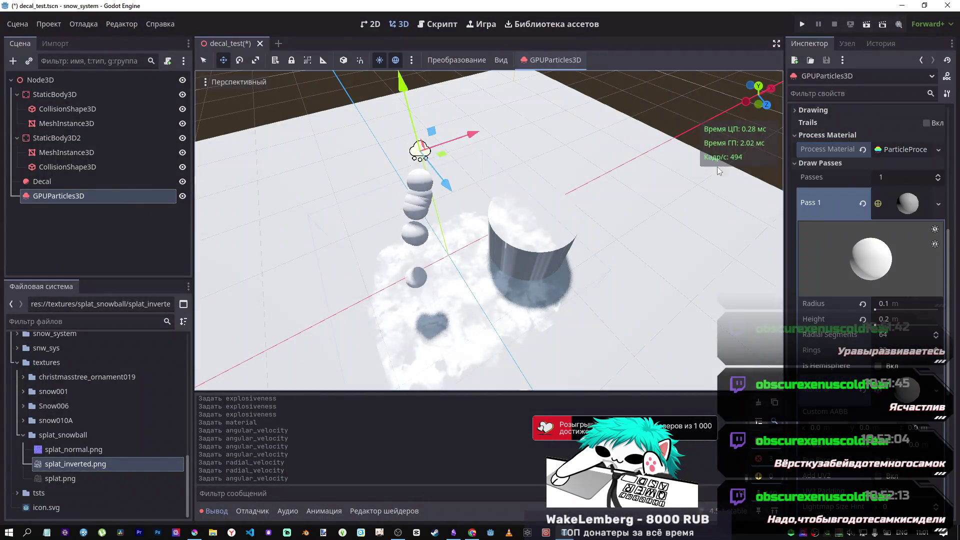
{"action": "key", "text": "alt+Tab"}
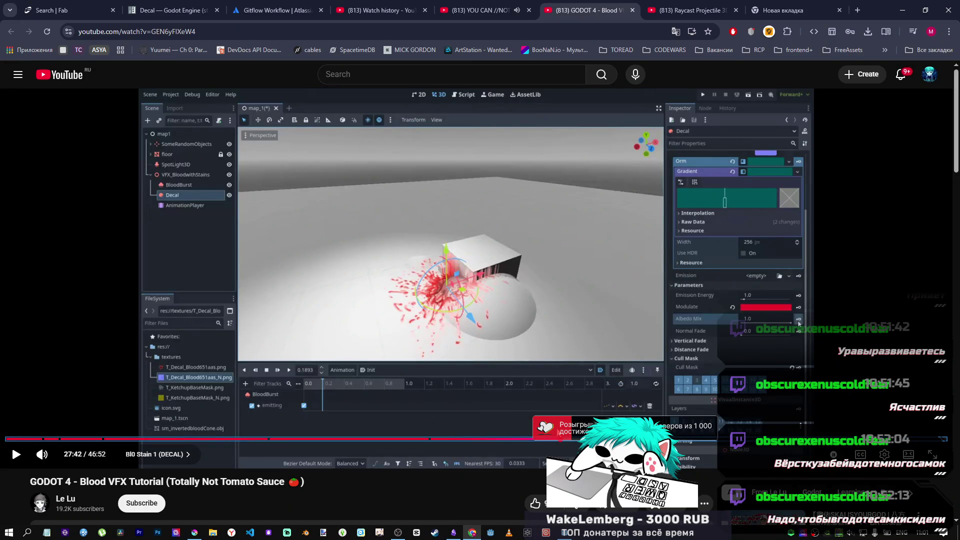
{"action": "left_click", "coordinate": [567, 439]}
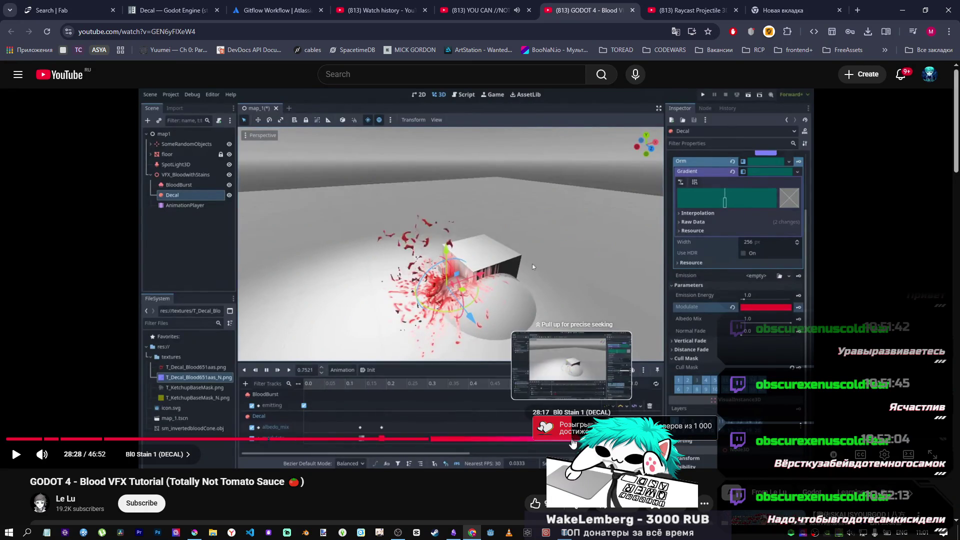
{"action": "left_click", "coordinate": [577, 440]}
{"action": "left_click", "coordinate": [560, 311]}
{"action": "left_click", "coordinate": [580, 440]}
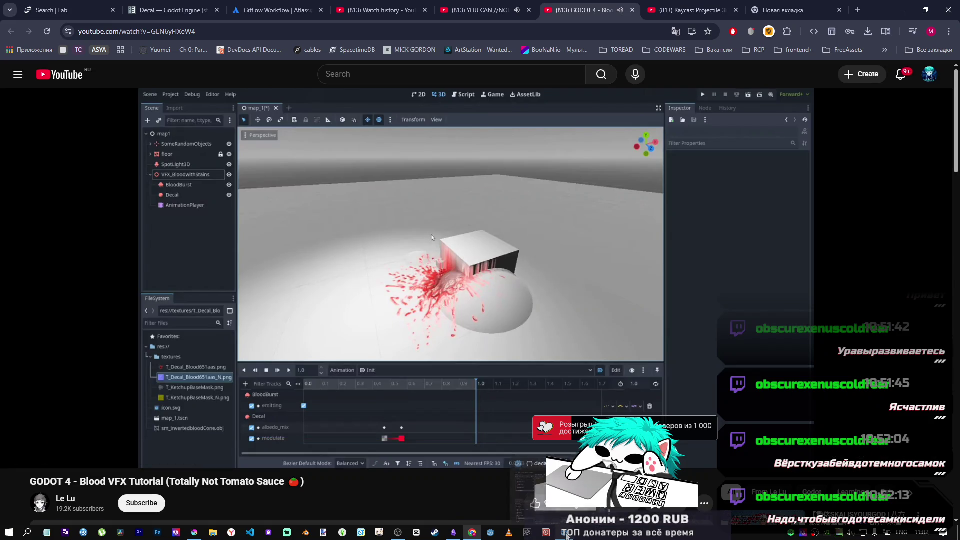
{"action": "key", "text": "alt+Tab"}
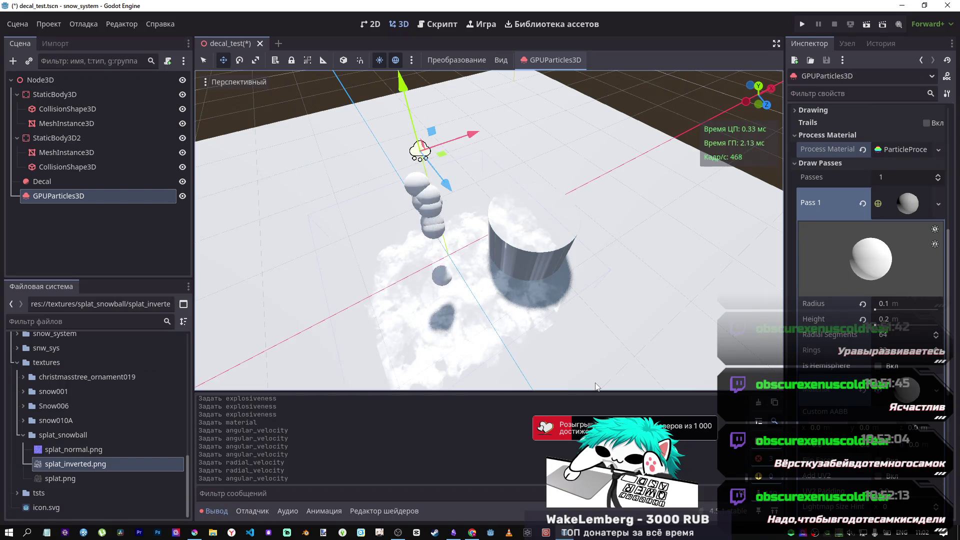
{"action": "key", "text": "alt+Tab"}
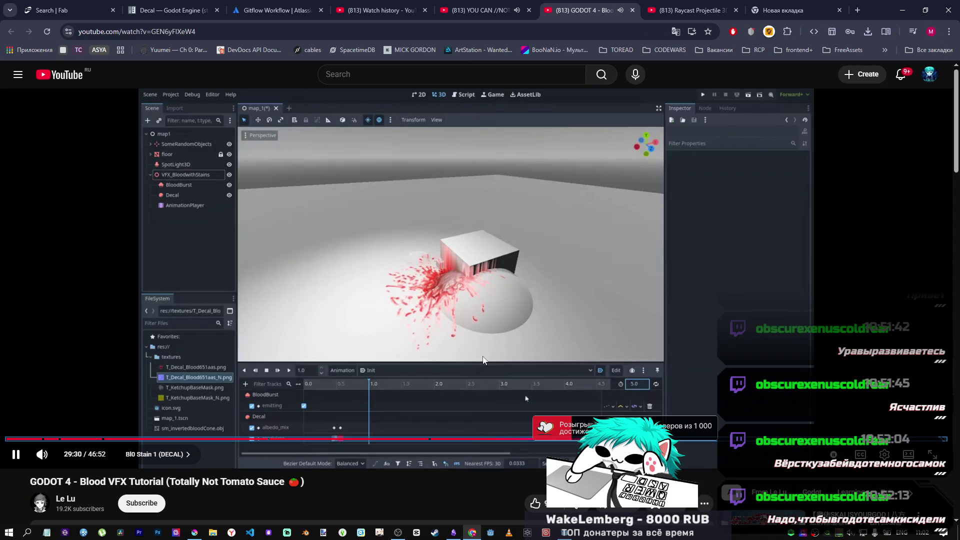
Seek the blood VFX tutorial ahead past 30:12 and 31:32 to about 32:00.
{"action": "left_click", "coordinate": [613, 439]}
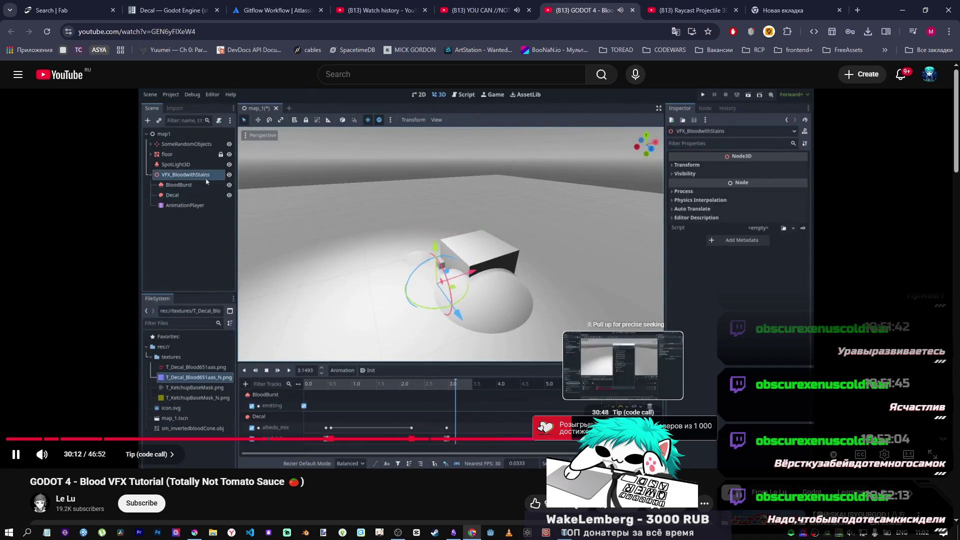
{"action": "left_click", "coordinate": [643, 439]}
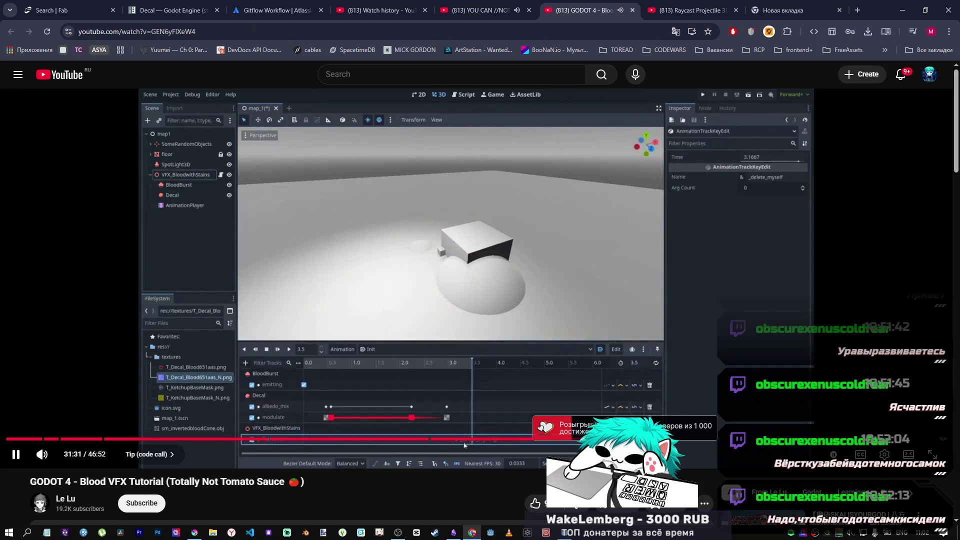
{"action": "left_click", "coordinate": [645, 439]}
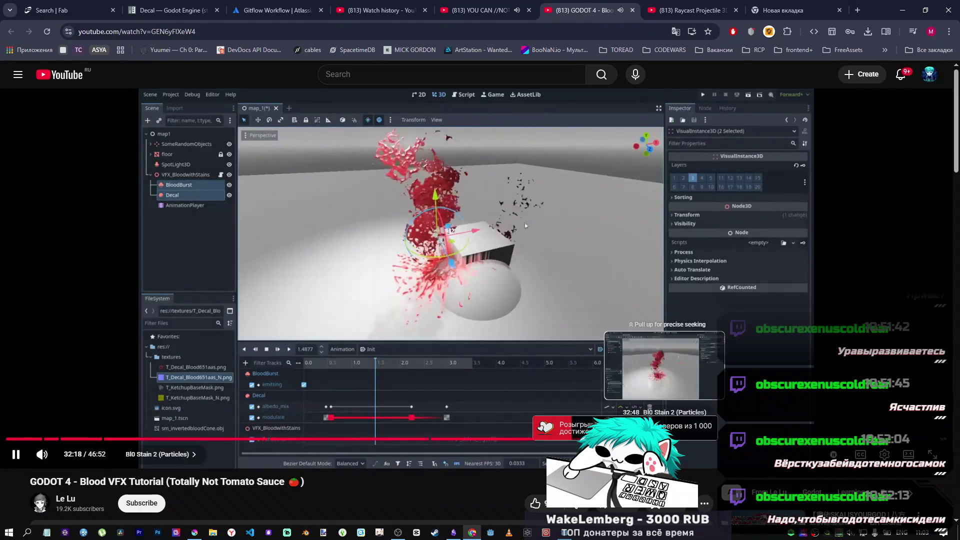
{"action": "mouse_move", "coordinate": [71, 459]}
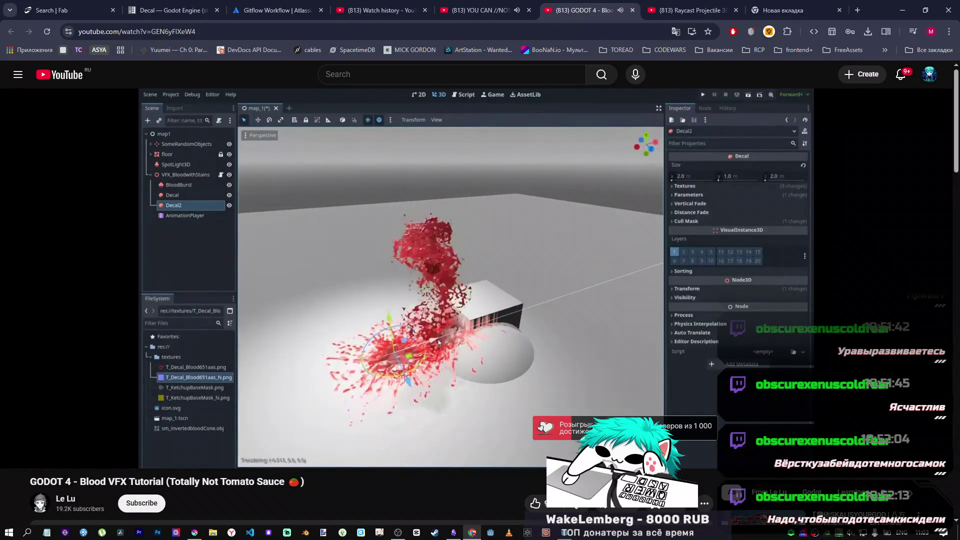
Pause the tutorial at 32:42 and open the YouTube home page in a new tab.
{"action": "left_click", "coordinate": [475, 321]}
{"action": "left_click", "coordinate": [473, 323]}
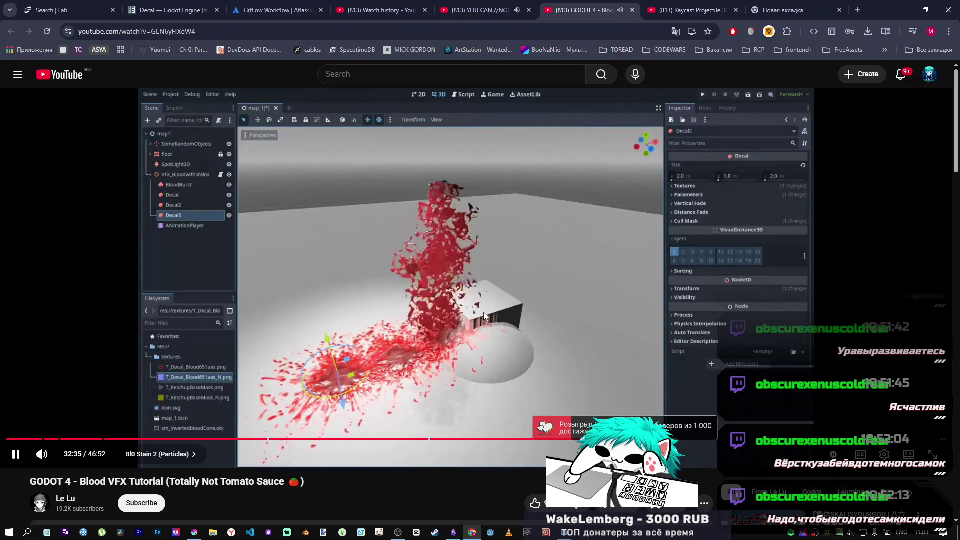
{"action": "left_click", "coordinate": [485, 313]}
{"action": "left_click", "coordinate": [484, 313]}
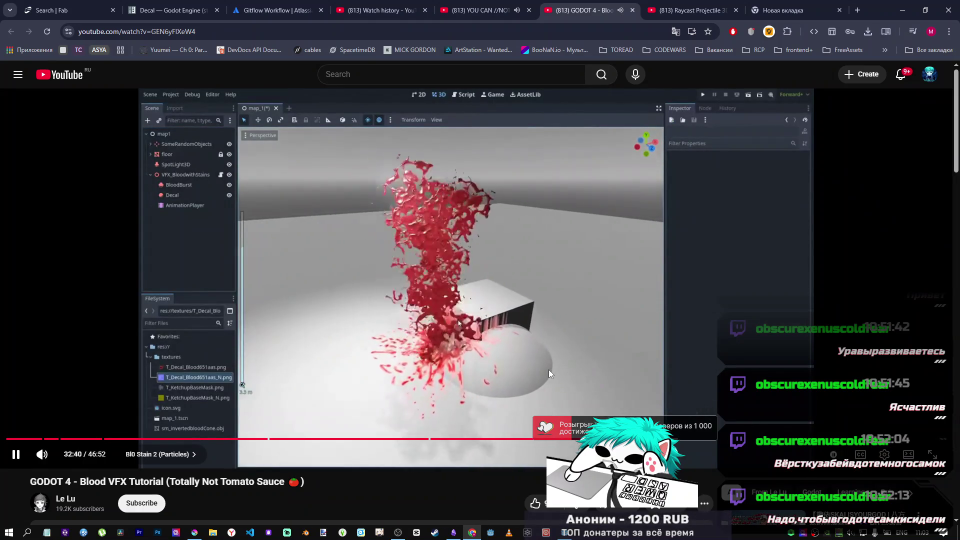
{"action": "left_click", "coordinate": [548, 370]}
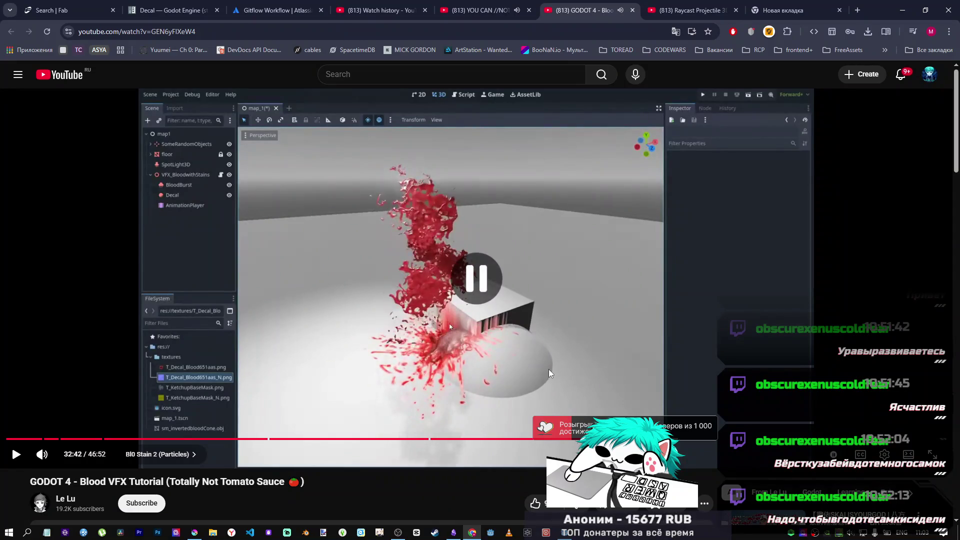
{"action": "key", "text": "alt+Tab"}
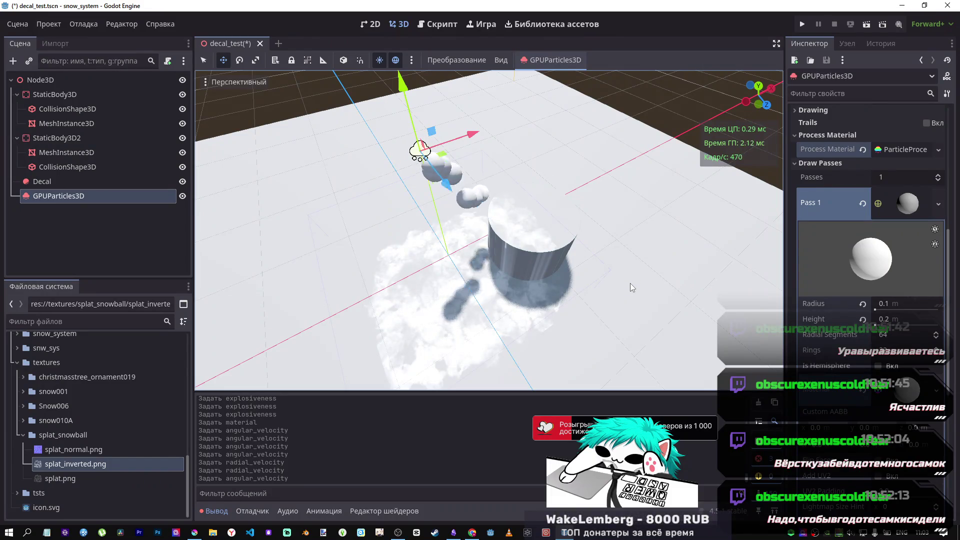
{"action": "key", "text": "alt+Tab"}
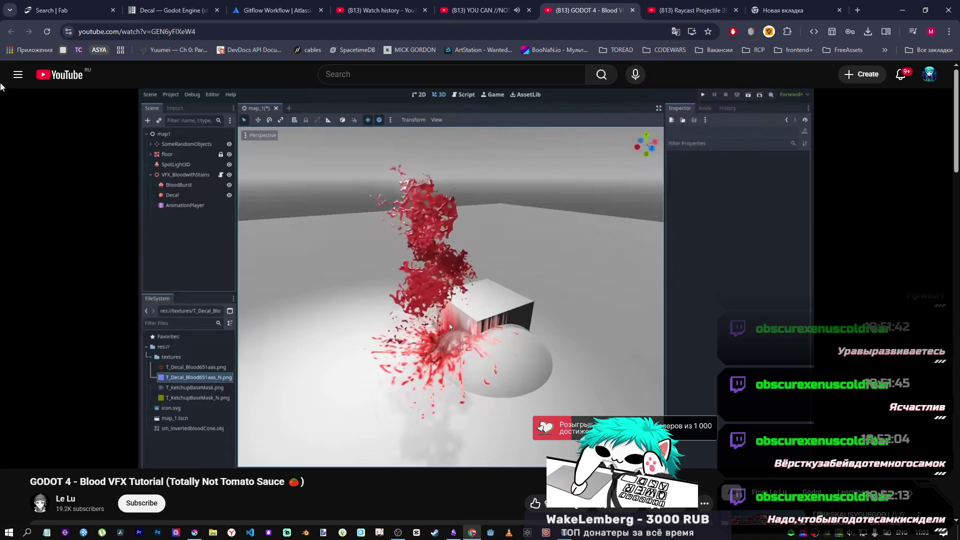
{"action": "middle_click", "coordinate": [64, 77]}
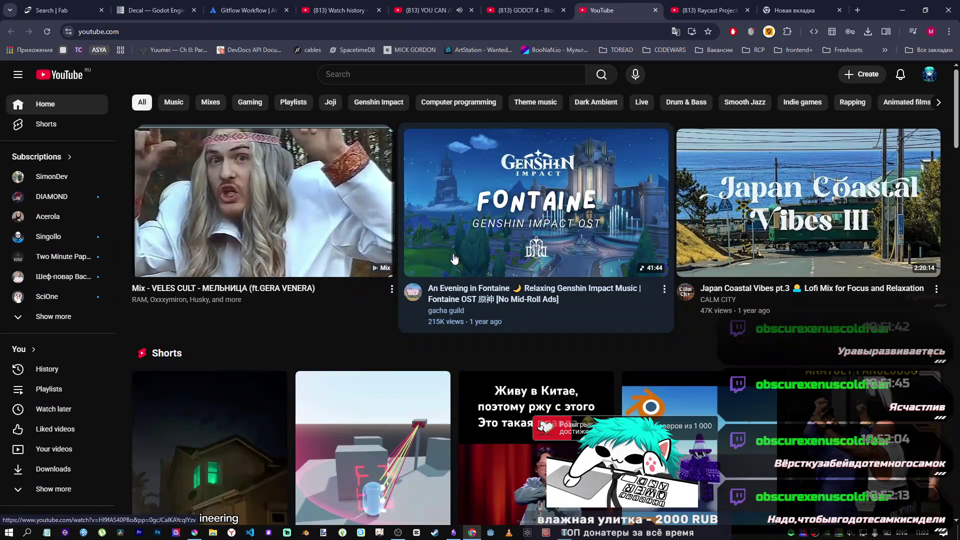
Search YouTube for 'deacals godot bullet'.
{"action": "scroll", "coordinate": [381, 316], "scroll_direction": "down", "scroll_amount": 10}
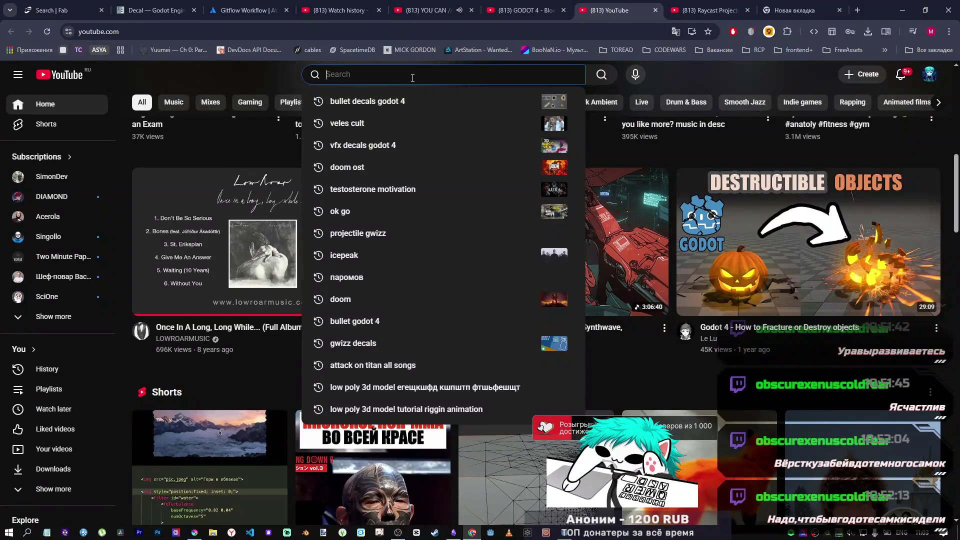
{"action": "type", "text": "deacals "}
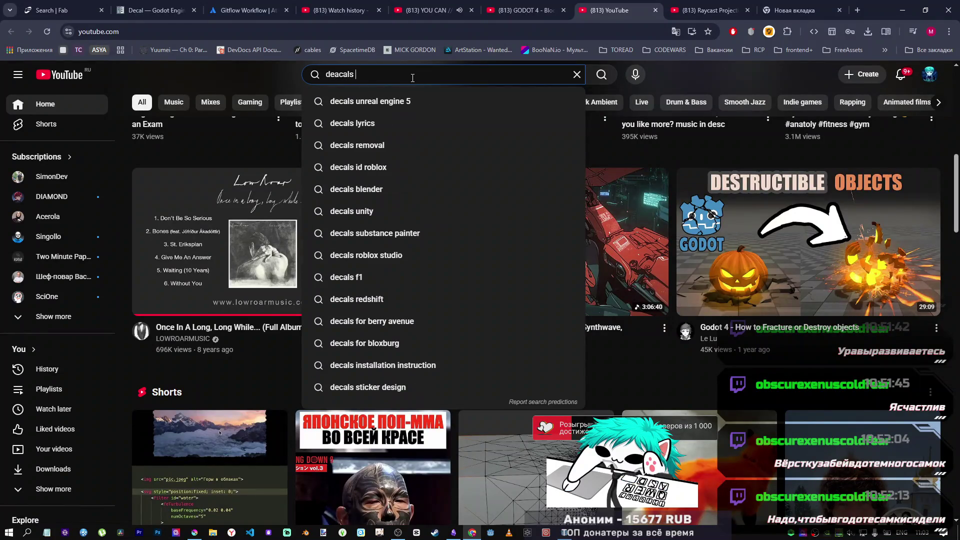
{"action": "type", "text": "bullet"}
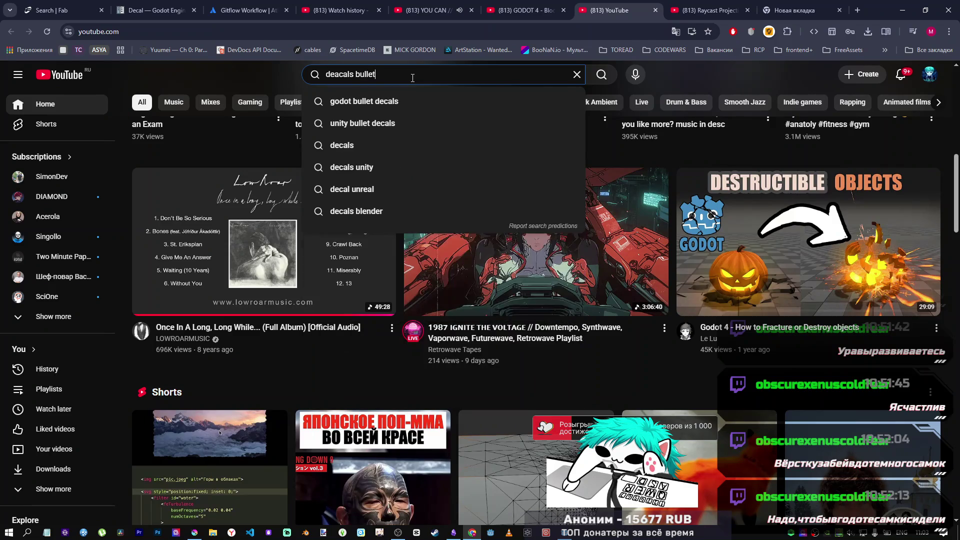
{"action": "type", "text": " prin"}
{"action": "key", "text": "Return"}
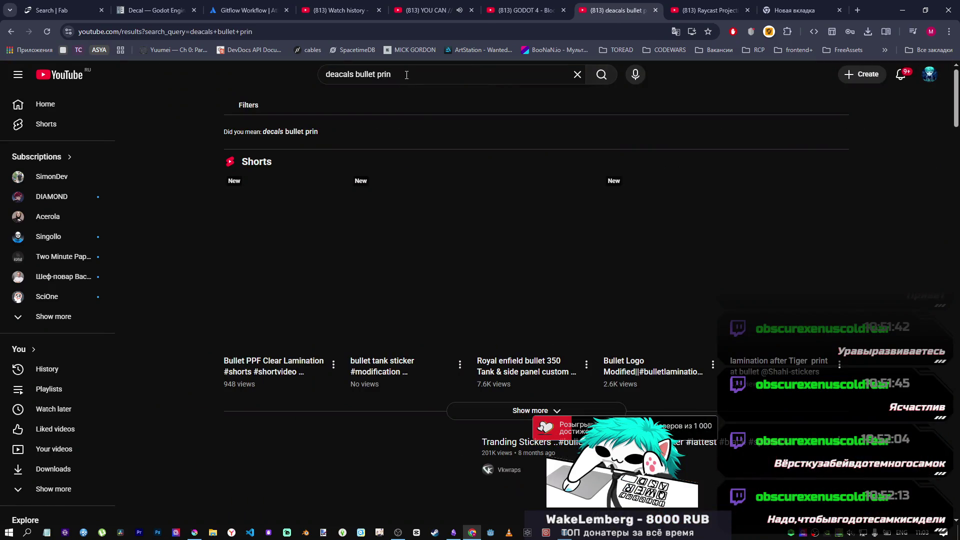
{"action": "left_click", "coordinate": [409, 76]}
{"action": "type", "text": "t"}
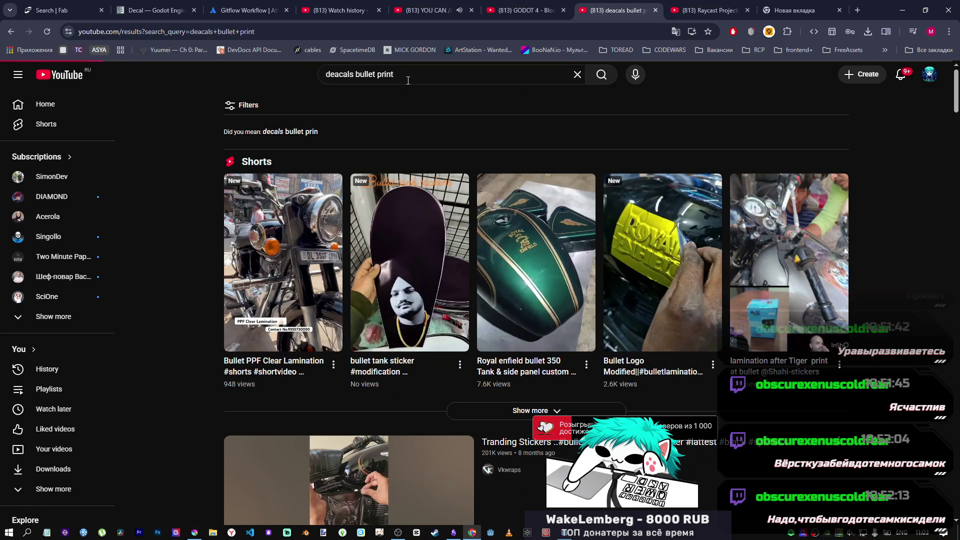
{"action": "left_click_drag", "start_coordinate": [357, 74], "coordinate": [480, 72]}
{"action": "key", "text": "BackSpace"}
{"action": "key", "text": "Return"}
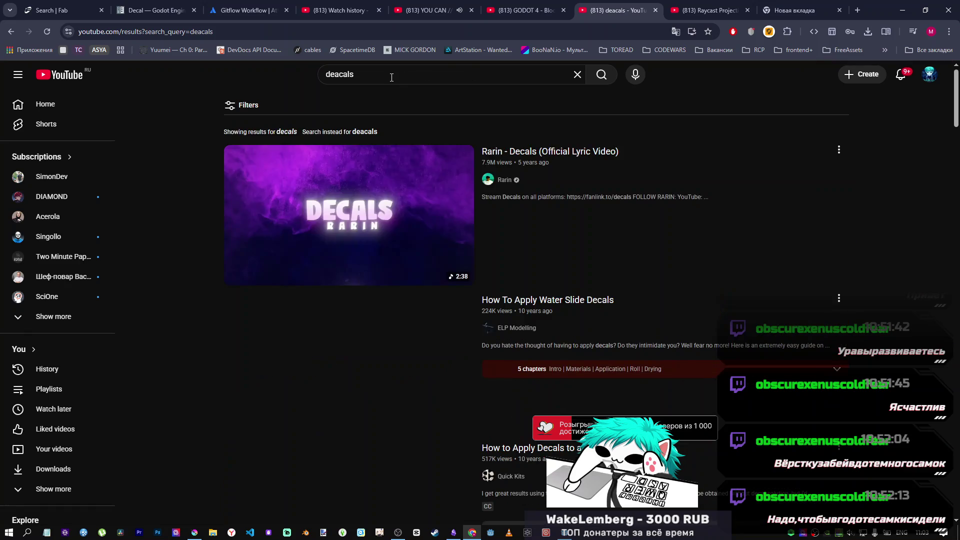
{"action": "left_click", "coordinate": [395, 76]}
{"action": "type", "text": "godot "}
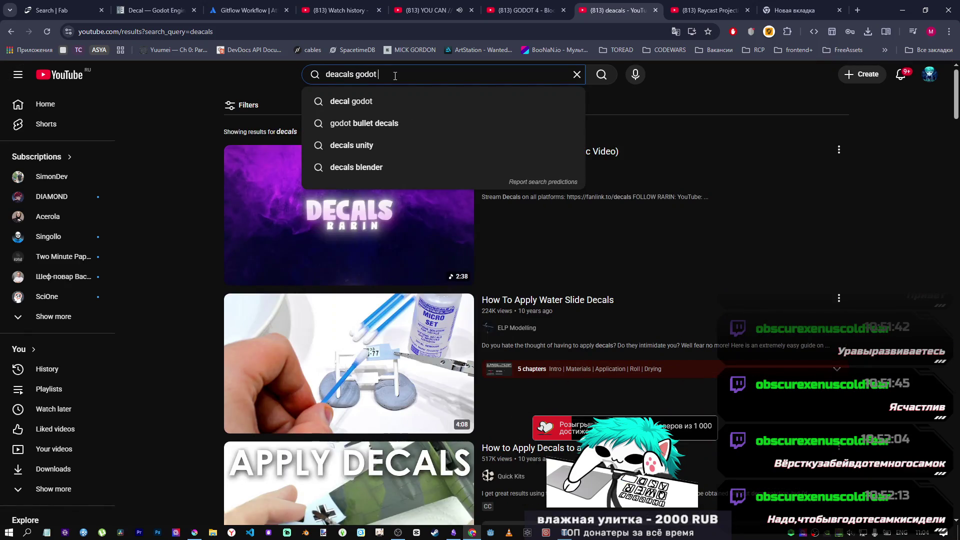
{"action": "type", "text": "bullet"}
{"action": "key", "text": "Return"}
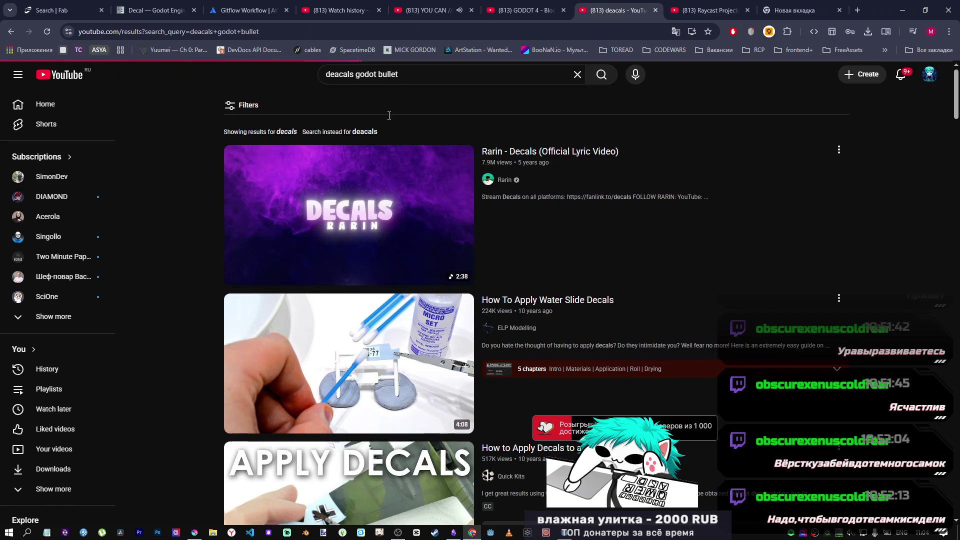
Open the Easy Bullet Decals result in a background tab.
{"action": "scroll", "coordinate": [324, 337], "scroll_direction": "down", "scroll_amount": 2}
{"action": "scroll", "coordinate": [324, 337], "scroll_direction": "down", "scroll_amount": 1}
{"action": "scroll", "coordinate": [350, 330], "scroll_direction": "up", "scroll_amount": 3}
{"action": "scroll", "coordinate": [436, 310], "scroll_direction": "down", "scroll_amount": 9}
{"action": "scroll", "coordinate": [436, 314], "scroll_direction": "up", "scroll_amount": 3}
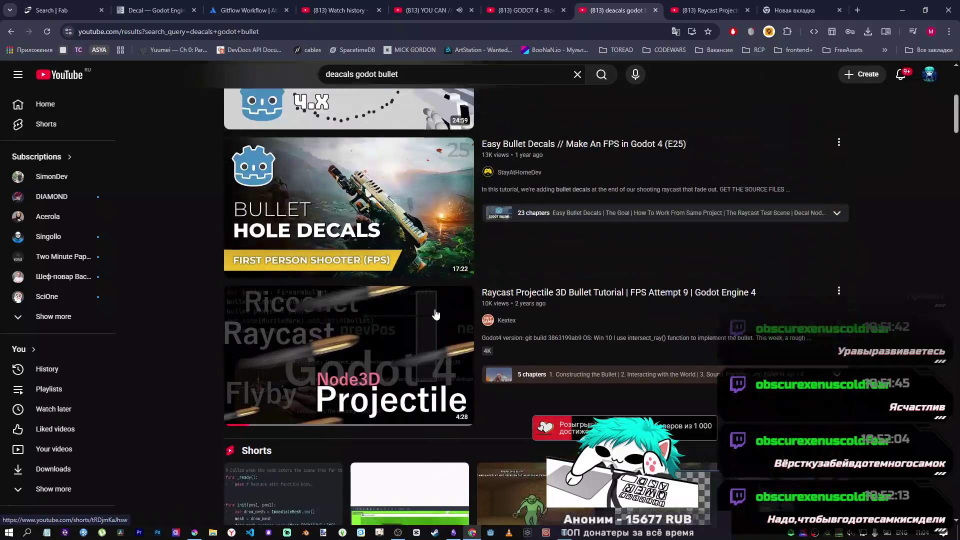
{"action": "scroll", "coordinate": [486, 348], "scroll_direction": "down", "scroll_amount": 9}
{"action": "scroll", "coordinate": [485, 352], "scroll_direction": "up", "scroll_amount": 3}
{"action": "scroll", "coordinate": [485, 350], "scroll_direction": "up", "scroll_amount": 8}
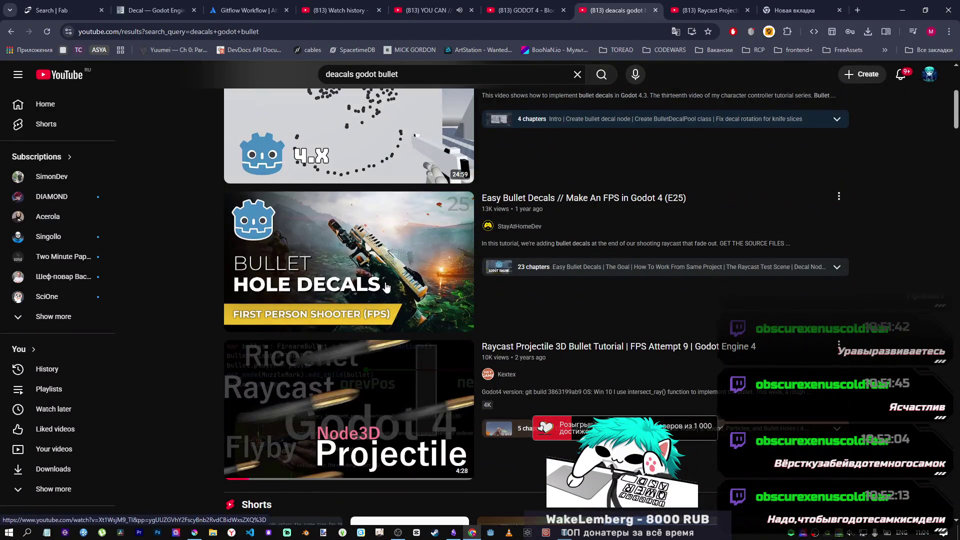
{"action": "middle_click", "coordinate": [415, 334]}
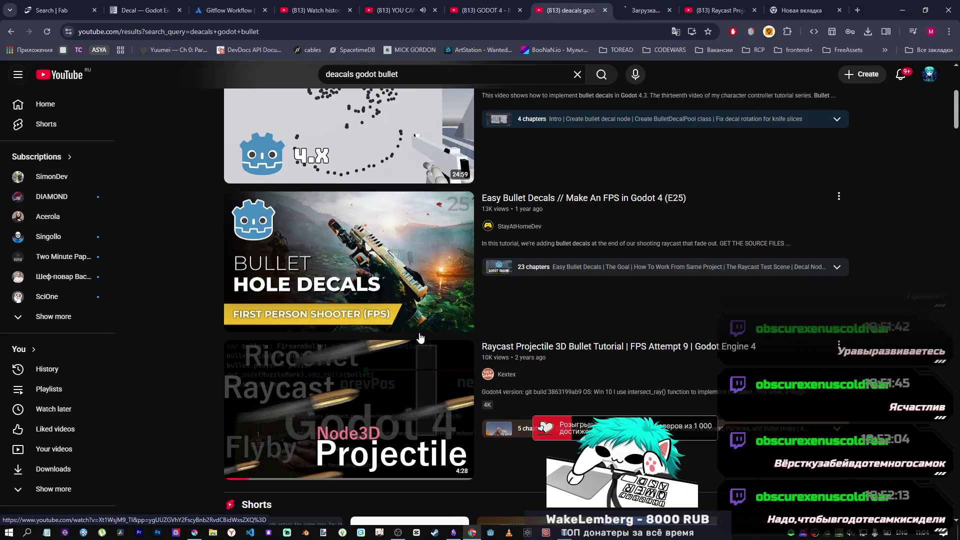
Open the How to make Bullet Hole result in another new tab.
{"action": "scroll", "coordinate": [420, 338], "scroll_direction": "down", "scroll_amount": 5}
{"action": "scroll", "coordinate": [434, 344], "scroll_direction": "down", "scroll_amount": 7}
{"action": "scroll", "coordinate": [434, 344], "scroll_direction": "up", "scroll_amount": 7}
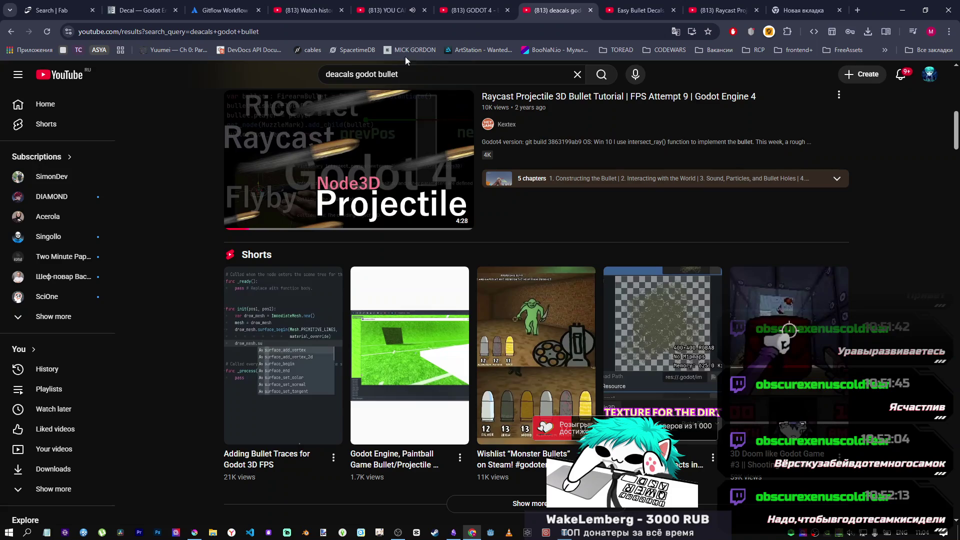
{"action": "scroll", "coordinate": [428, 315], "scroll_direction": "down", "scroll_amount": 13}
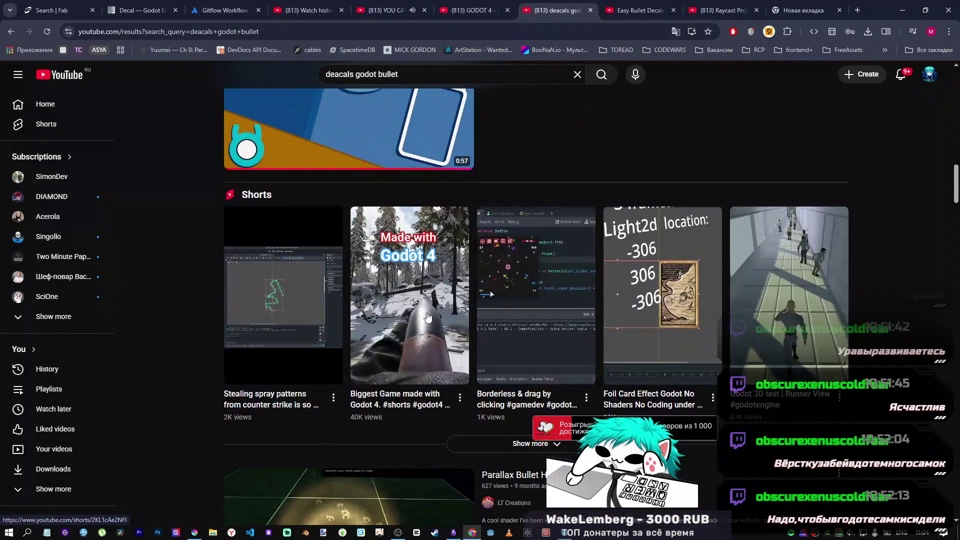
{"action": "scroll", "coordinate": [428, 316], "scroll_direction": "up", "scroll_amount": 6}
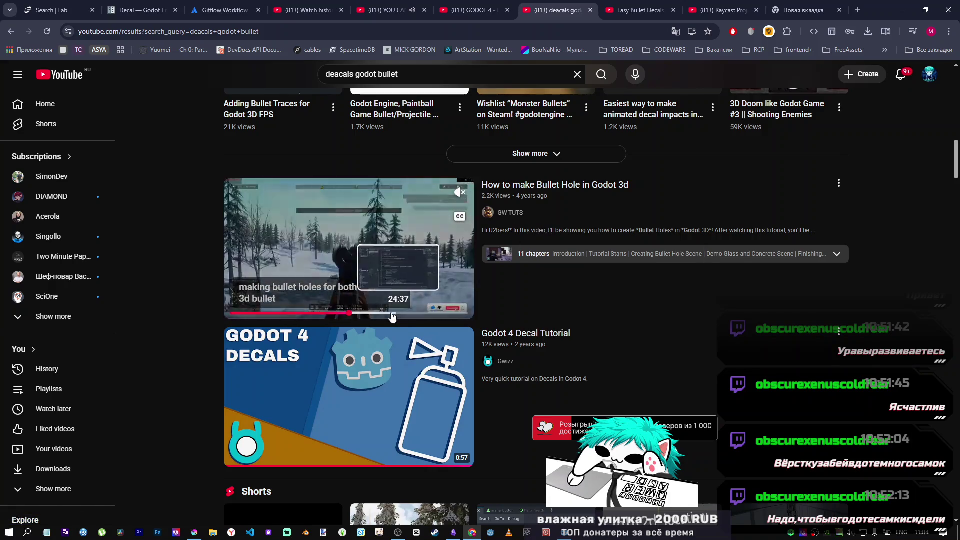
{"action": "middle_click", "coordinate": [380, 280]}
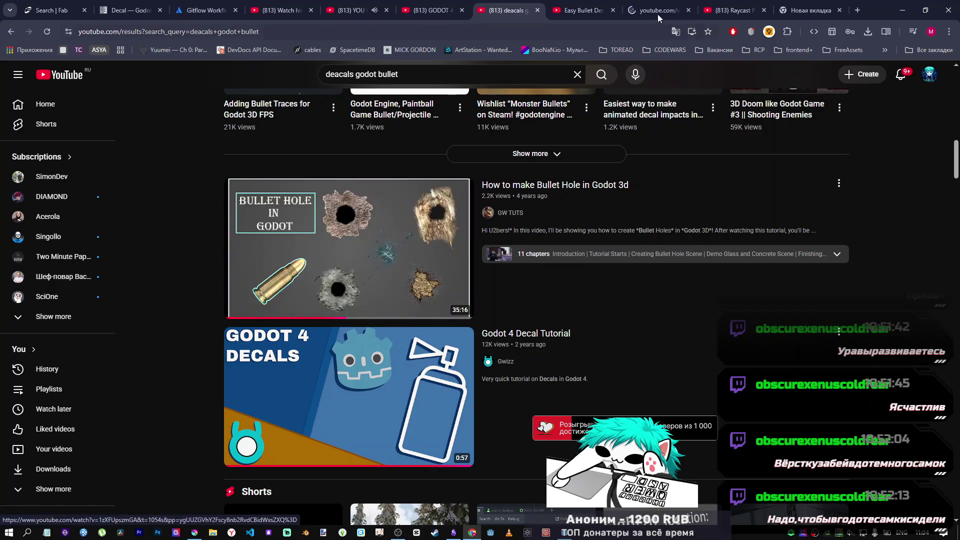
Skim the How to make Bullet Hole in Godot 3d video's 3D bullet chapter, then close its tab.
{"action": "left_click_drag", "start_coordinate": [656, 16], "coordinate": [580, 16]}
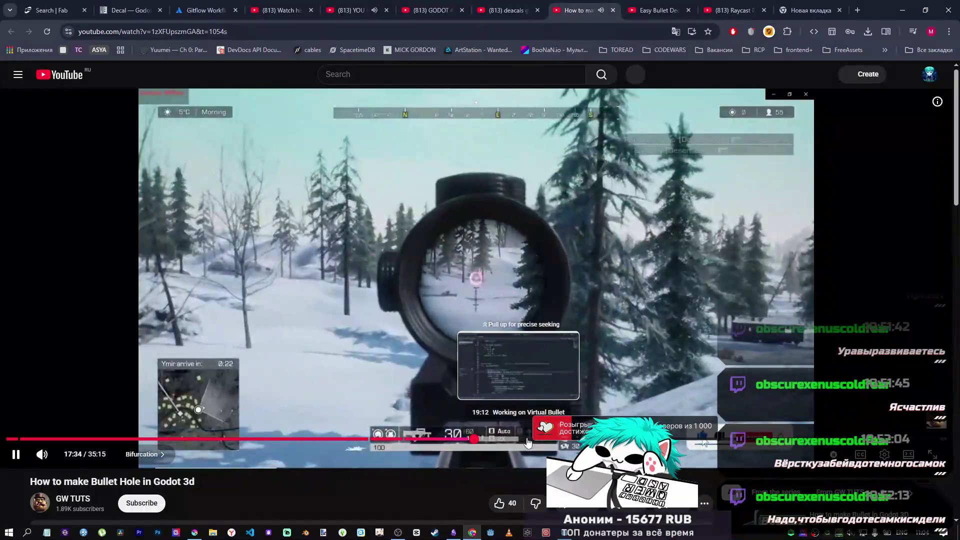
{"action": "left_click_drag", "start_coordinate": [526, 442], "coordinate": [608, 442]}
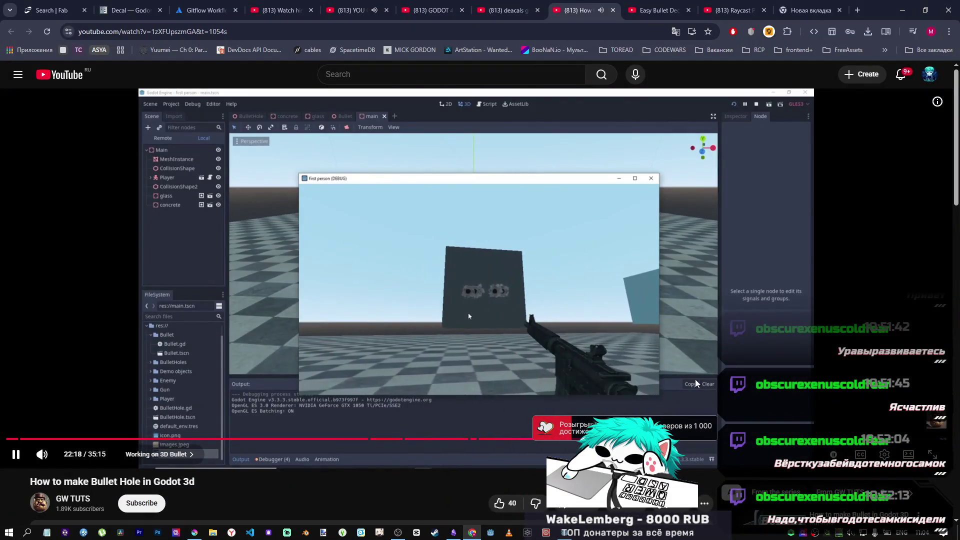
{"action": "left_click", "coordinate": [573, 163]}
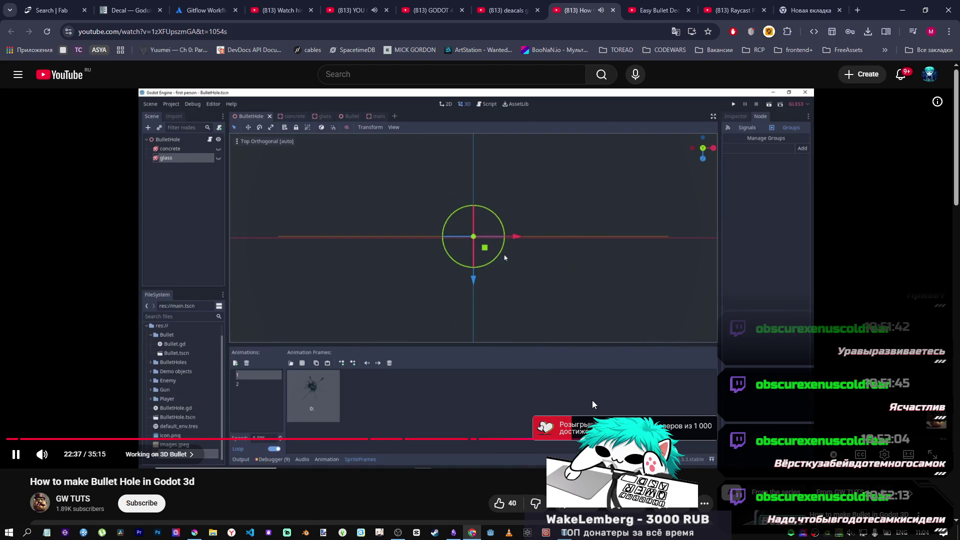
{"action": "left_click_drag", "start_coordinate": [628, 438], "coordinate": [629, 439]}
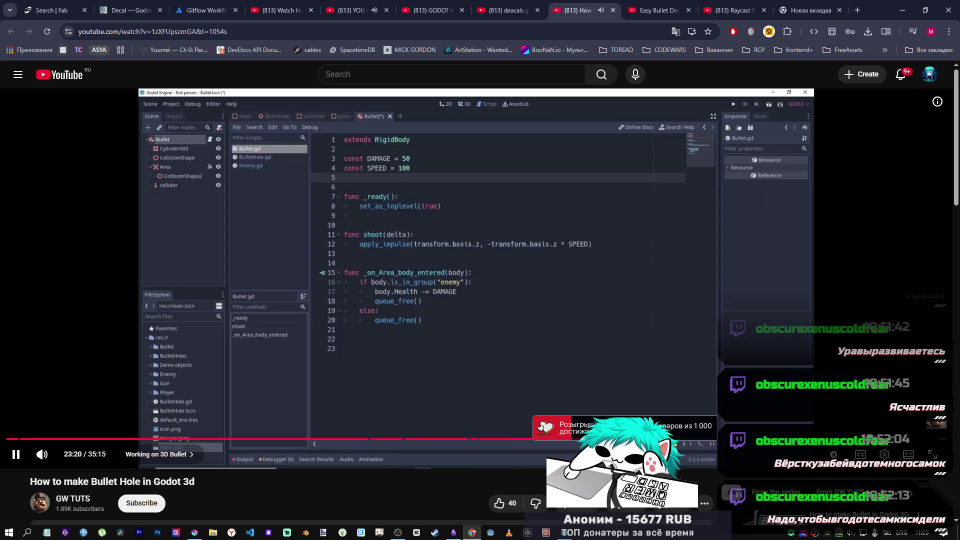
{"action": "middle_click", "coordinate": [596, 11]}
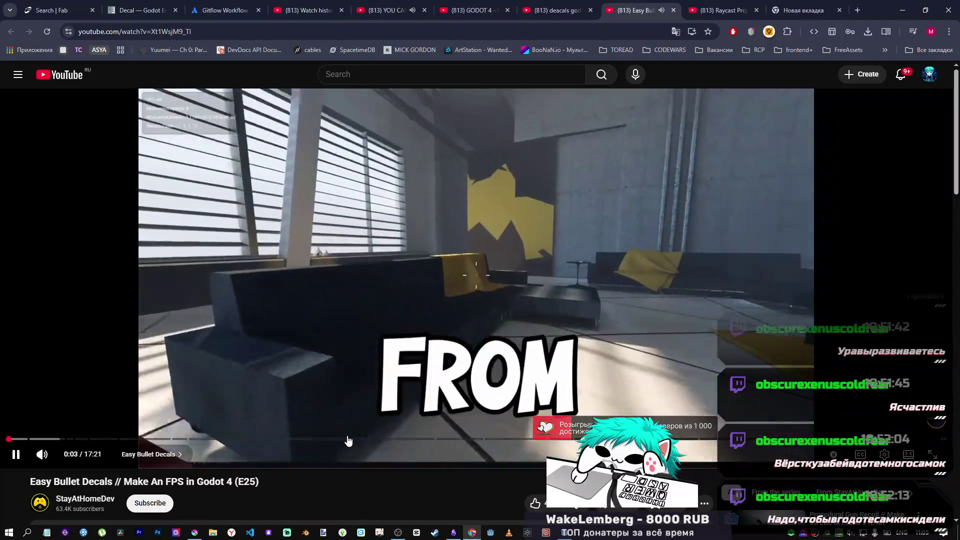
Skim the Easy Bullet Decals video from about 4:54 to its Paint explanation.
{"action": "left_click", "coordinate": [349, 439]}
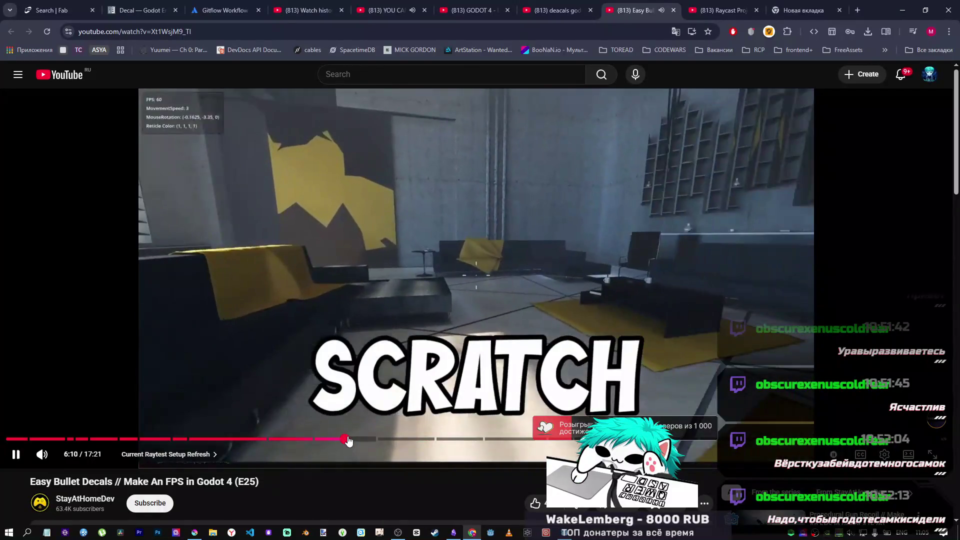
{"action": "left_click", "coordinate": [278, 443]}
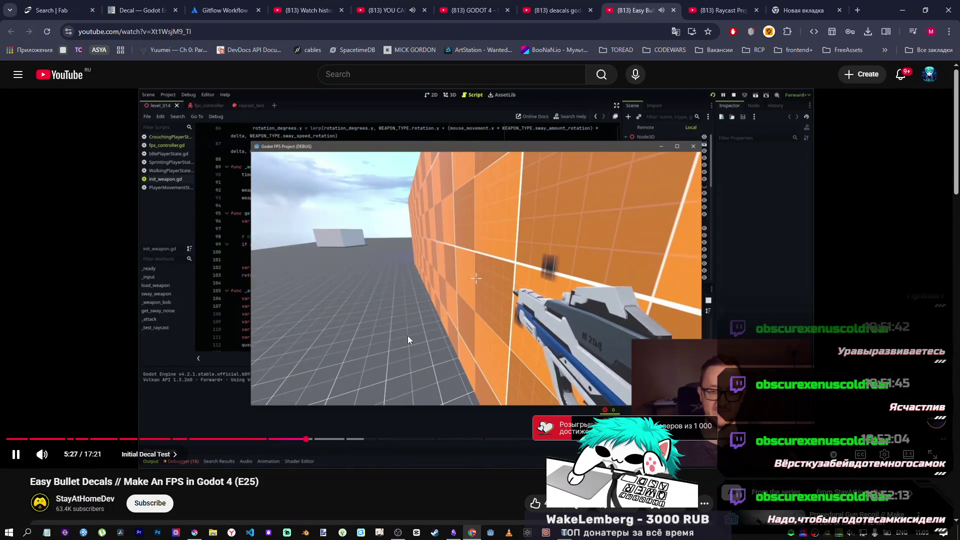
{"action": "left_click", "coordinate": [407, 283]}
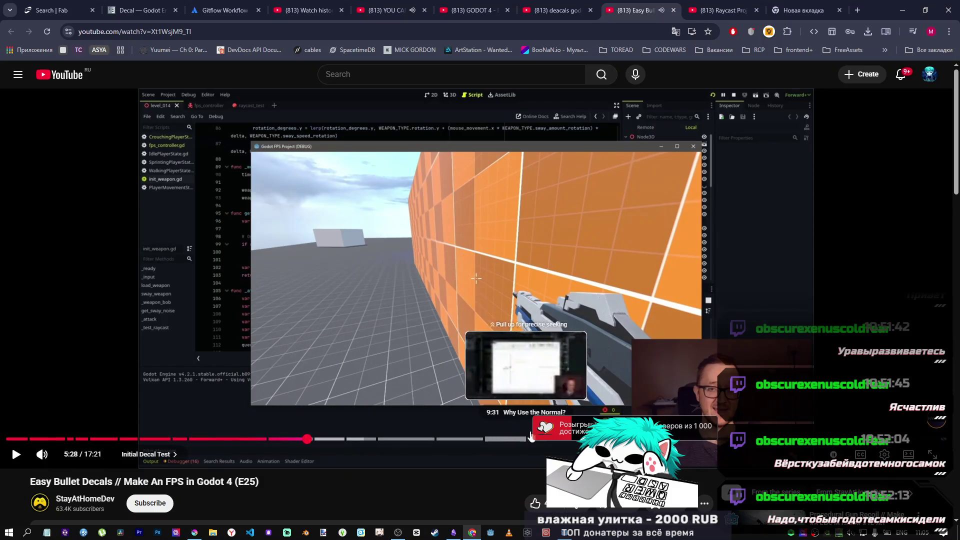
{"action": "left_click", "coordinate": [492, 439]}
{"action": "key", "text": "space"}
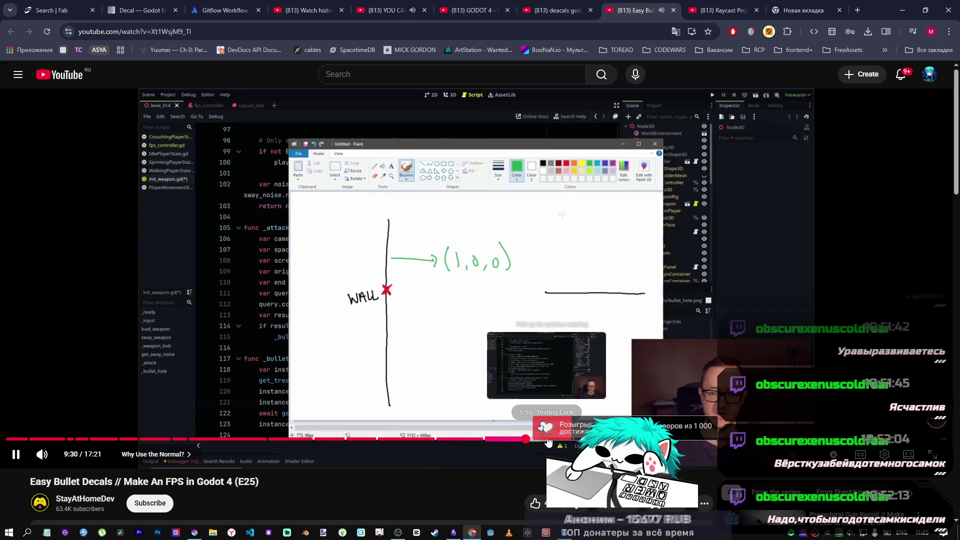
Skip through the code walkthrough and sphere test, close the video, and show the Raycast Projectile tutorial.
{"action": "left_click_drag", "start_coordinate": [557, 440], "coordinate": [588, 440]}
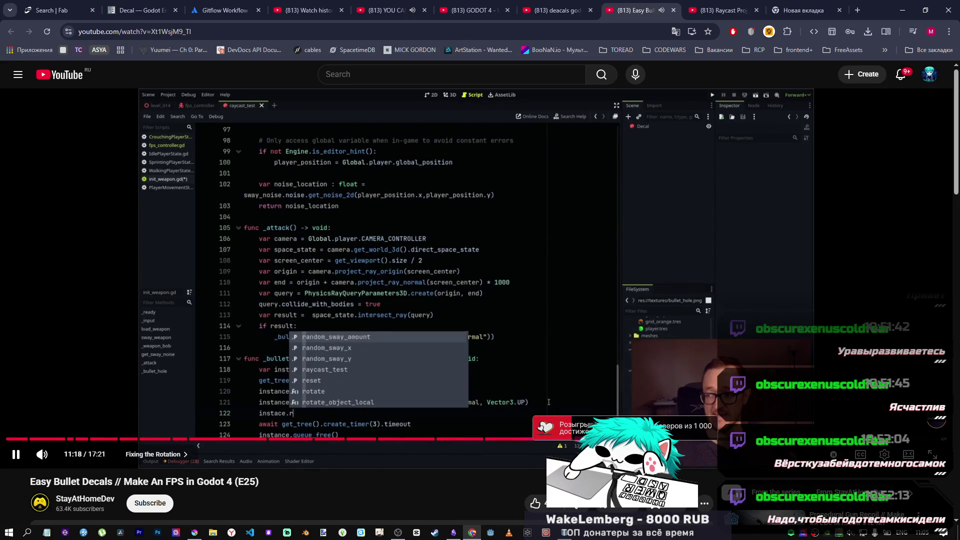
{"action": "left_click_drag", "start_coordinate": [648, 440], "coordinate": [709, 440]}
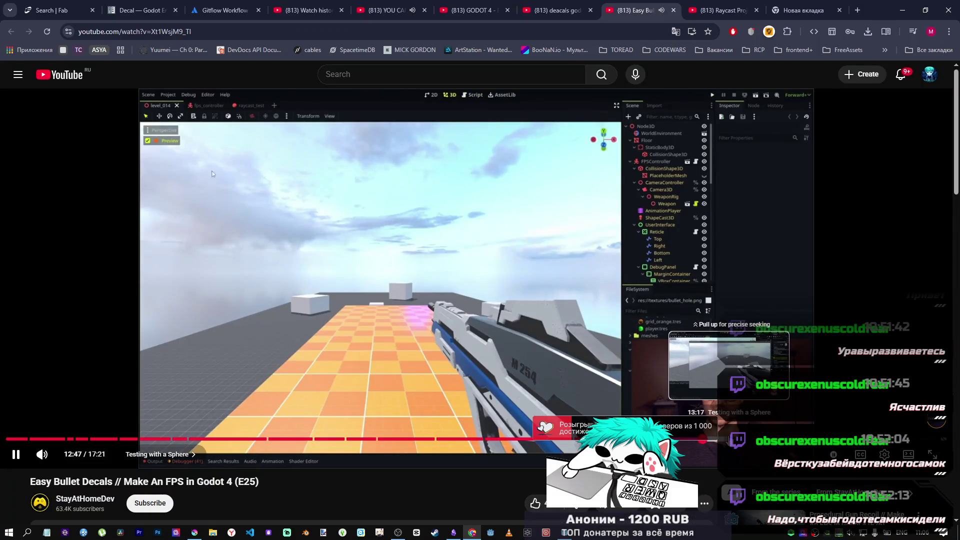
{"action": "left_click", "coordinate": [714, 440]}
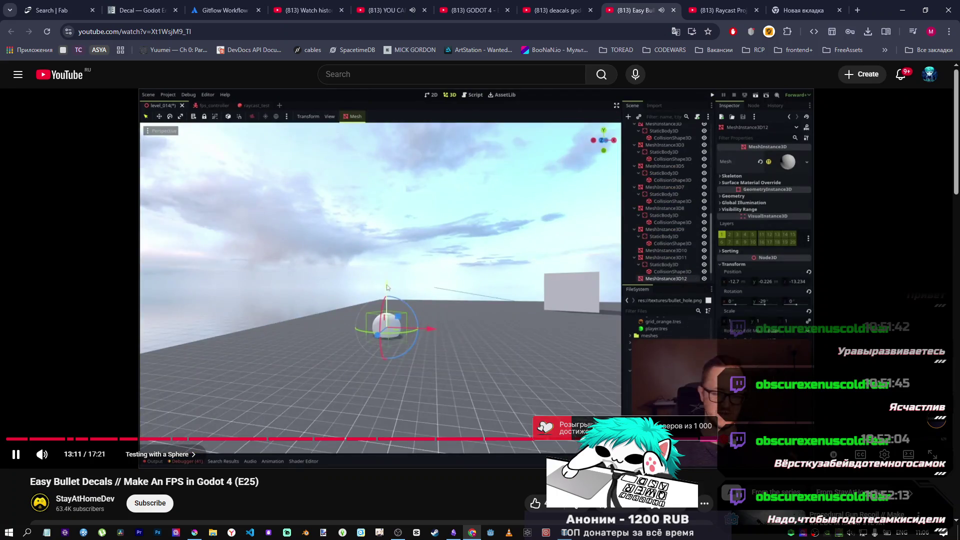
{"action": "mouse_move", "coordinate": [723, 440]}
{"action": "left_mouse_down"}
{"action": "mouse_move", "coordinate": [756, 441]}
{"action": "mouse_move", "coordinate": [723, 439]}
{"action": "mouse_move", "coordinate": [776, 395]}
{"action": "left_mouse_up"}
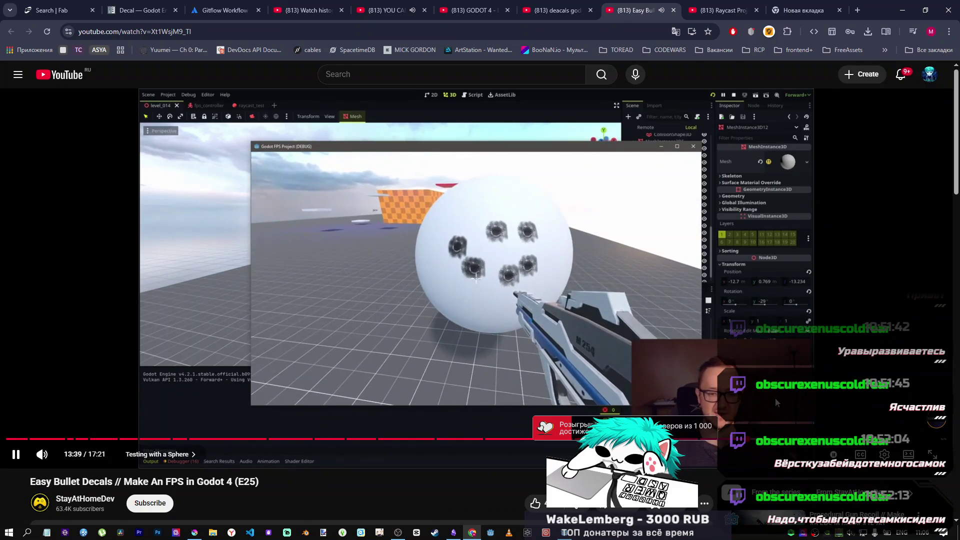
{"action": "left_click_drag", "start_coordinate": [775, 441], "coordinate": [729, 291]}
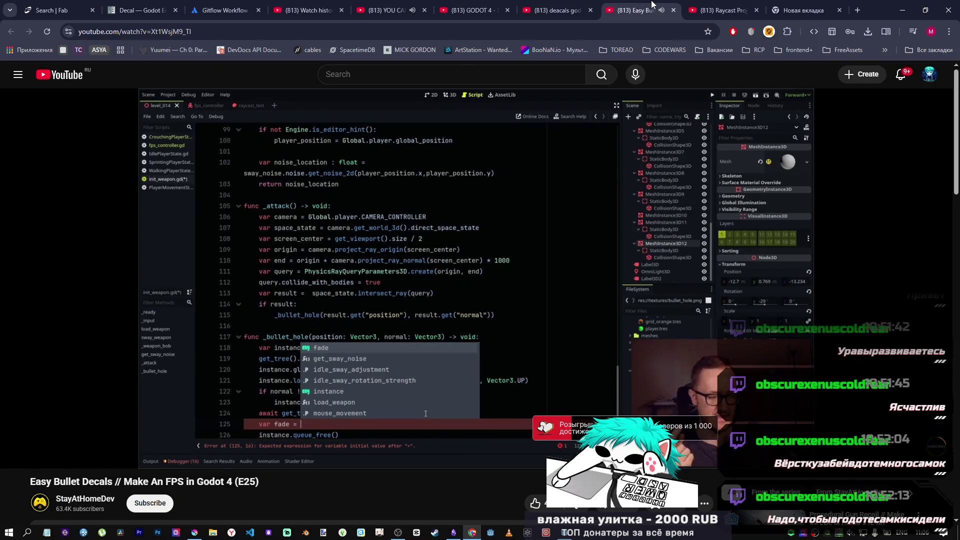
{"action": "middle_click", "coordinate": [651, 4]}
{"action": "left_click", "coordinate": [699, 11]}
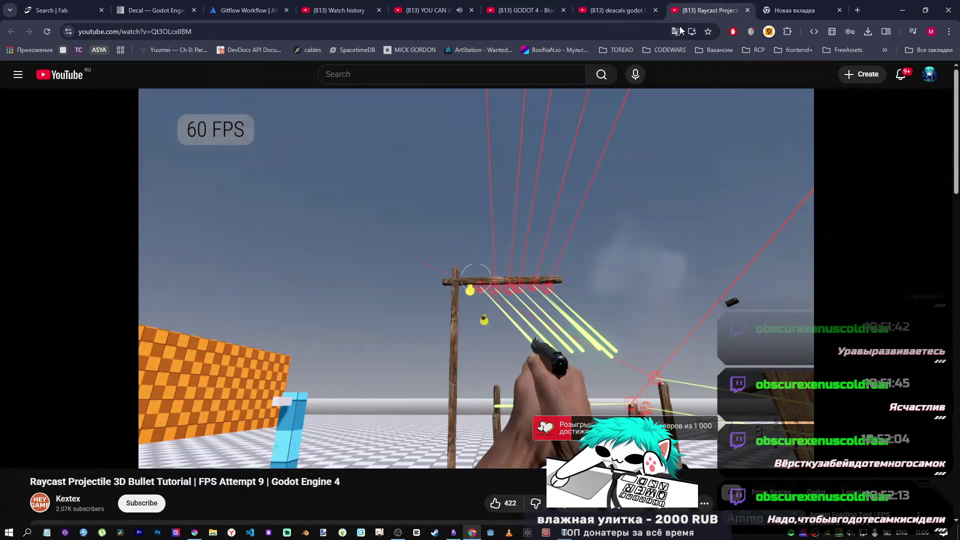
Return to the bullet-decal search results, briefly opening and closing the Raycast Projectile result.
{"action": "left_click", "coordinate": [545, 4]}
{"action": "left_click", "coordinate": [606, 18]}
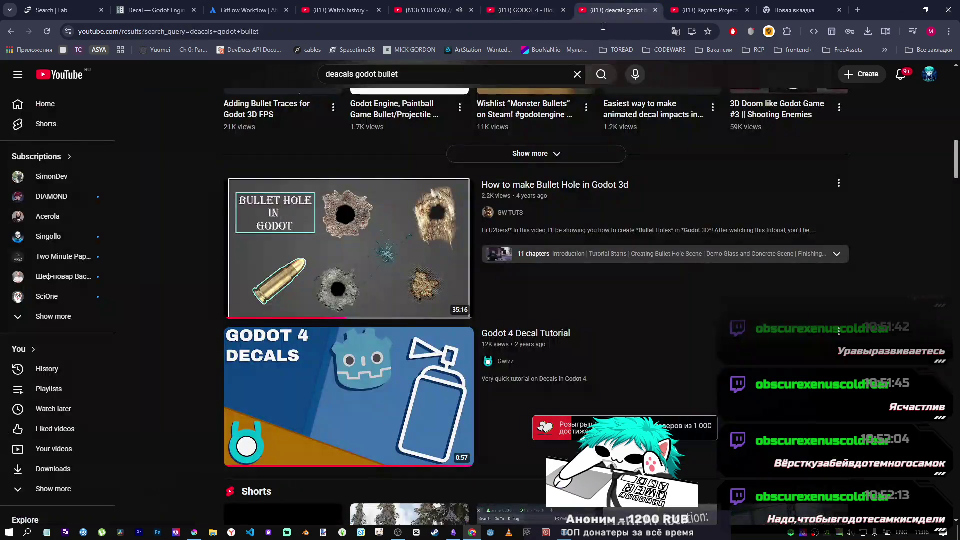
{"action": "scroll", "coordinate": [432, 251], "scroll_direction": "up", "scroll_amount": 18}
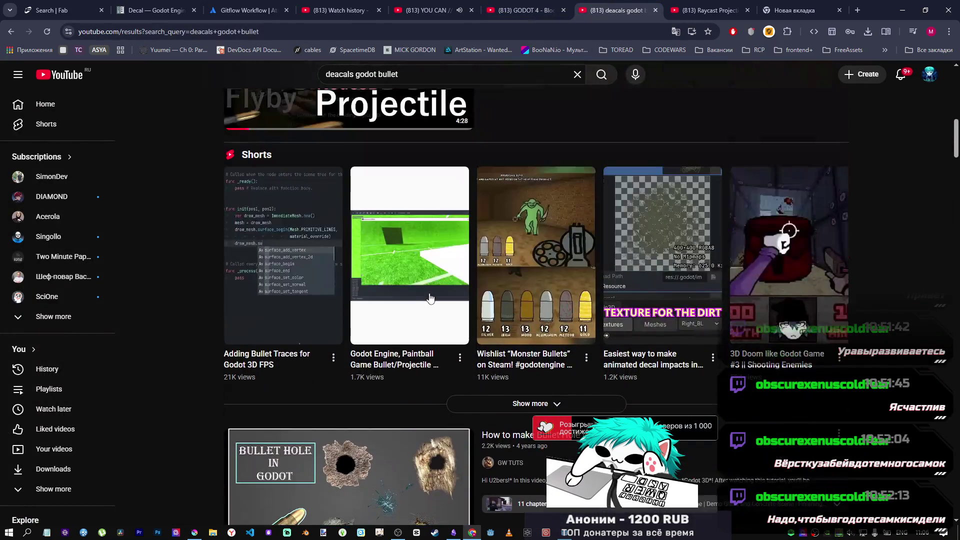
{"action": "scroll", "coordinate": [403, 319], "scroll_direction": "down", "scroll_amount": 7}
{"action": "scroll", "coordinate": [403, 319], "scroll_direction": "down", "scroll_amount": 1}
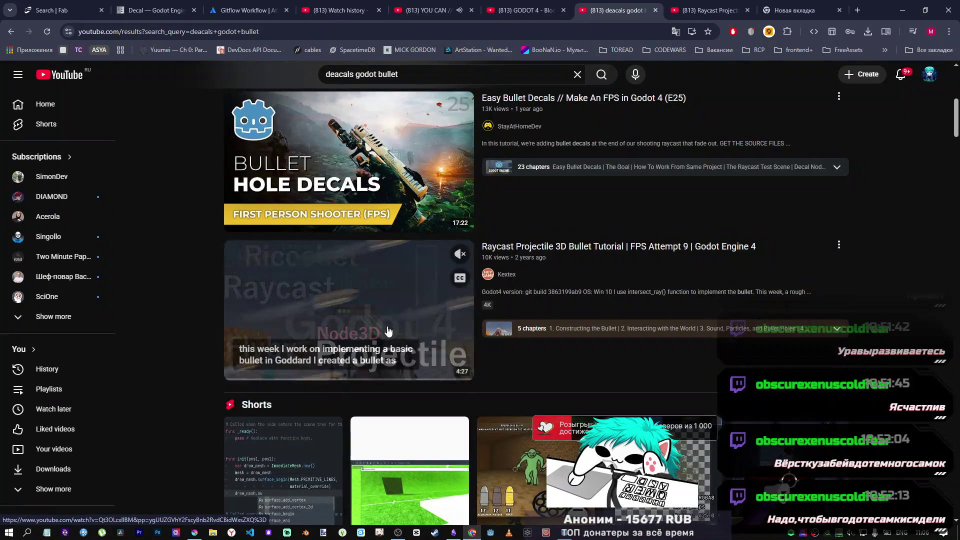
{"action": "middle_click", "coordinate": [403, 319]}
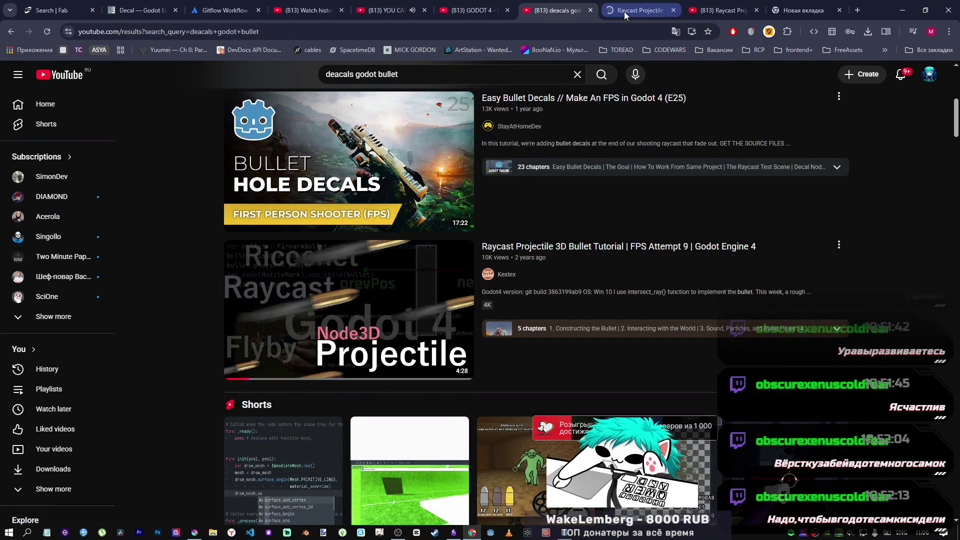
{"action": "middle_click", "coordinate": [625, 11]}
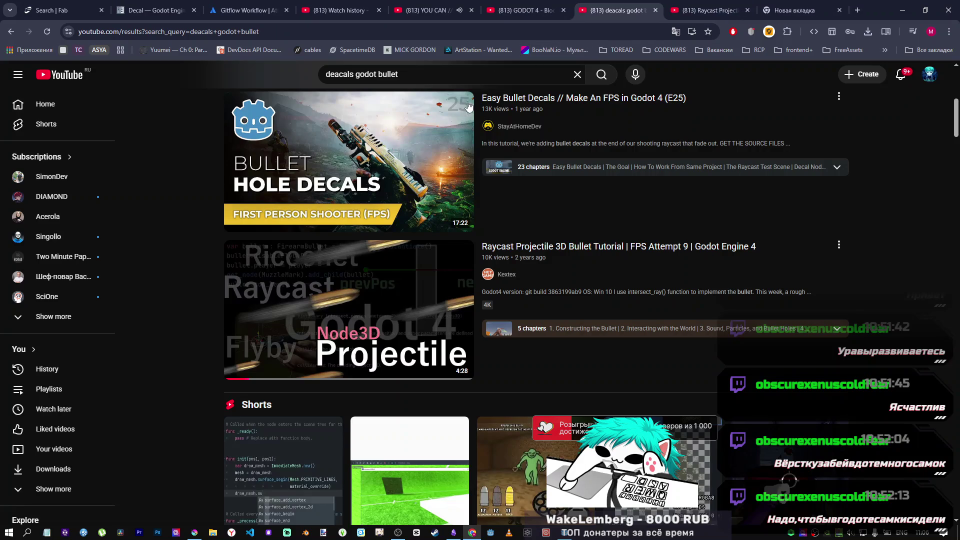
{"action": "scroll", "coordinate": [469, 99], "scroll_direction": "up", "scroll_amount": 4}
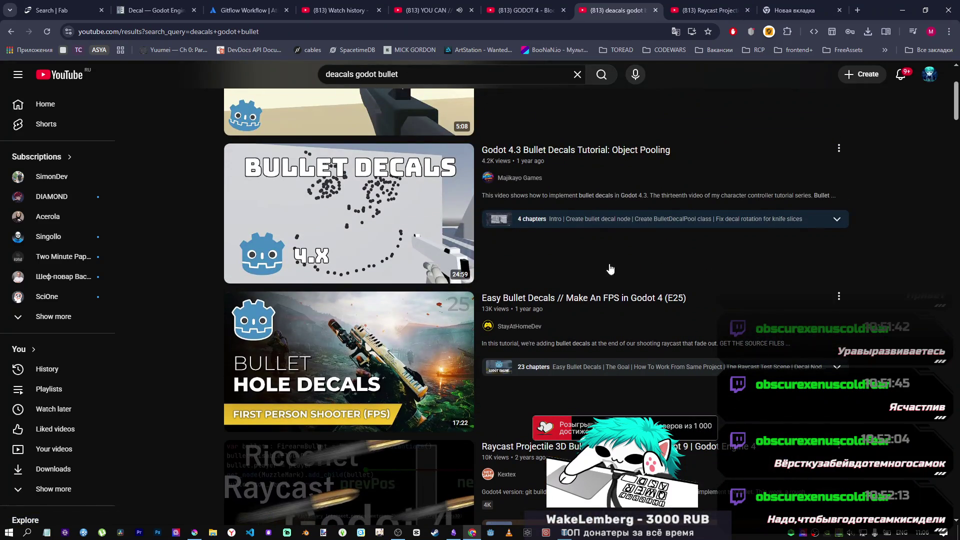
{"action": "scroll", "coordinate": [600, 268], "scroll_direction": "down", "scroll_amount": 10}
{"action": "scroll", "coordinate": [441, 277], "scroll_direction": "down", "scroll_amount": 12}
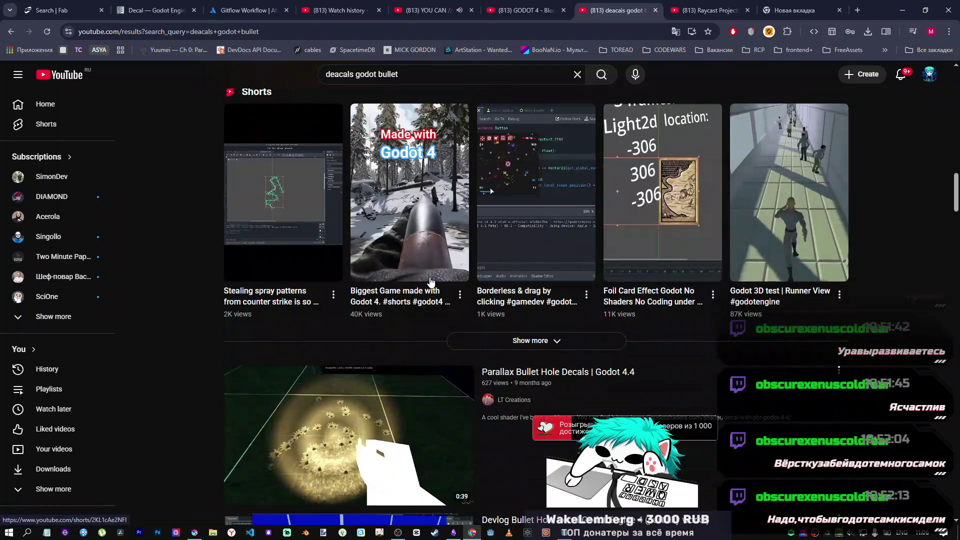
{"action": "scroll", "coordinate": [52, 275], "scroll_direction": "down", "scroll_amount": 3}
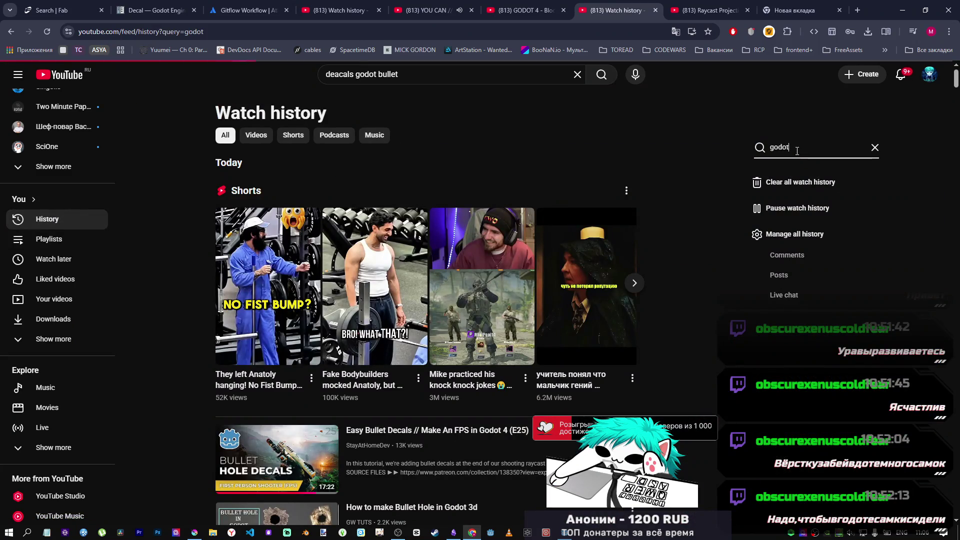
Scroll up and down through the top of the godot-matching watch-history results.
{"action": "scroll", "coordinate": [534, 300], "scroll_direction": "down", "scroll_amount": 7}
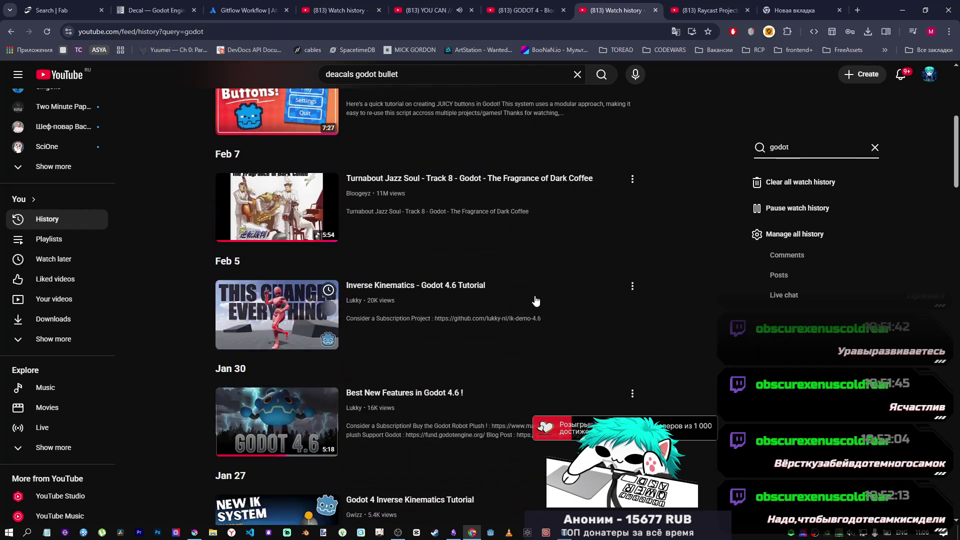
{"action": "scroll", "coordinate": [354, 281], "scroll_direction": "down", "scroll_amount": 2}
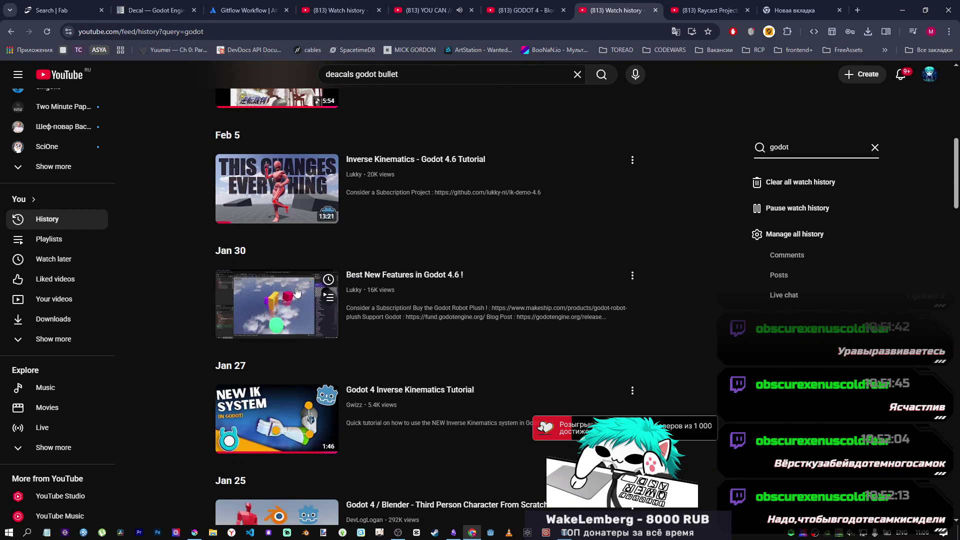
{"action": "scroll", "coordinate": [301, 300], "scroll_direction": "down", "scroll_amount": 2}
{"action": "scroll", "coordinate": [440, 301], "scroll_direction": "down", "scroll_amount": 7}
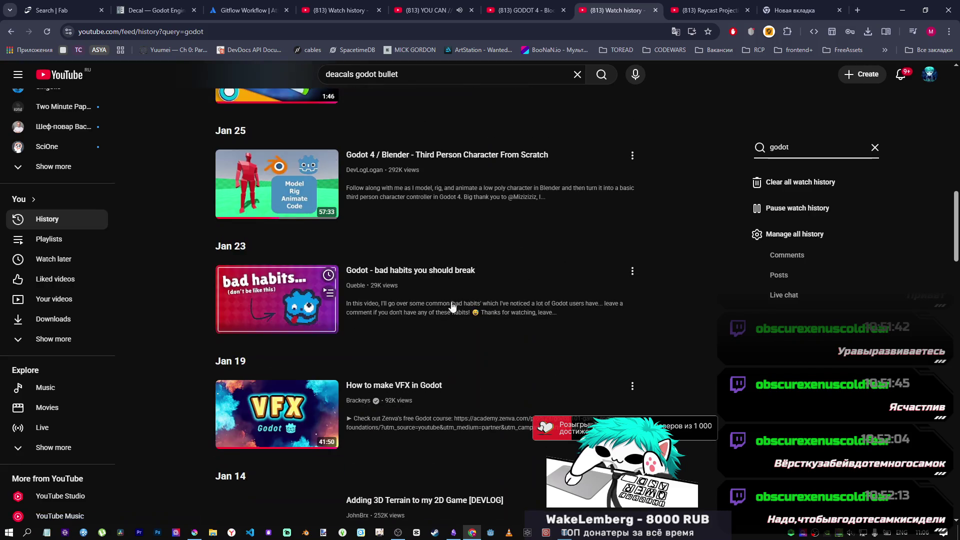
{"action": "scroll", "coordinate": [447, 317], "scroll_direction": "up", "scroll_amount": 5}
{"action": "scroll", "coordinate": [447, 317], "scroll_direction": "up", "scroll_amount": 15}
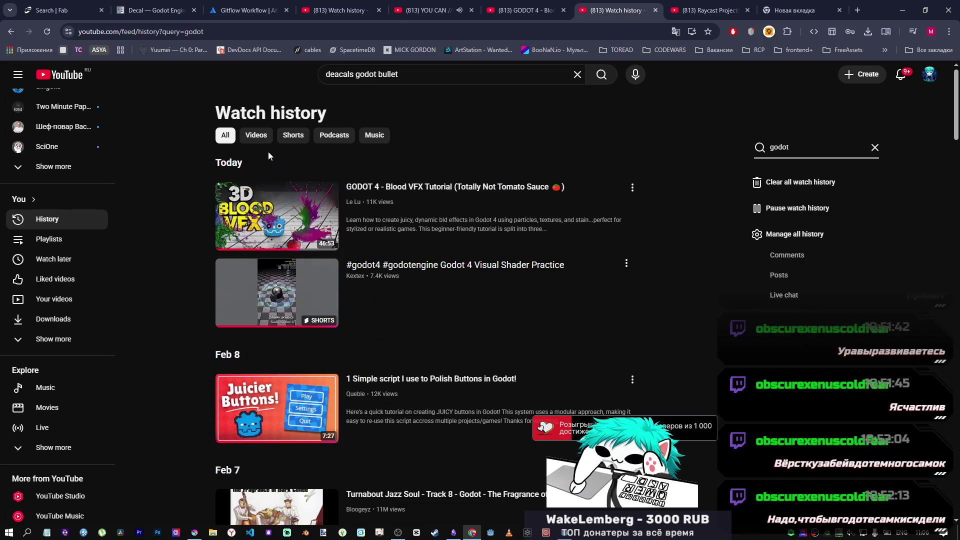
{"action": "mouse_move", "coordinate": [296, 224]}
{"action": "mouse_move", "coordinate": [299, 299]}
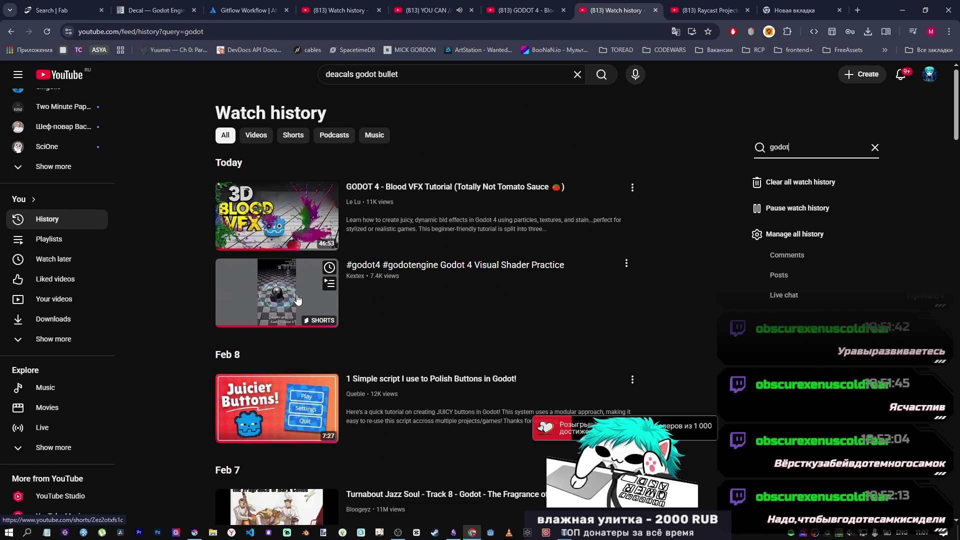
{"action": "scroll", "coordinate": [362, 300], "scroll_direction": "down", "scroll_amount": 6}
{"action": "scroll", "coordinate": [376, 295], "scroll_direction": "up", "scroll_amount": 3}
{"action": "mouse_move", "coordinate": [288, 253]}
{"action": "scroll", "coordinate": [350, 300], "scroll_direction": "down", "scroll_amount": 6}
{"action": "scroll", "coordinate": [310, 260], "scroll_direction": "up", "scroll_amount": 3}
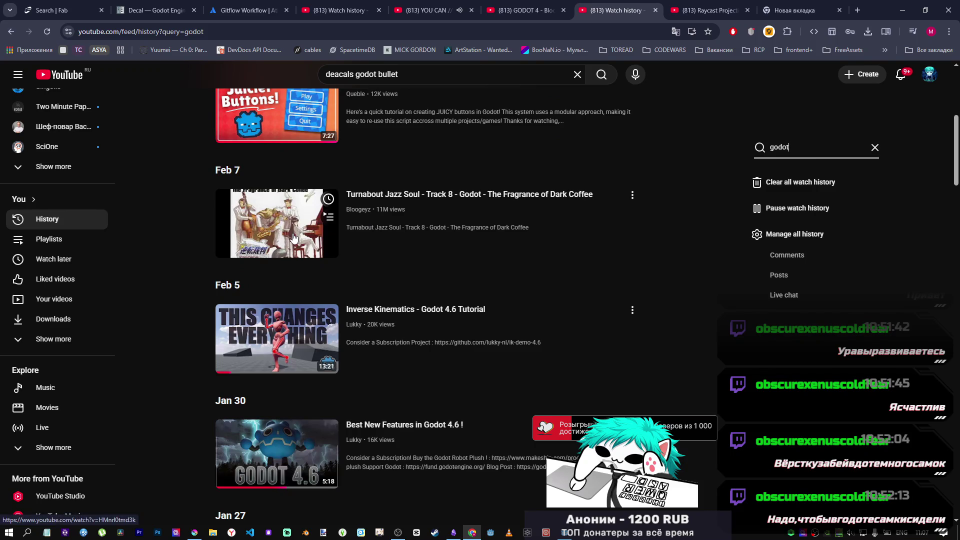
Scroll further back to the October 2025 entries, then enter 'decal' in the history search.
{"action": "scroll", "coordinate": [147, 298], "scroll_direction": "down", "scroll_amount": 2}
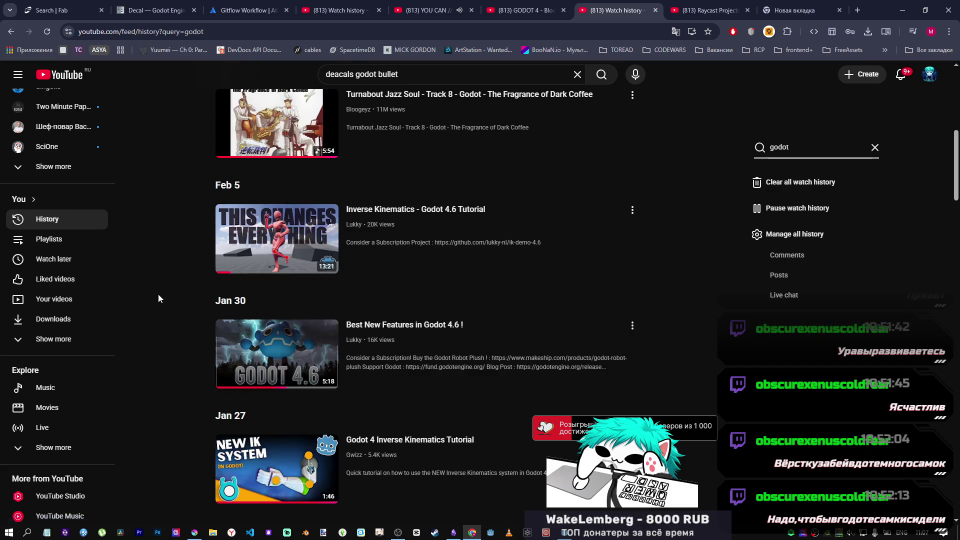
{"action": "scroll", "coordinate": [158, 294], "scroll_direction": "down", "scroll_amount": 2}
{"action": "scroll", "coordinate": [182, 281], "scroll_direction": "down", "scroll_amount": 3}
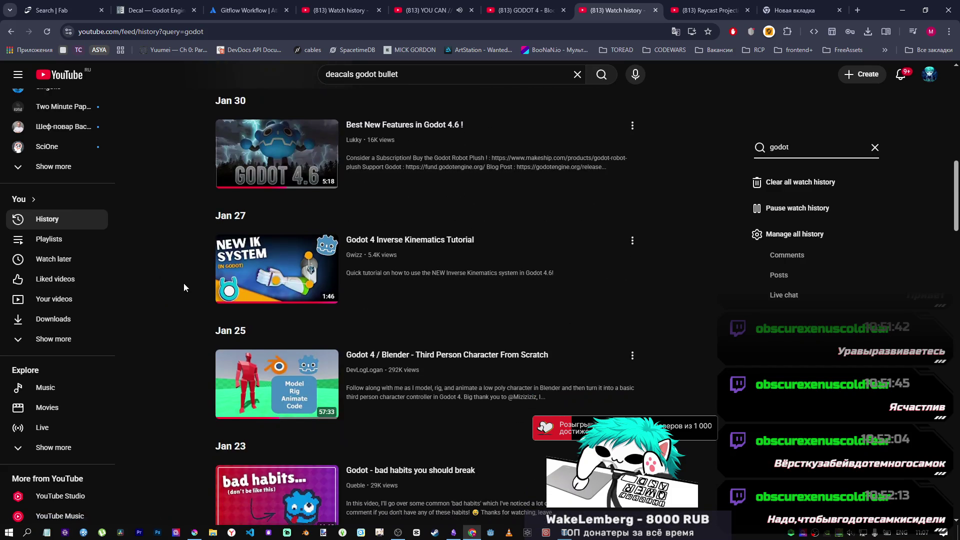
{"action": "scroll", "coordinate": [431, 274], "scroll_direction": "down", "scroll_amount": 9}
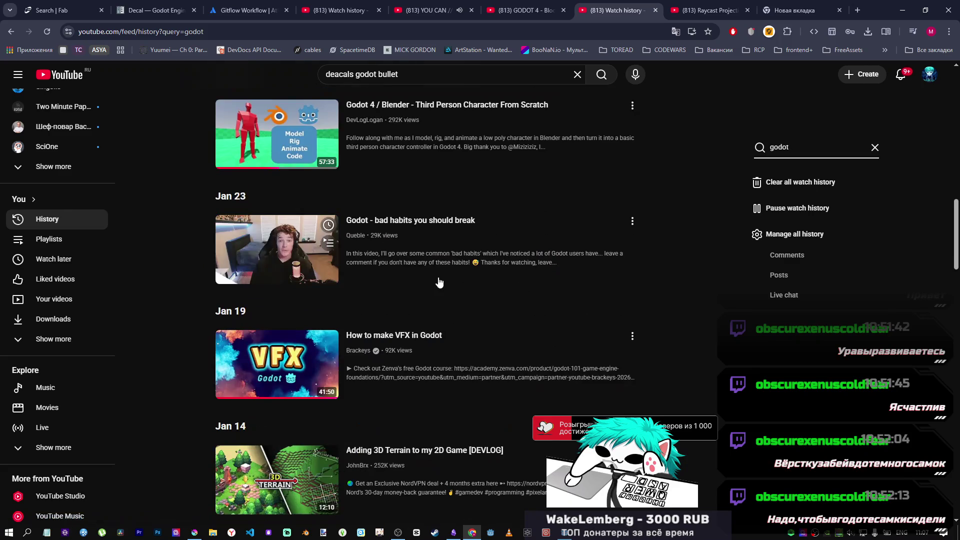
{"action": "scroll", "coordinate": [319, 256], "scroll_direction": "down", "scroll_amount": 6}
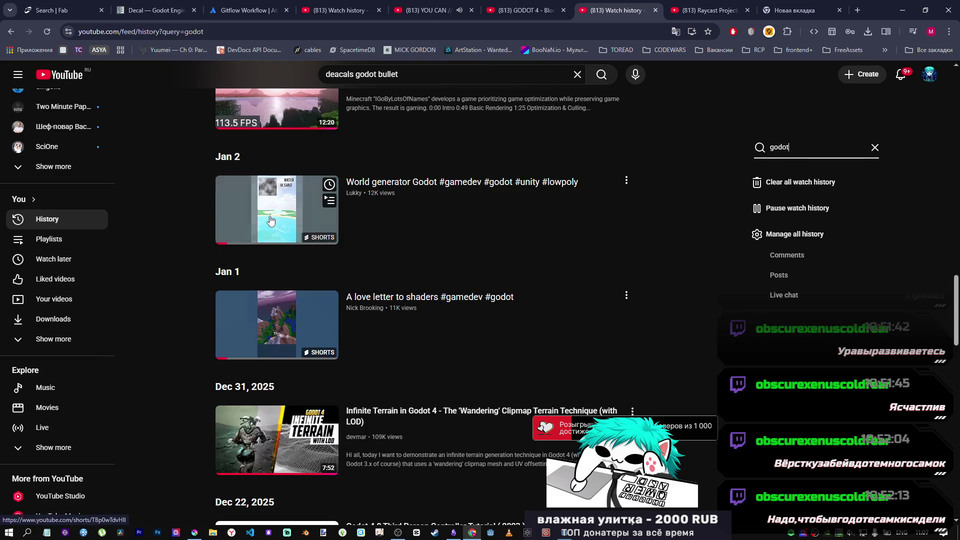
{"action": "scroll", "coordinate": [210, 304], "scroll_direction": "down", "scroll_amount": 3}
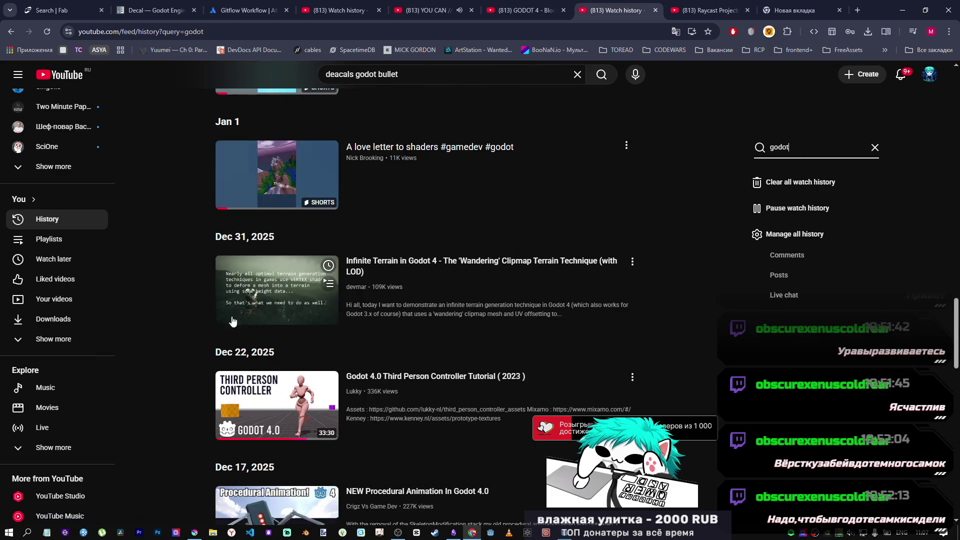
{"action": "scroll", "coordinate": [220, 319], "scroll_direction": "down", "scroll_amount": 4}
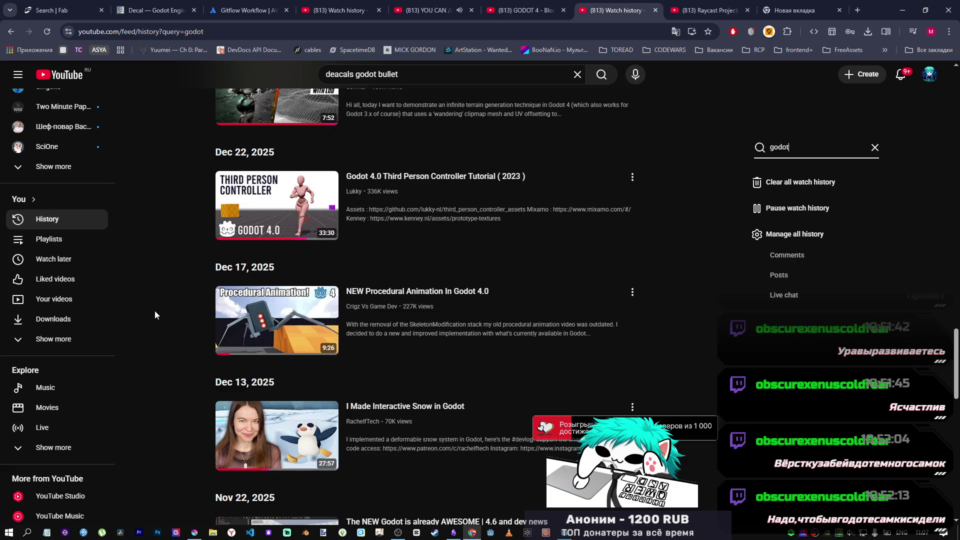
{"action": "scroll", "coordinate": [156, 313], "scroll_direction": "down", "scroll_amount": 8}
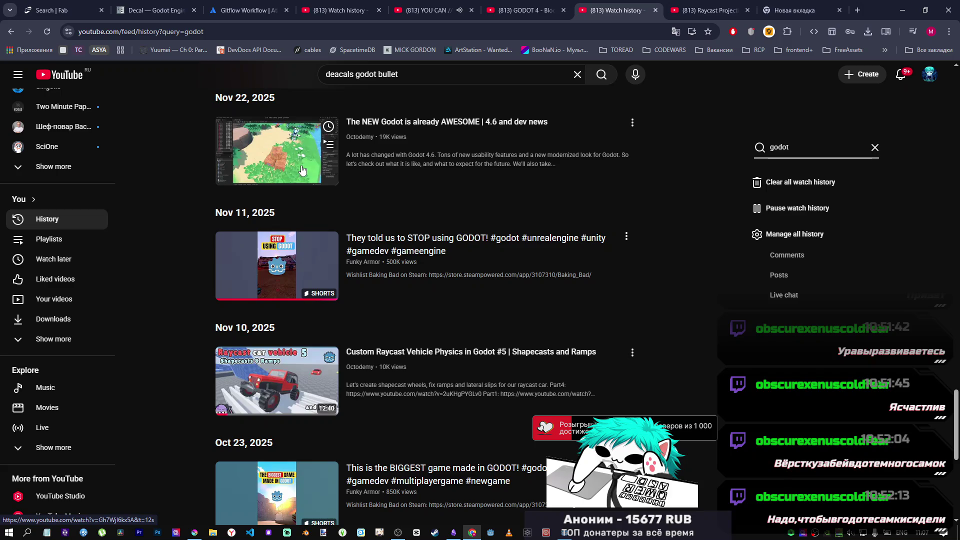
{"action": "scroll", "coordinate": [190, 263], "scroll_direction": "down", "scroll_amount": 2}
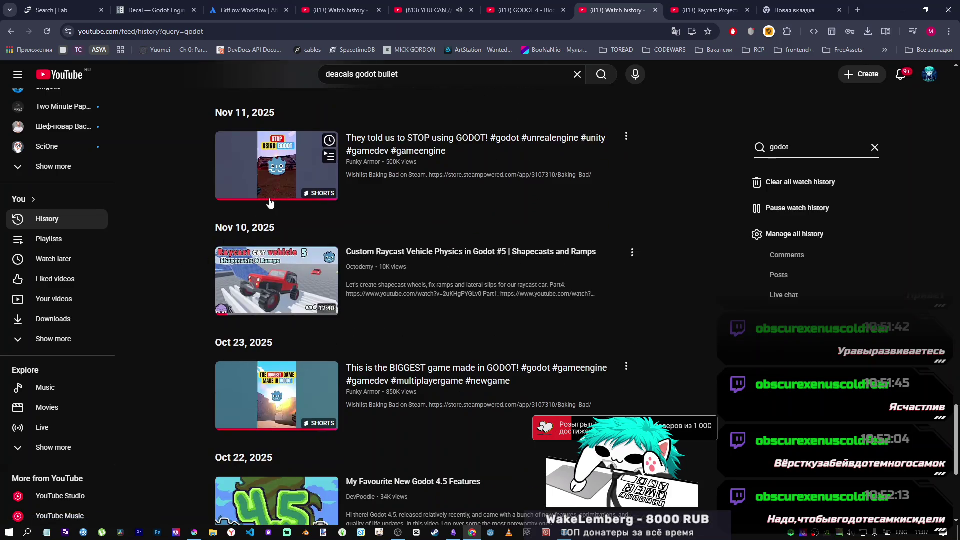
{"action": "scroll", "coordinate": [170, 258], "scroll_direction": "down", "scroll_amount": 3}
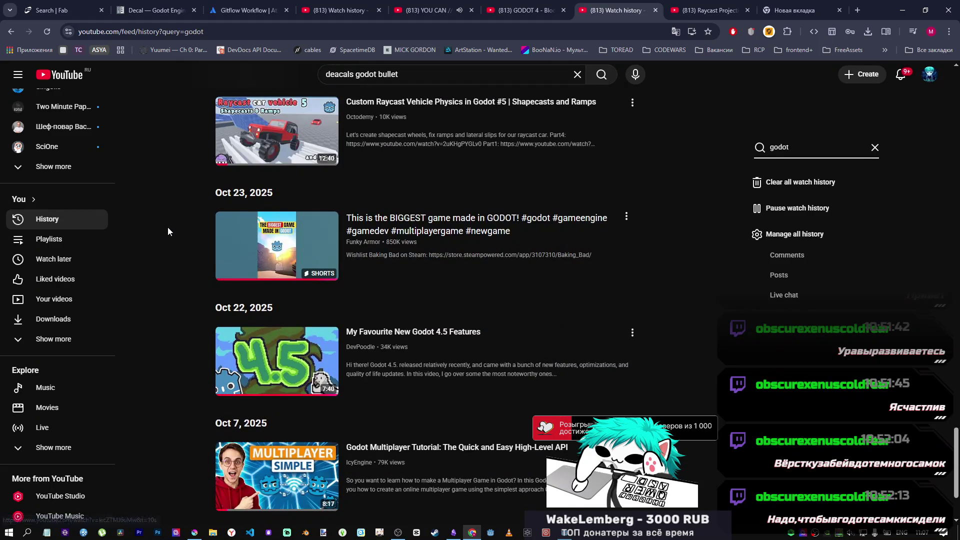
{"action": "scroll", "coordinate": [175, 236], "scroll_direction": "down", "scroll_amount": 2}
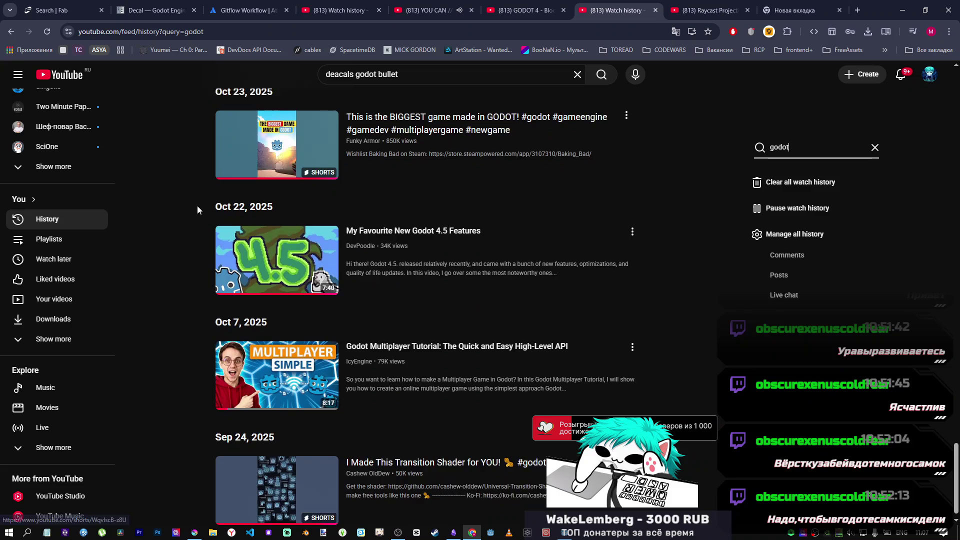
{"action": "scroll", "coordinate": [197, 205], "scroll_direction": "down", "scroll_amount": 1}
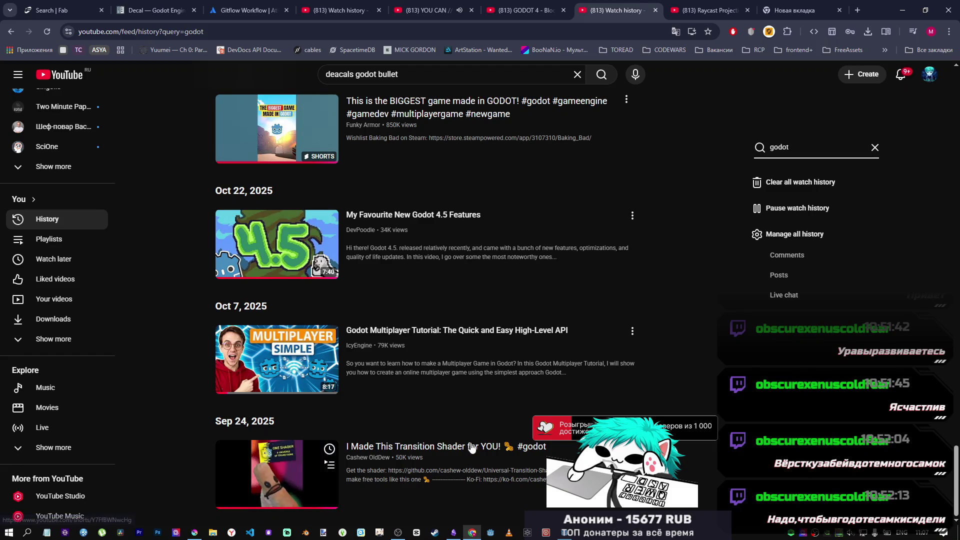
{"action": "scroll", "coordinate": [614, 322], "scroll_direction": "up", "scroll_amount": 20}
{"action": "scroll", "coordinate": [615, 321], "scroll_direction": "up", "scroll_amount": 20}
{"action": "scroll", "coordinate": [618, 318], "scroll_direction": "down", "scroll_amount": 15}
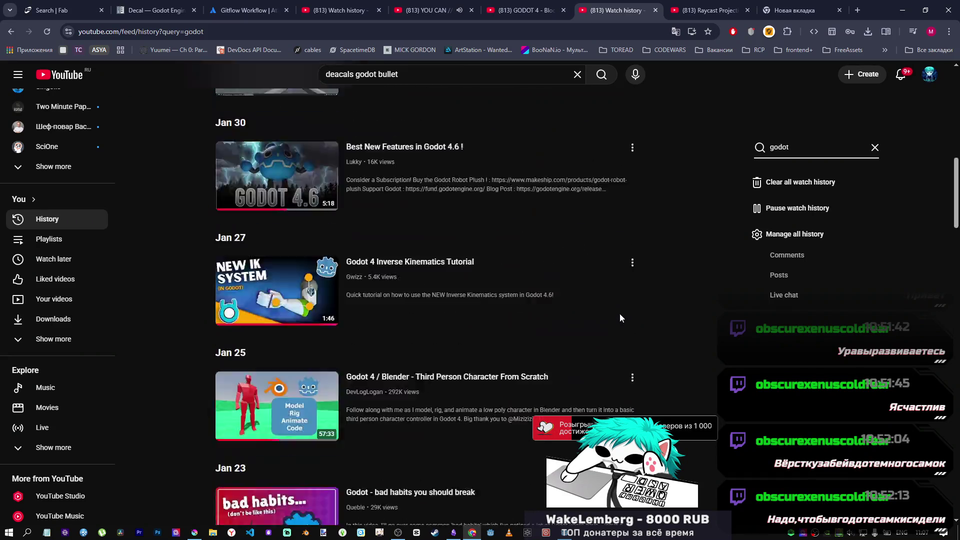
{"action": "scroll", "coordinate": [620, 315], "scroll_direction": "down", "scroll_amount": 20}
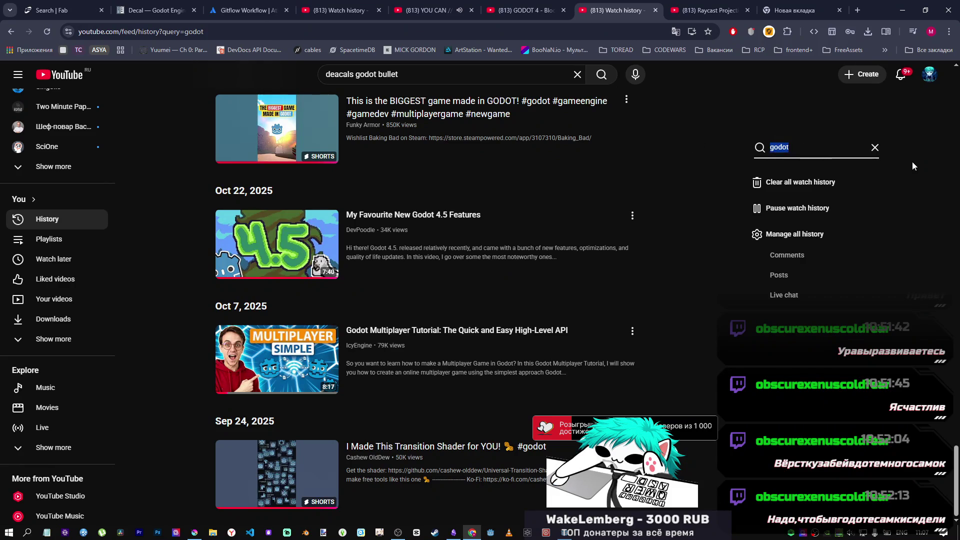
{"action": "type", "text": "decal"}
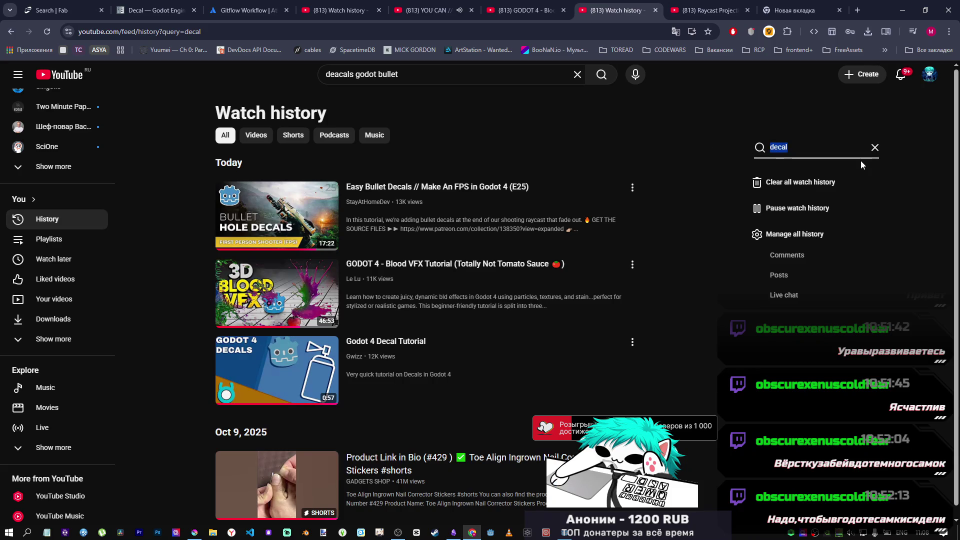
Search the watch history for 'bullet' and scroll through the matching videos.
{"action": "type", "text": "bullet"}
{"action": "key", "text": "Return"}
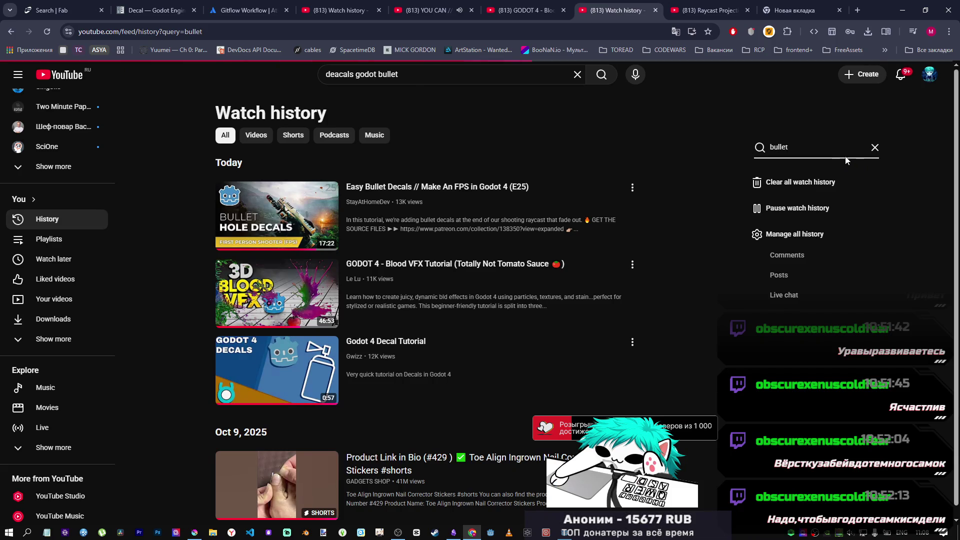
{"action": "scroll", "coordinate": [379, 365], "scroll_direction": "down", "scroll_amount": 6}
{"action": "scroll", "coordinate": [379, 365], "scroll_direction": "down", "scroll_amount": 9}
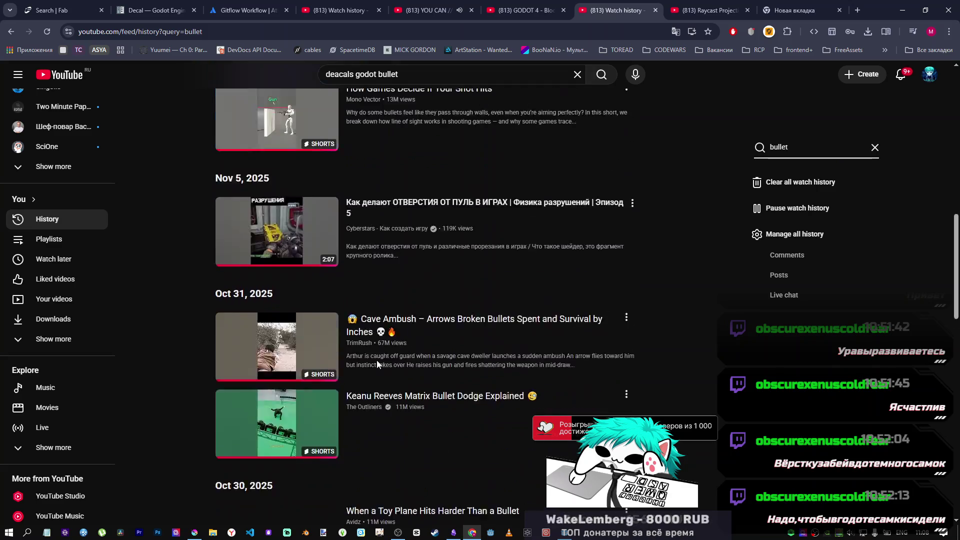
{"action": "scroll", "coordinate": [376, 359], "scroll_direction": "up", "scroll_amount": 4}
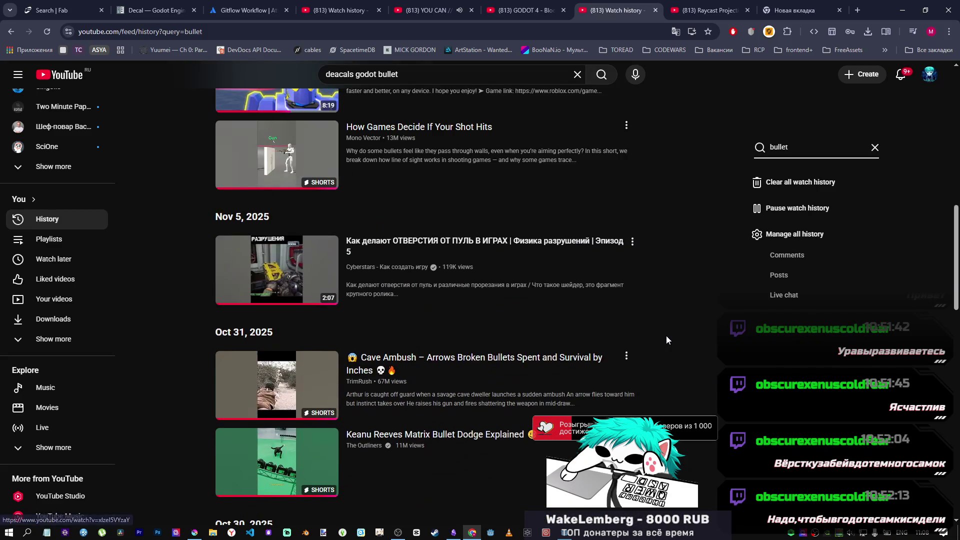
{"action": "scroll", "coordinate": [645, 320], "scroll_direction": "up", "scroll_amount": 3}
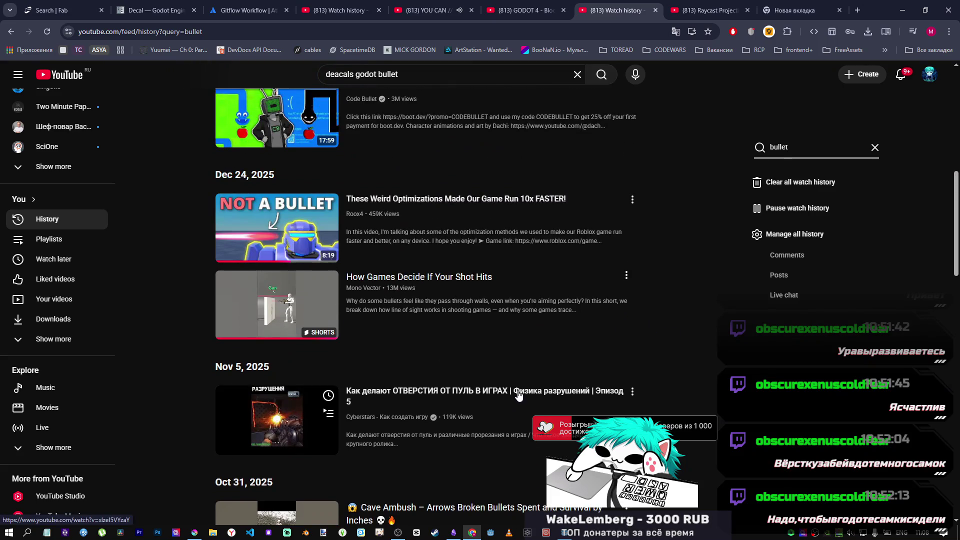
{"action": "scroll", "coordinate": [517, 394], "scroll_direction": "down", "scroll_amount": 5}
{"action": "scroll", "coordinate": [516, 395], "scroll_direction": "down", "scroll_amount": 10}
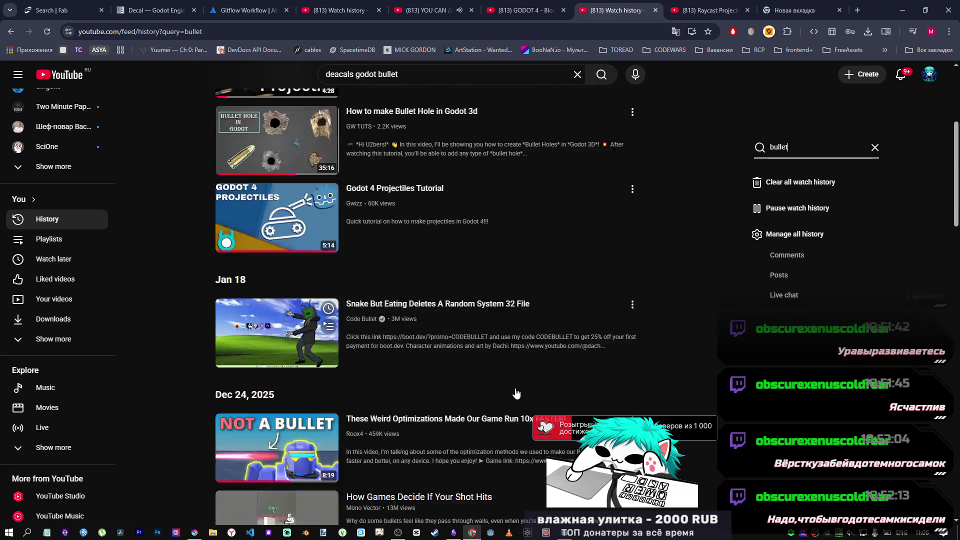
{"action": "scroll", "coordinate": [511, 390], "scroll_direction": "down", "scroll_amount": 2}
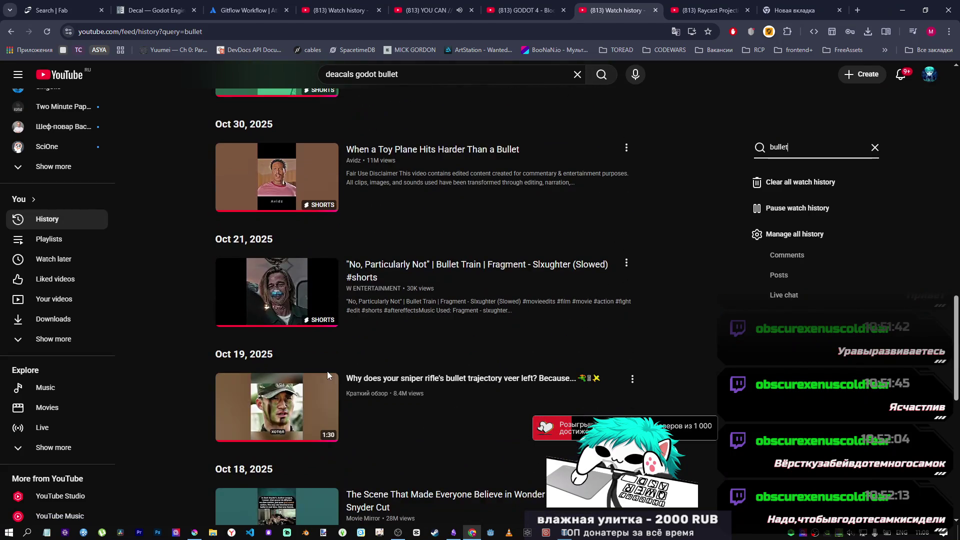
{"action": "scroll", "coordinate": [325, 352], "scroll_direction": "down", "scroll_amount": 5}
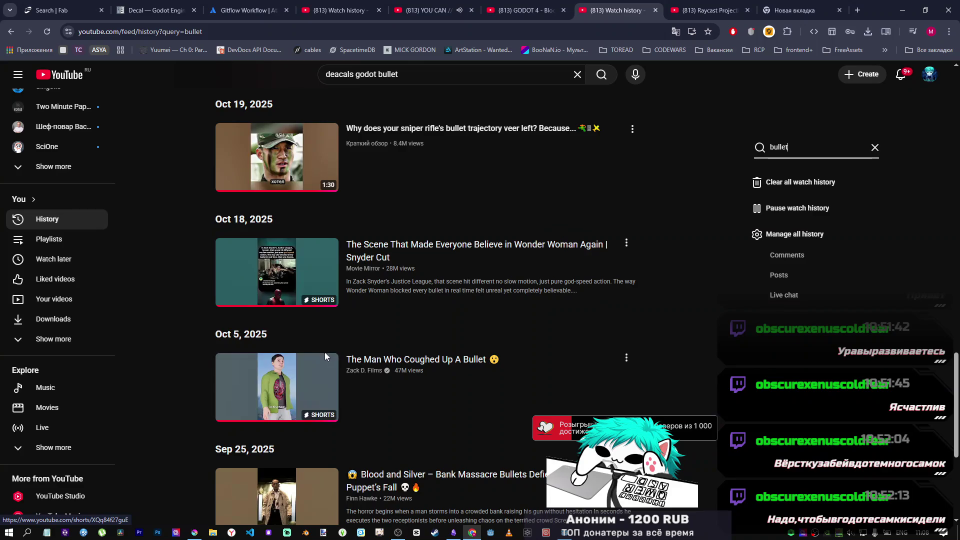
{"action": "scroll", "coordinate": [325, 354], "scroll_direction": "down", "scroll_amount": 2}
{"action": "scroll", "coordinate": [187, 357], "scroll_direction": "down", "scroll_amount": 3}
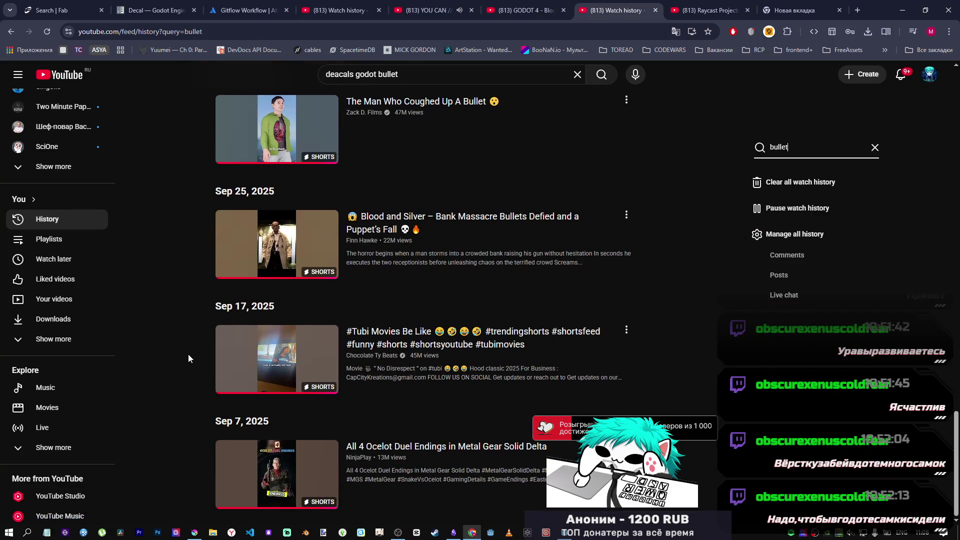
{"action": "scroll", "coordinate": [214, 361], "scroll_direction": "up", "scroll_amount": 6}
{"action": "scroll", "coordinate": [214, 360], "scroll_direction": "up", "scroll_amount": 10}
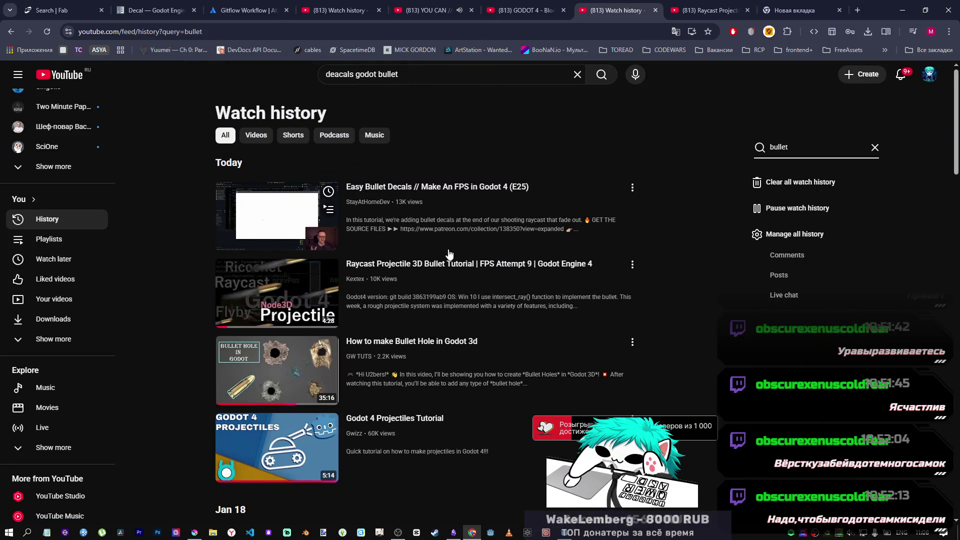
{"action": "mouse_move", "coordinate": [449, 253]}
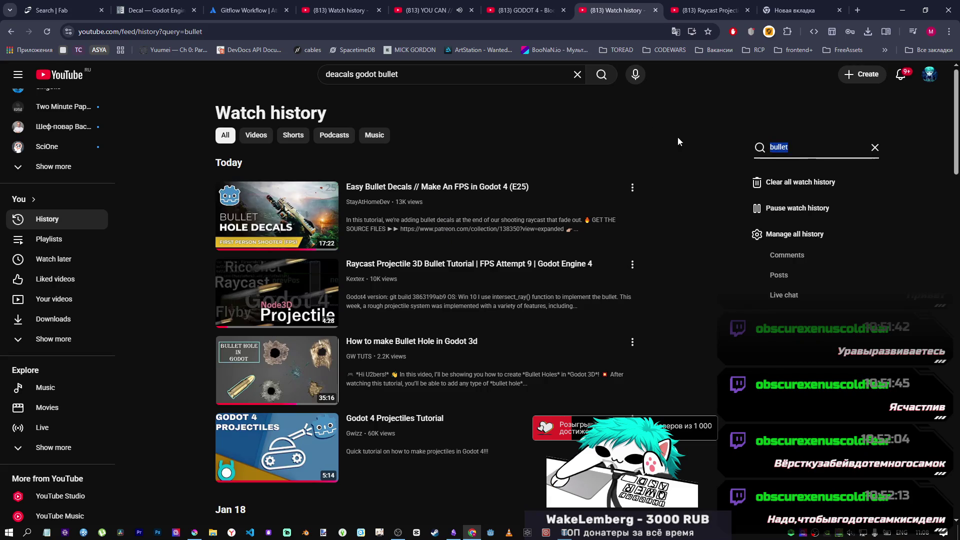
Search the watch history for 'vfx' and scan the results.
{"action": "type", "text": "v"}
{"action": "key", "text": "BackSpace"}
{"action": "type", "text": "fx"}
{"action": "key", "text": "Return"}
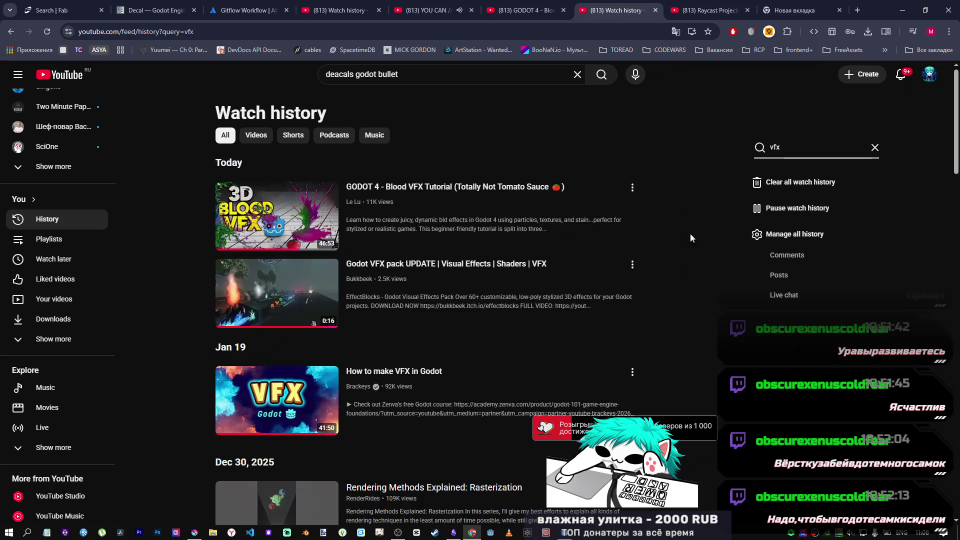
{"action": "scroll", "coordinate": [670, 269], "scroll_direction": "down", "scroll_amount": 5}
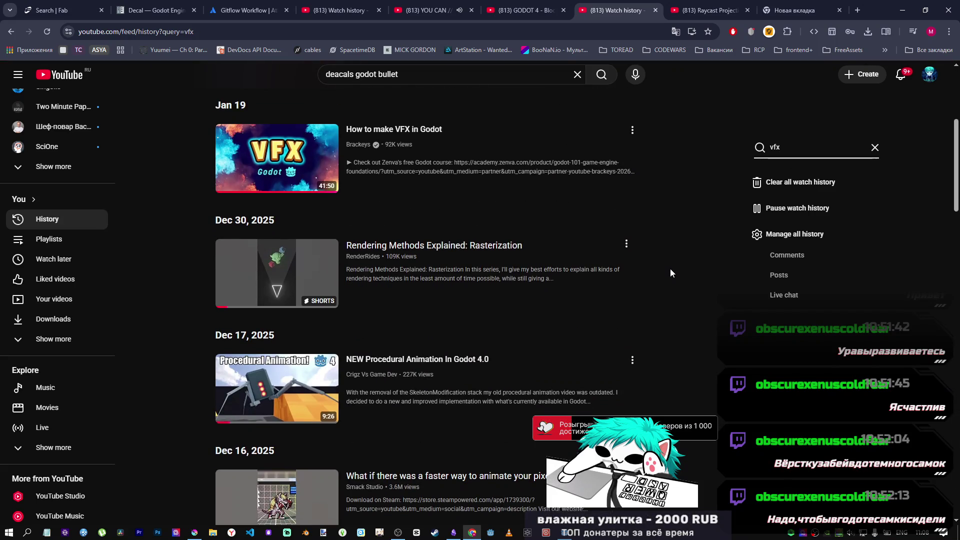
{"action": "scroll", "coordinate": [671, 268], "scroll_direction": "down", "scroll_amount": 2}
{"action": "scroll", "coordinate": [670, 268], "scroll_direction": "down", "scroll_amount": 5}
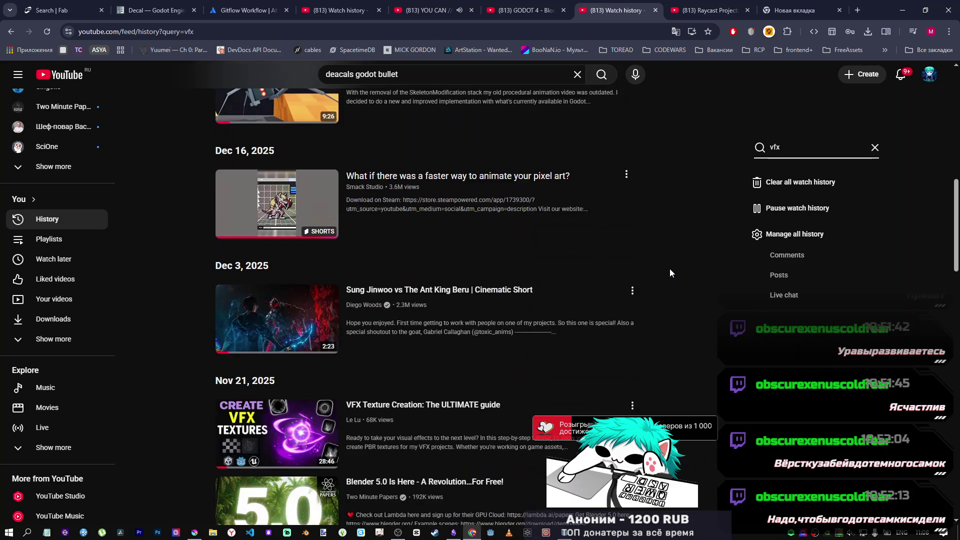
{"action": "scroll", "coordinate": [668, 272], "scroll_direction": "up", "scroll_amount": 11}
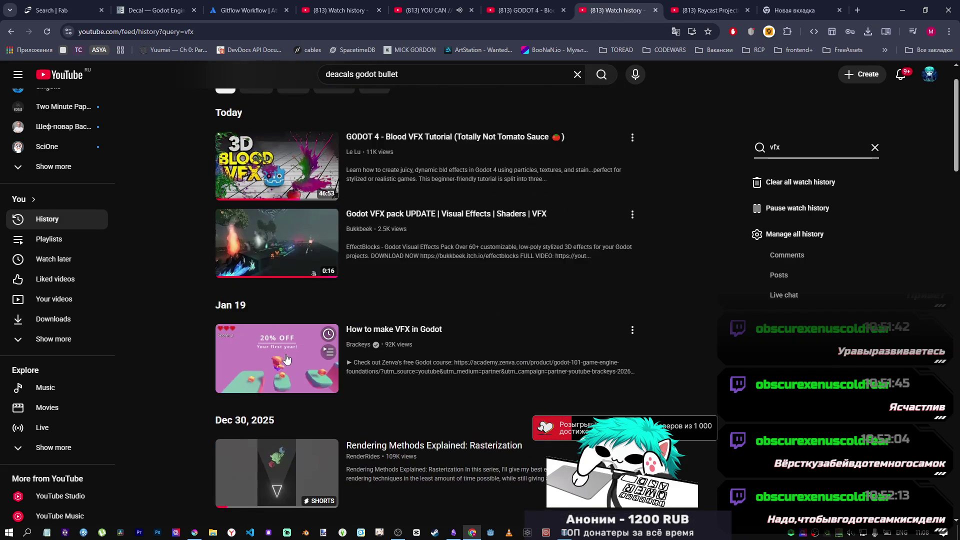
Open 'How to make VFX in Godot' in a new tab and keep browsing the vfx results.
{"action": "middle_click", "coordinate": [365, 357]}
{"action": "scroll", "coordinate": [363, 360], "scroll_direction": "down", "scroll_amount": 7}
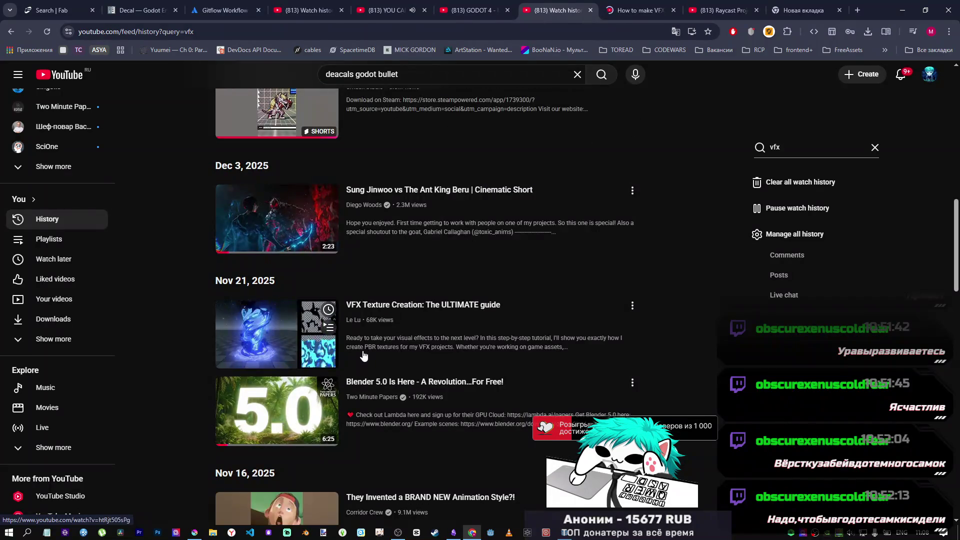
{"action": "scroll", "coordinate": [350, 358], "scroll_direction": "down", "scroll_amount": 5}
{"action": "scroll", "coordinate": [305, 356], "scroll_direction": "up", "scroll_amount": 3}
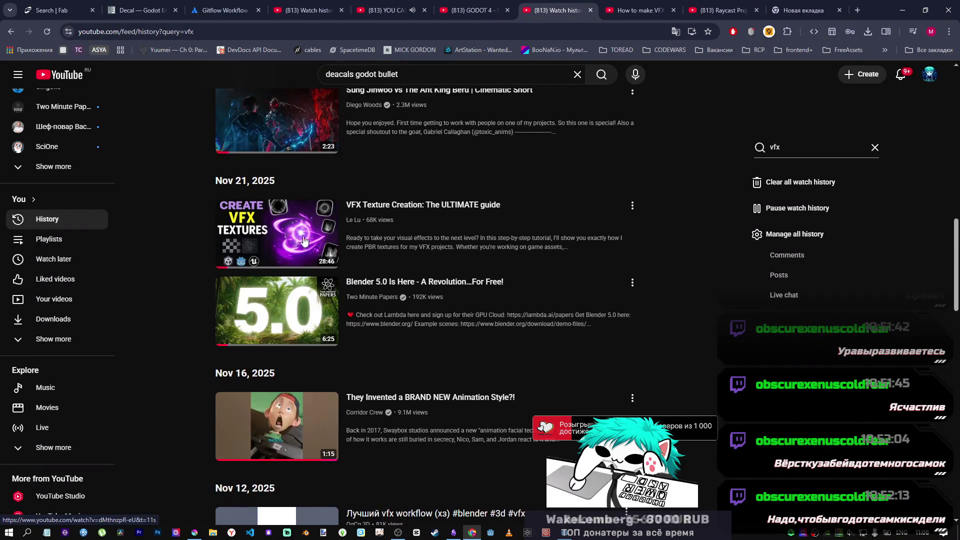
{"action": "mouse_move", "coordinate": [238, 258]}
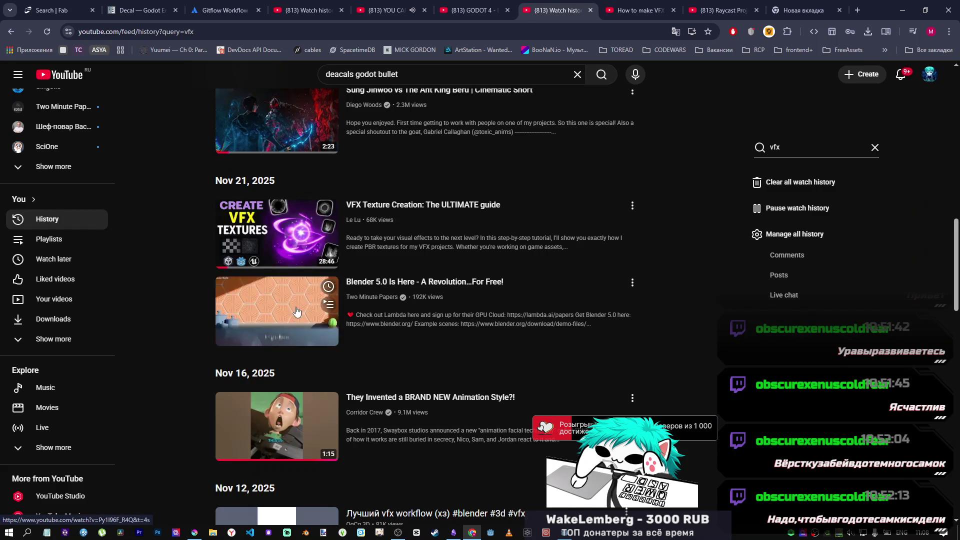
{"action": "scroll", "coordinate": [296, 311], "scroll_direction": "down", "scroll_amount": 4}
{"action": "mouse_move", "coordinate": [308, 334]}
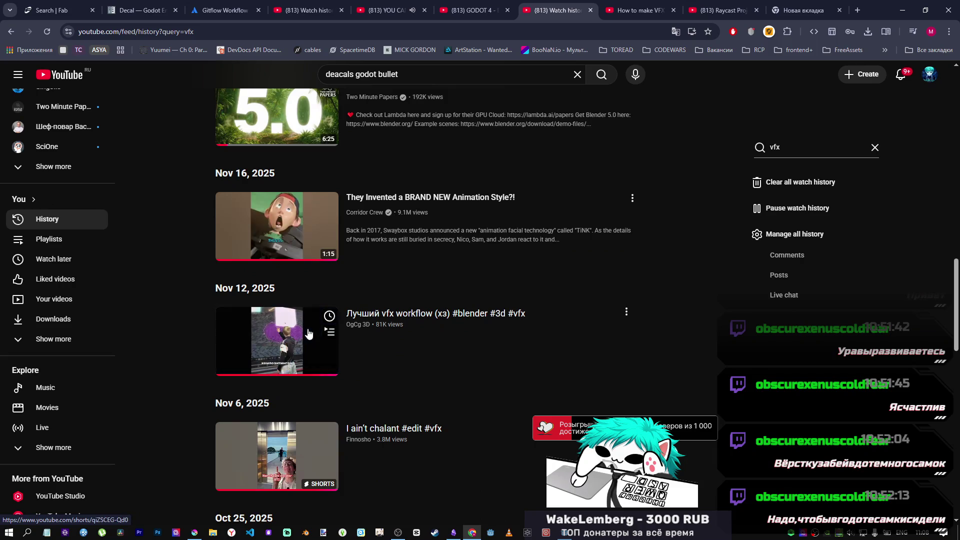
{"action": "scroll", "coordinate": [377, 346], "scroll_direction": "down", "scroll_amount": 3}
{"action": "scroll", "coordinate": [303, 334], "scroll_direction": "down", "scroll_amount": 4}
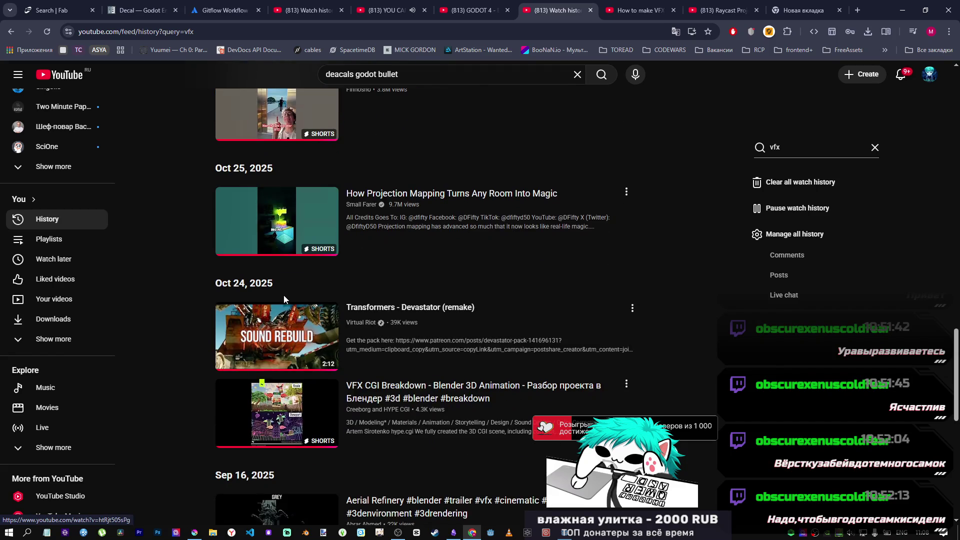
{"action": "scroll", "coordinate": [282, 308], "scroll_direction": "down", "scroll_amount": 2}
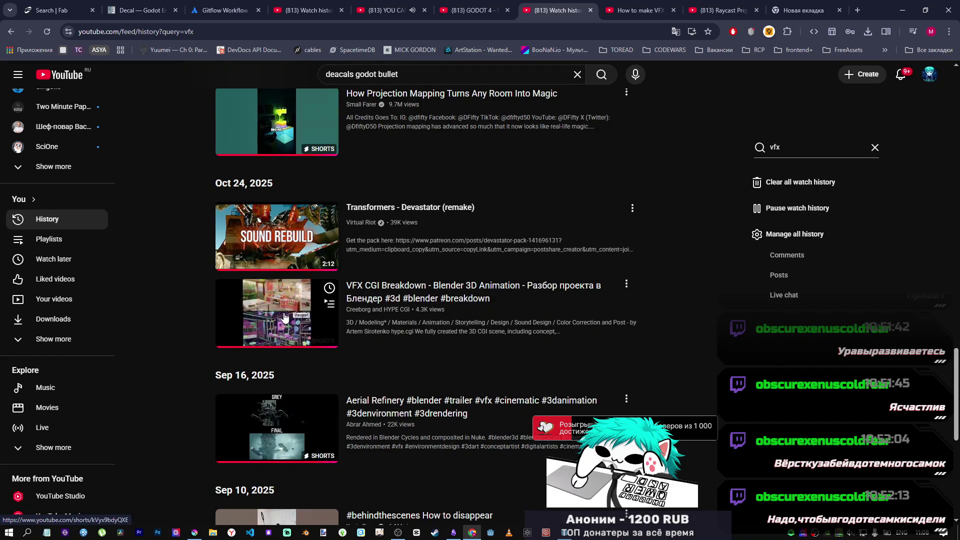
{"action": "scroll", "coordinate": [192, 334], "scroll_direction": "down", "scroll_amount": 3}
{"action": "scroll", "coordinate": [223, 316], "scroll_direction": "down", "scroll_amount": 4}
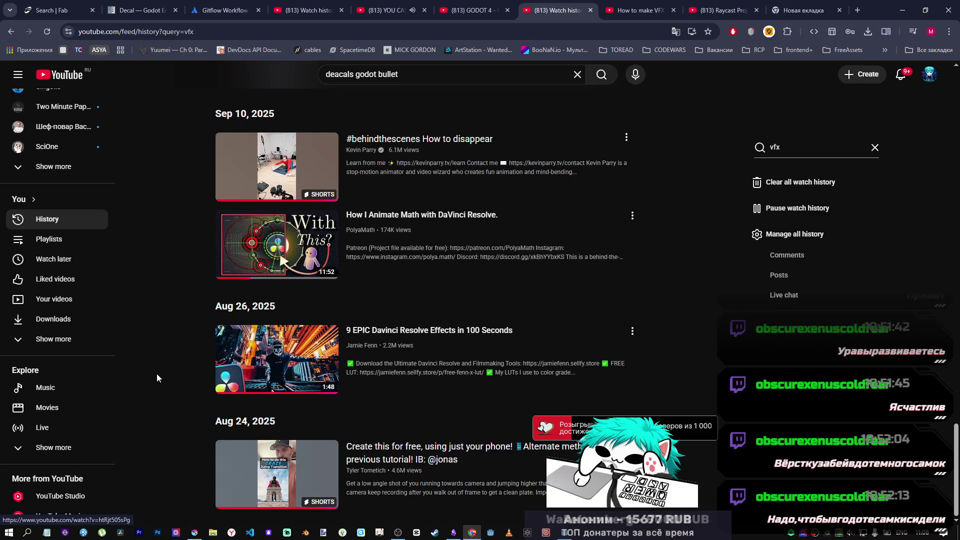
{"action": "scroll", "coordinate": [778, 352], "scroll_direction": "up", "scroll_amount": 1}
{"action": "scroll", "coordinate": [778, 352], "scroll_direction": "up", "scroll_amount": 20}
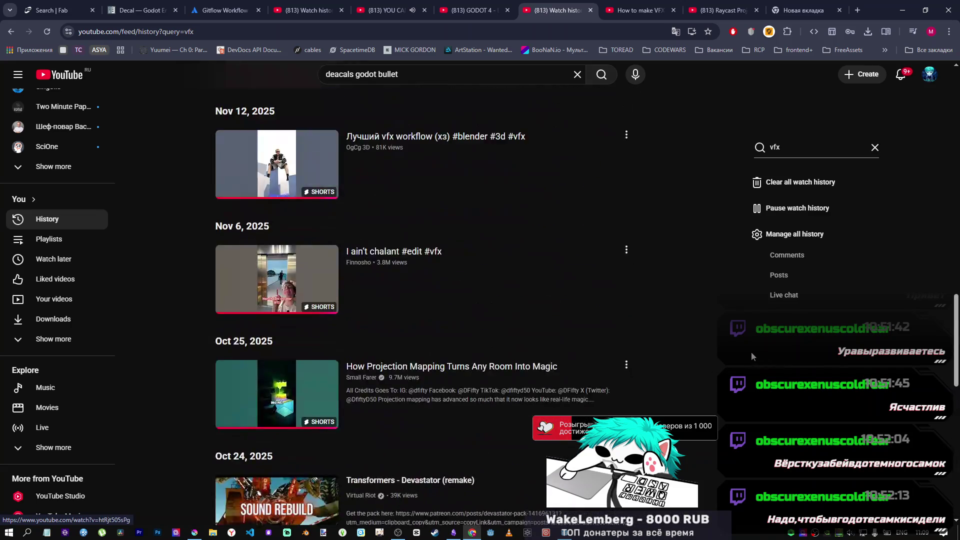
{"action": "scroll", "coordinate": [700, 342], "scroll_direction": "up", "scroll_amount": 3}
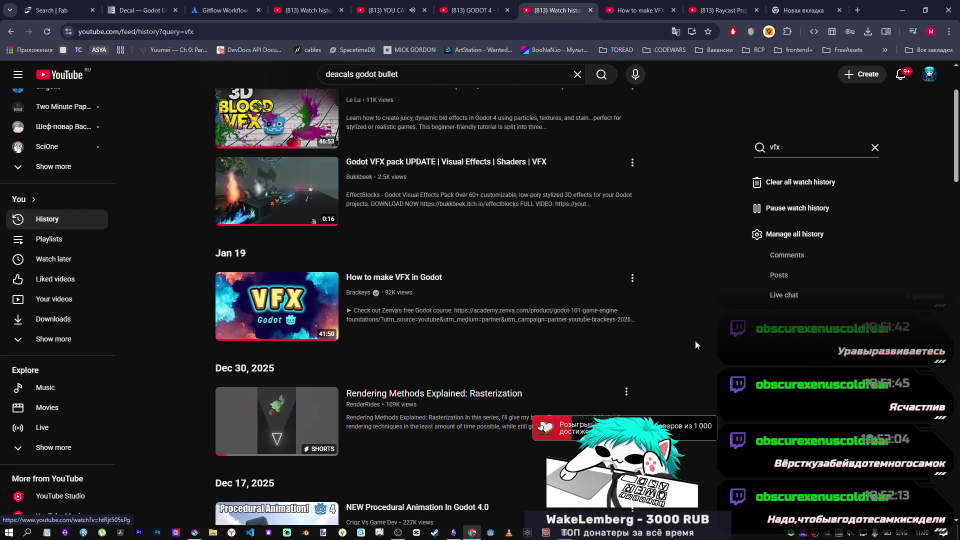
Search history for 'splat effect', then just 'splat', clear the search, and switch to the VFX tab.
{"action": "type", "text": "splat effect"}
{"action": "key", "text": "Return"}
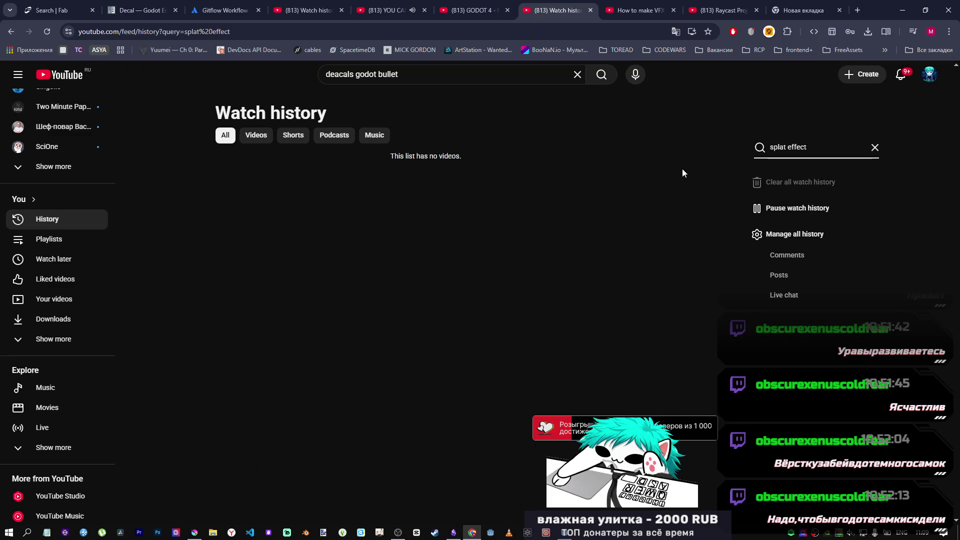
{"action": "double_click", "coordinate": [796, 147]}
{"action": "key", "text": "BackSpace"}
{"action": "key", "text": "BackSpace"}
{"action": "key", "text": "Return"}
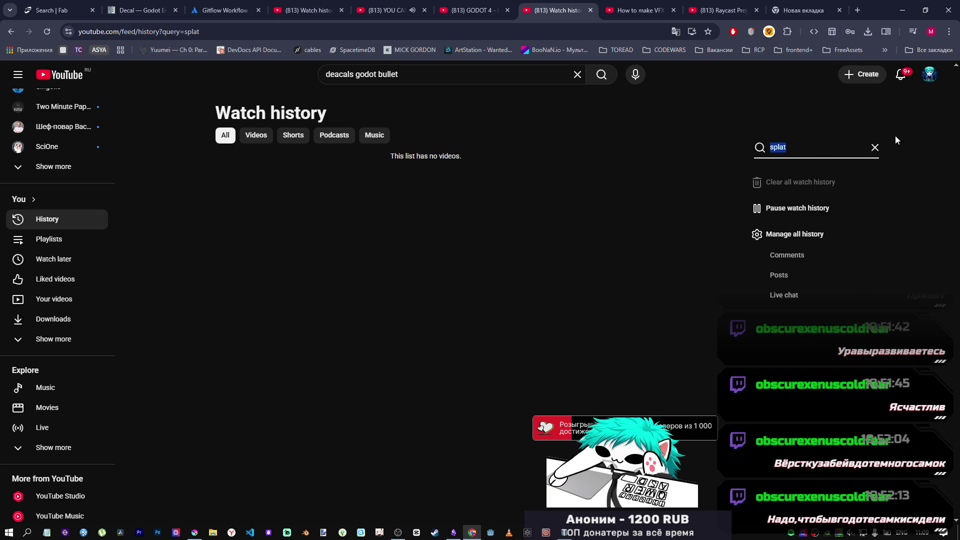
{"action": "key", "text": "BackSpace"}
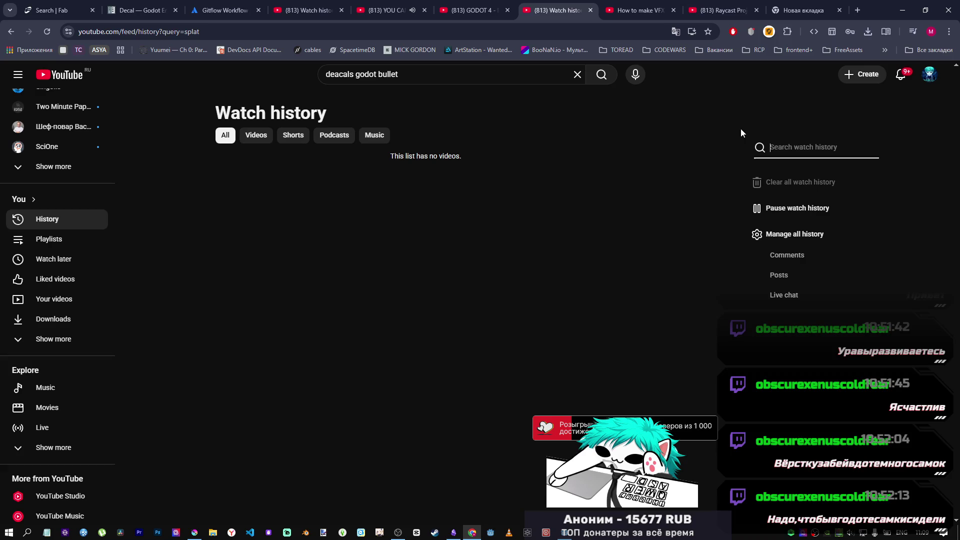
{"action": "left_click", "coordinate": [661, 6]}
Close the VFX tab, pause the blood VFX tutorial around 33:12, and return to Godot.
{"action": "middle_click", "coordinate": [632, 2]}
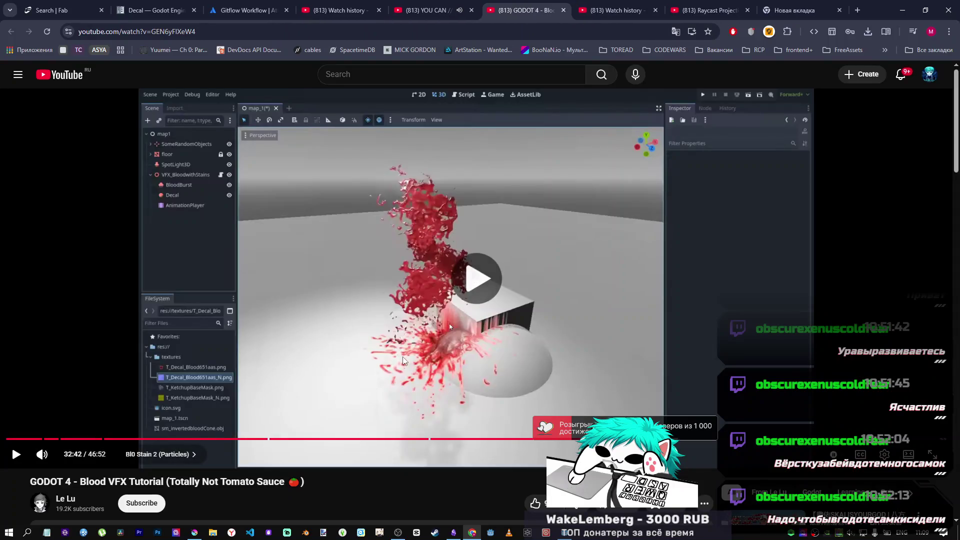
{"action": "left_click", "coordinate": [678, 439]}
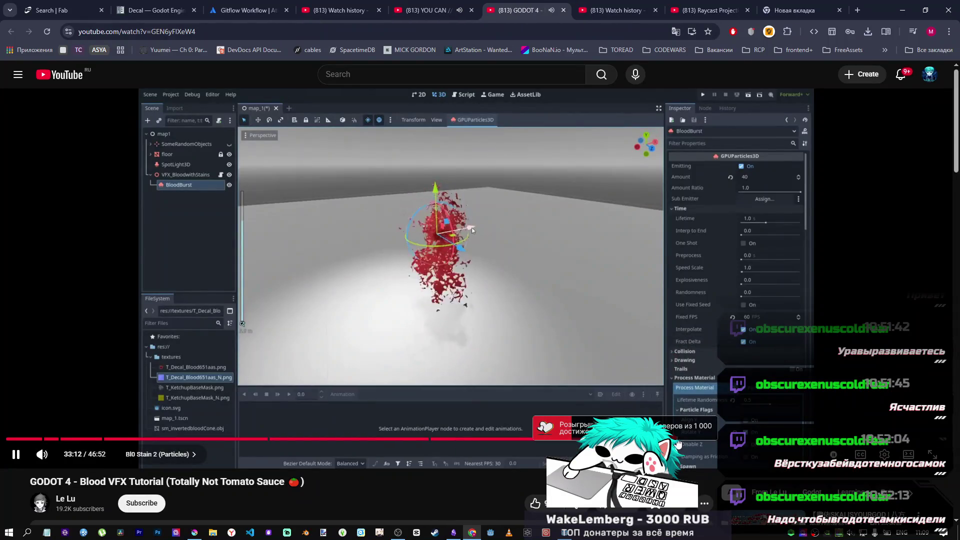
{"action": "left_click", "coordinate": [499, 306]}
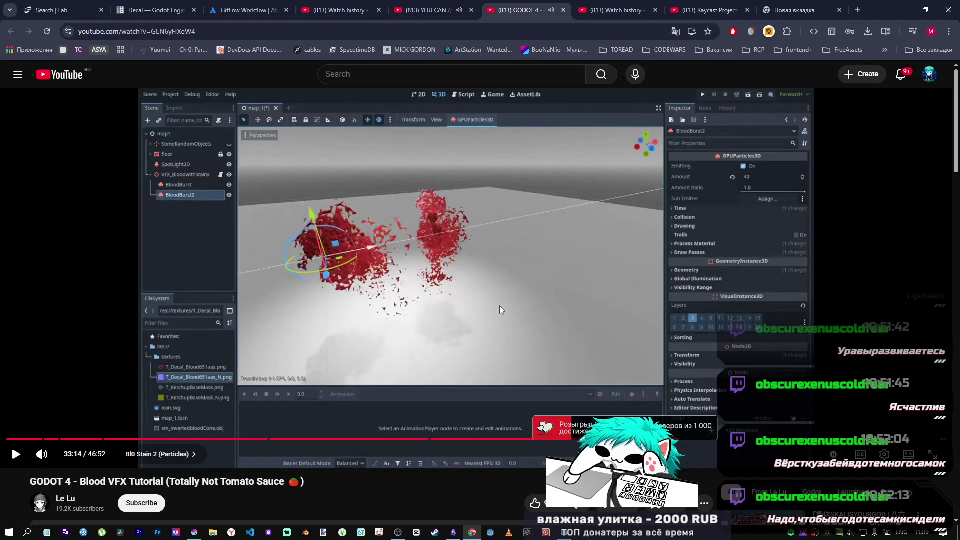
{"action": "left_click", "coordinate": [485, 293]}
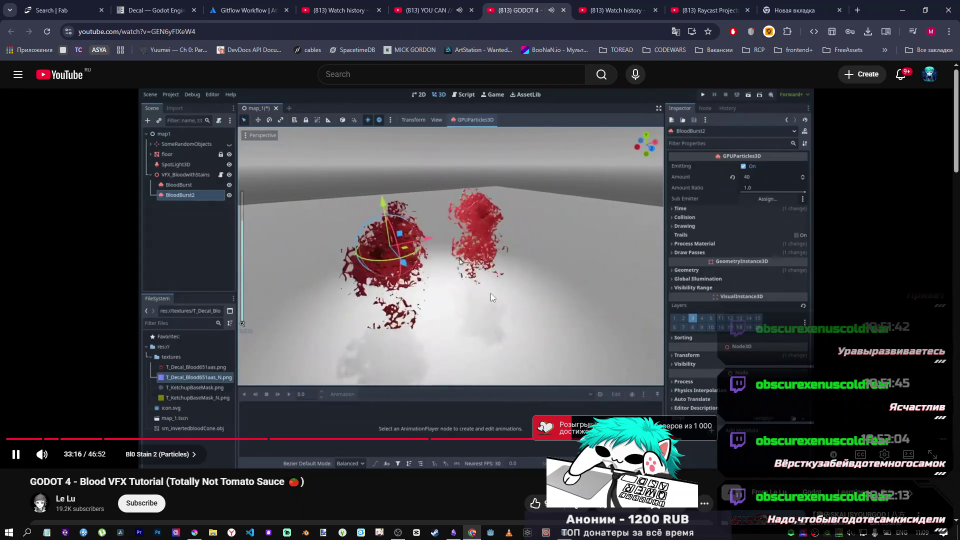
{"action": "left_click", "coordinate": [490, 293]}
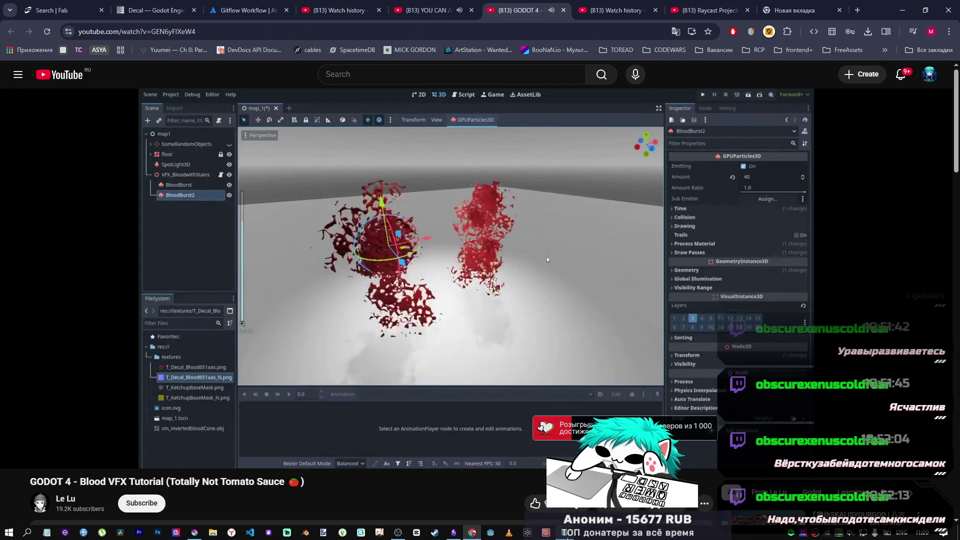
{"action": "key", "text": "alt+Tab"}
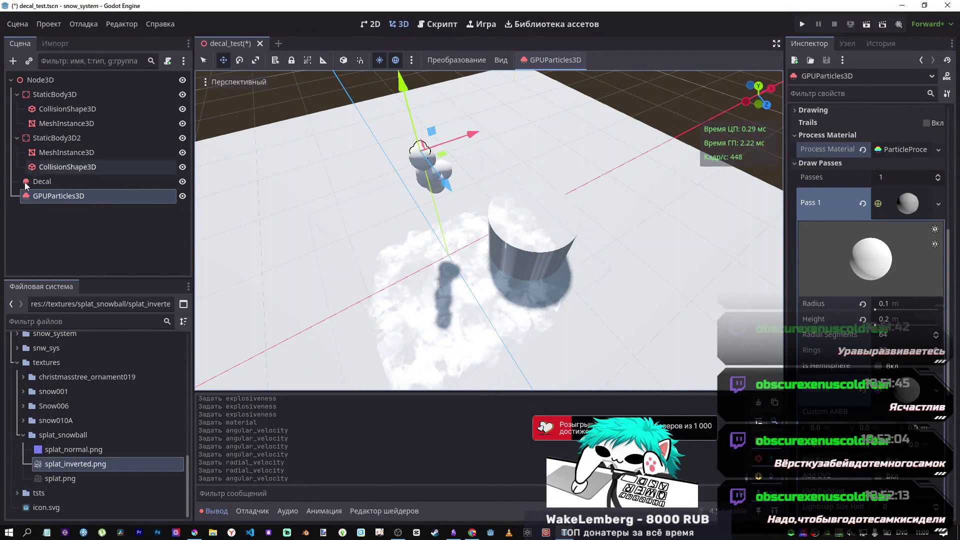
Add a child GPUParticles3D under GPUParticles3D and compare it with the parent's draw pass.
{"action": "right_click", "coordinate": [52, 194]}
{"action": "mouse_move", "coordinate": [89, 200]}
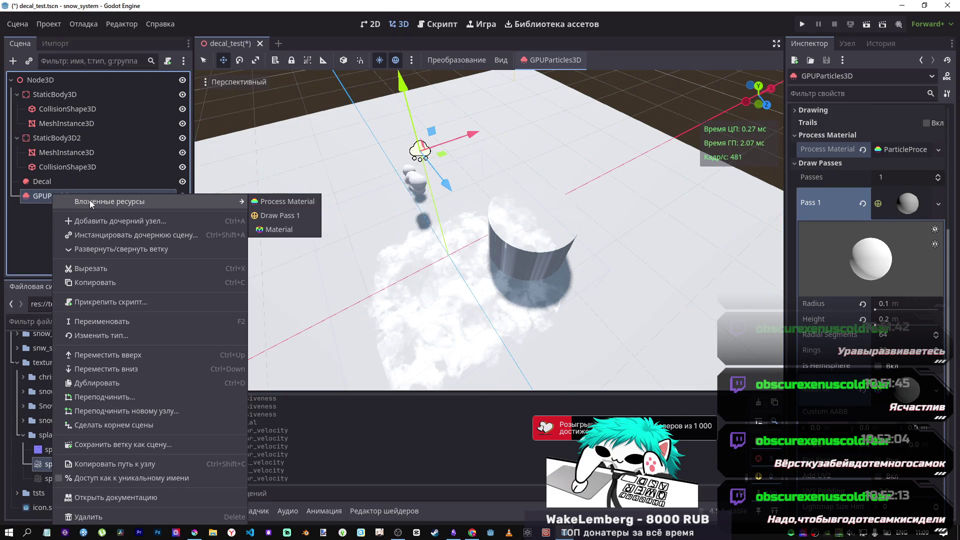
{"action": "left_click", "coordinate": [143, 221]}
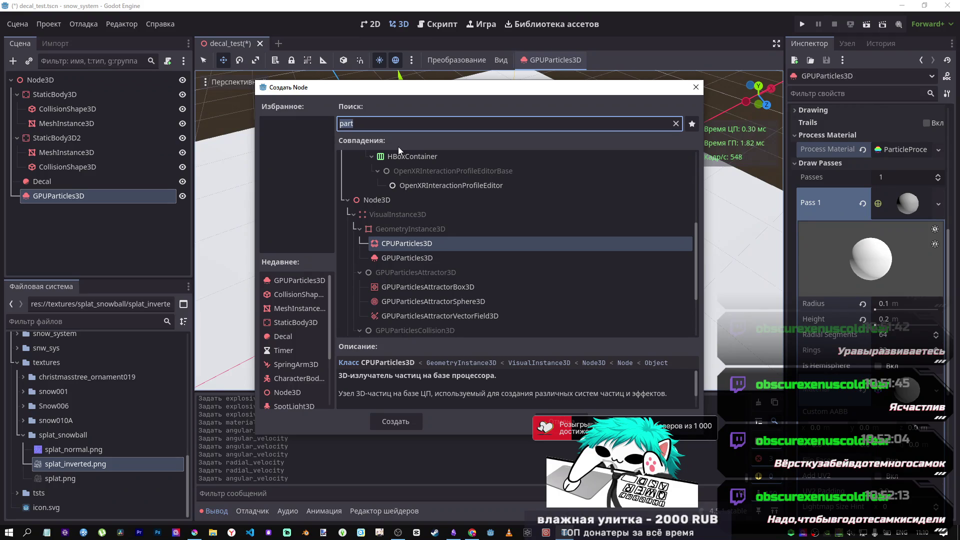
{"action": "left_click", "coordinate": [416, 260]}
{"action": "left_click", "coordinate": [396, 422]}
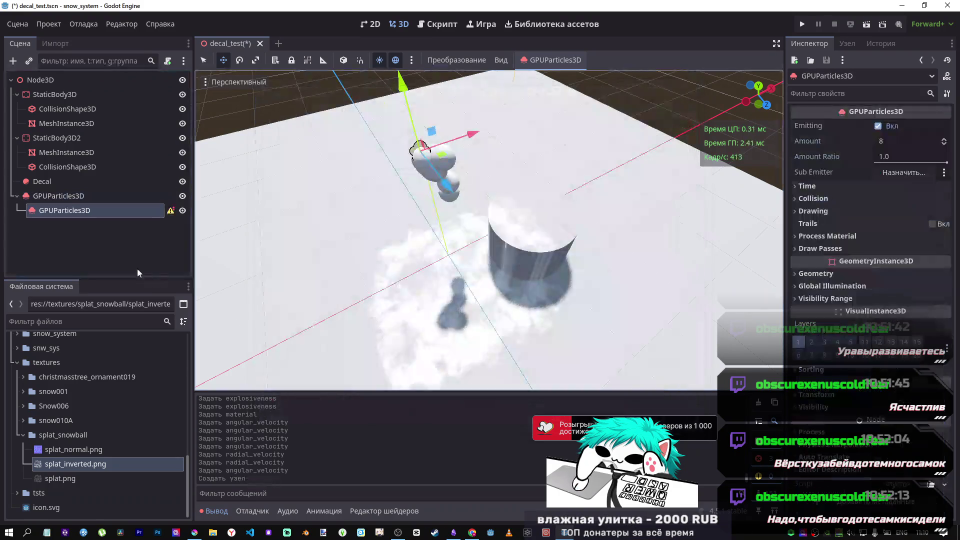
{"action": "left_click", "coordinate": [74, 196]}
{"action": "left_click", "coordinate": [76, 208]}
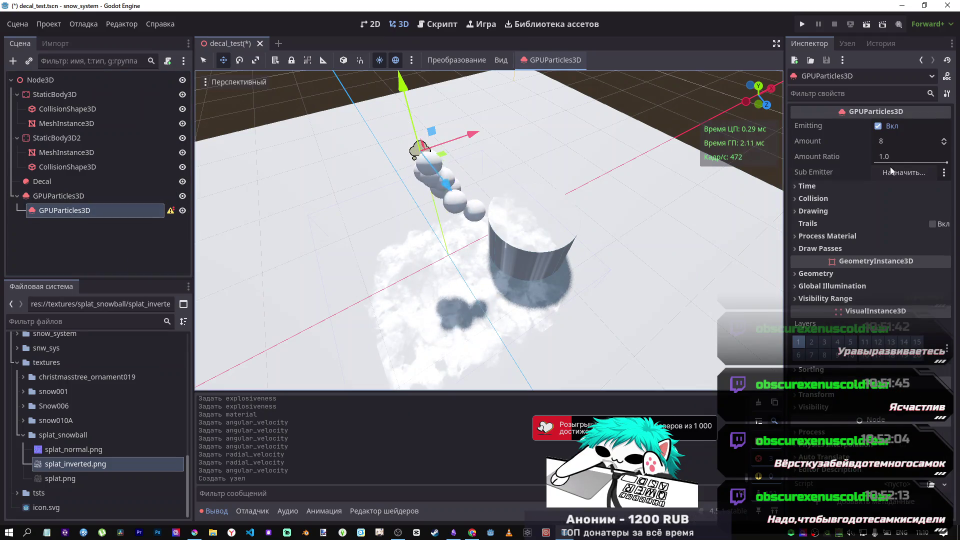
{"action": "left_click", "coordinate": [106, 197]}
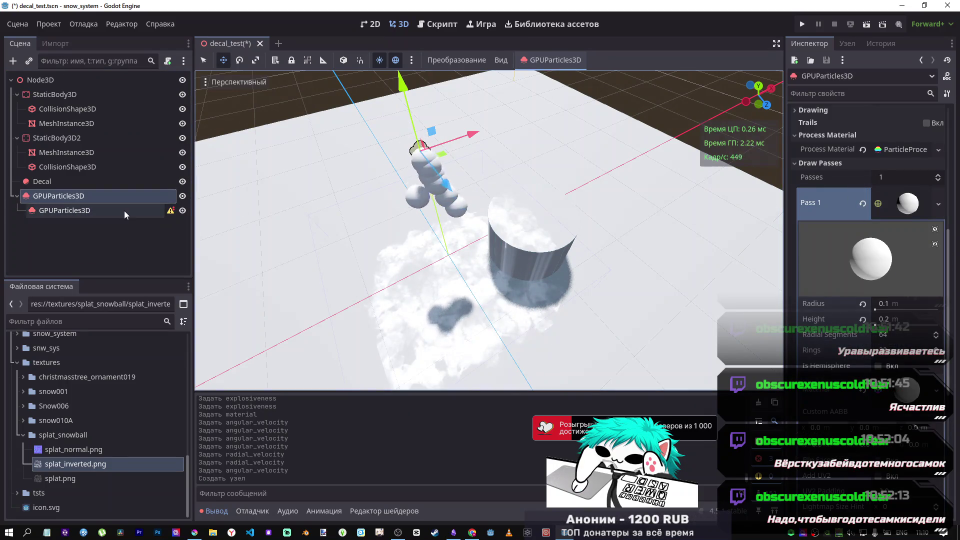
{"action": "left_click", "coordinate": [125, 211]}
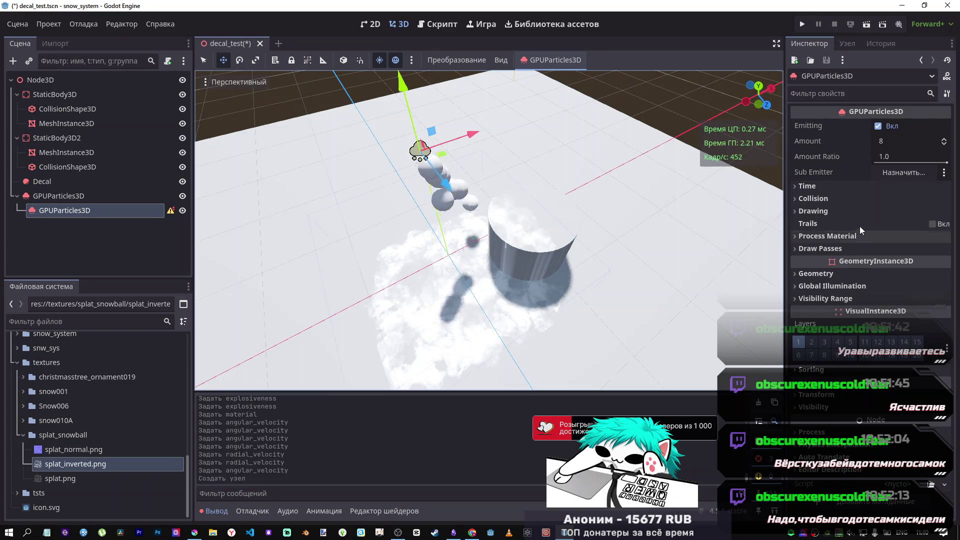
Hide the snow decal and give the child's Pass 1 draw pass a new mesh.
{"action": "left_click", "coordinate": [853, 252]}
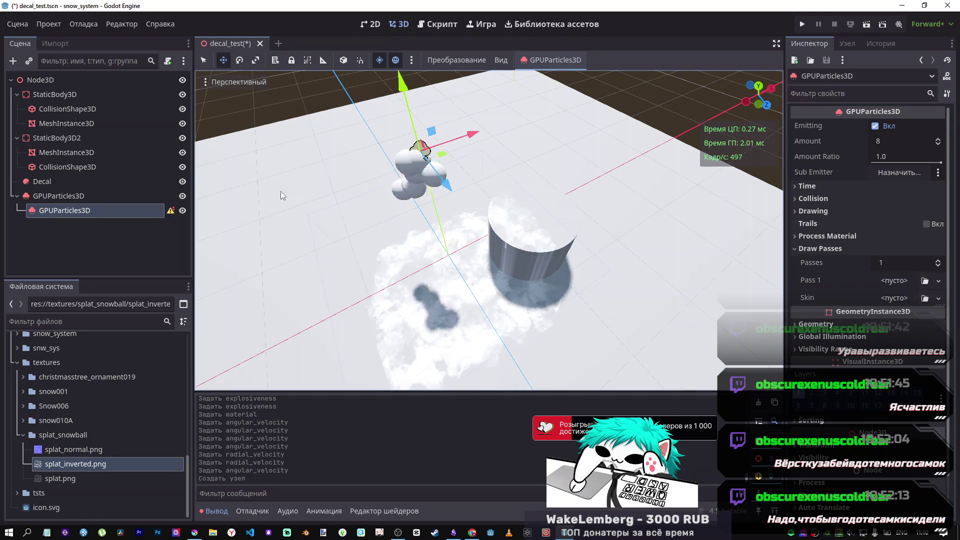
{"action": "left_click", "coordinate": [183, 182]}
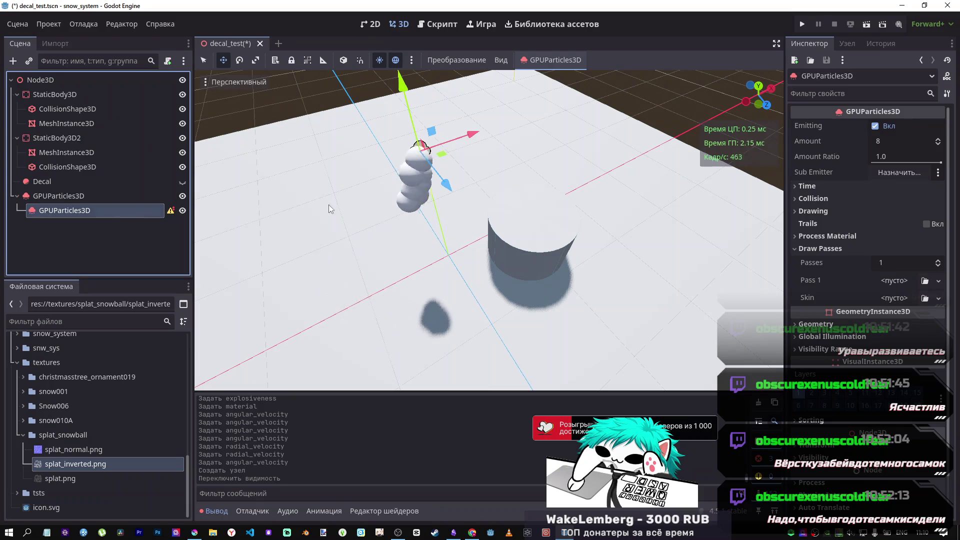
{"action": "left_click", "coordinate": [910, 282]}
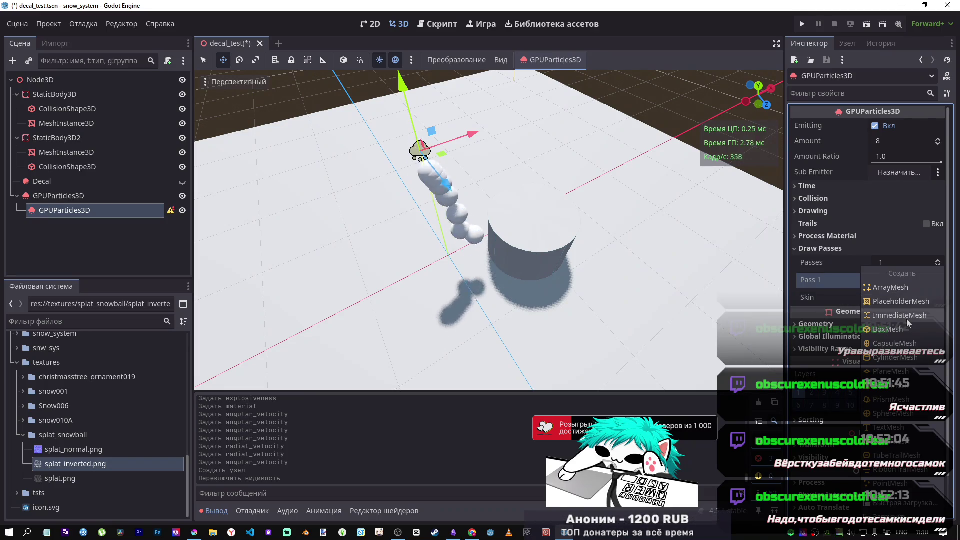
{"action": "left_click", "coordinate": [900, 370]}
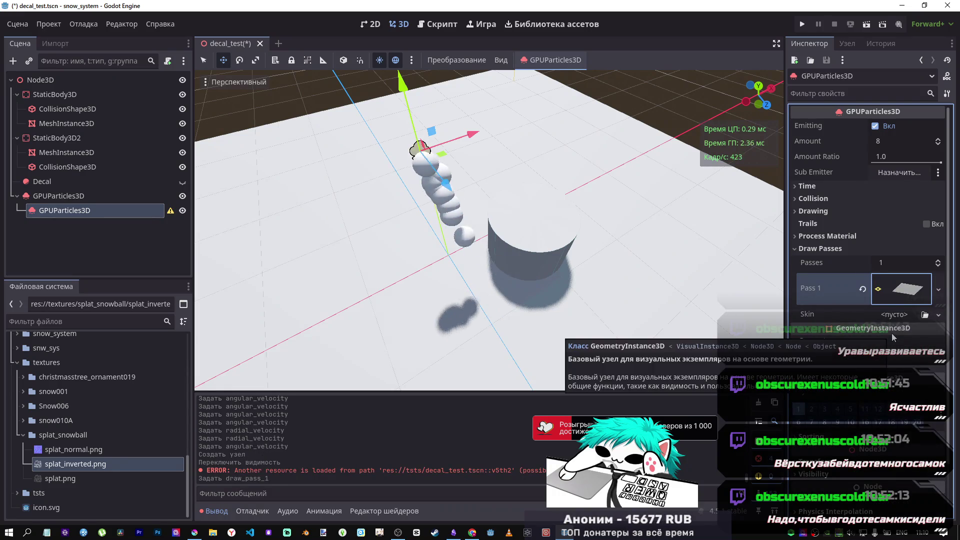
{"action": "left_click", "coordinate": [904, 283]}
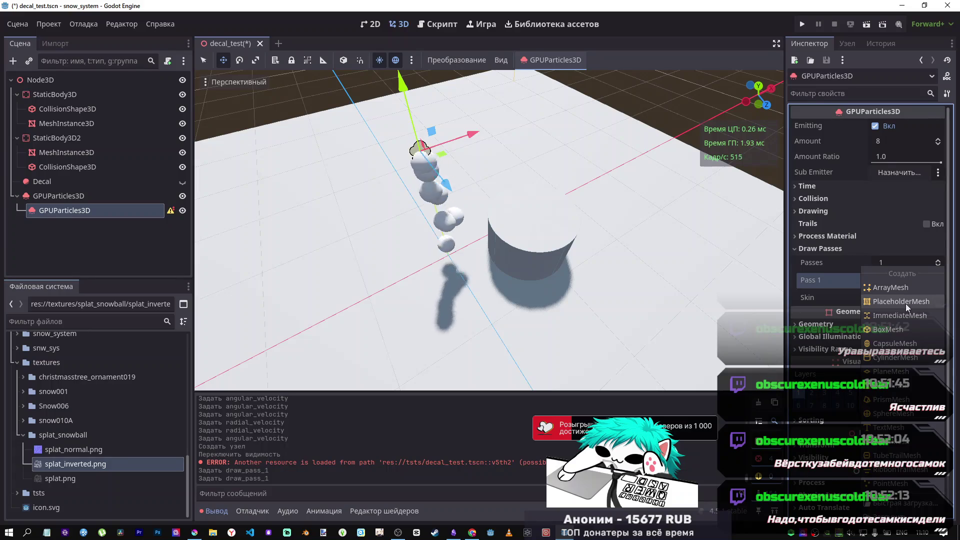
{"action": "left_click", "coordinate": [903, 304]}
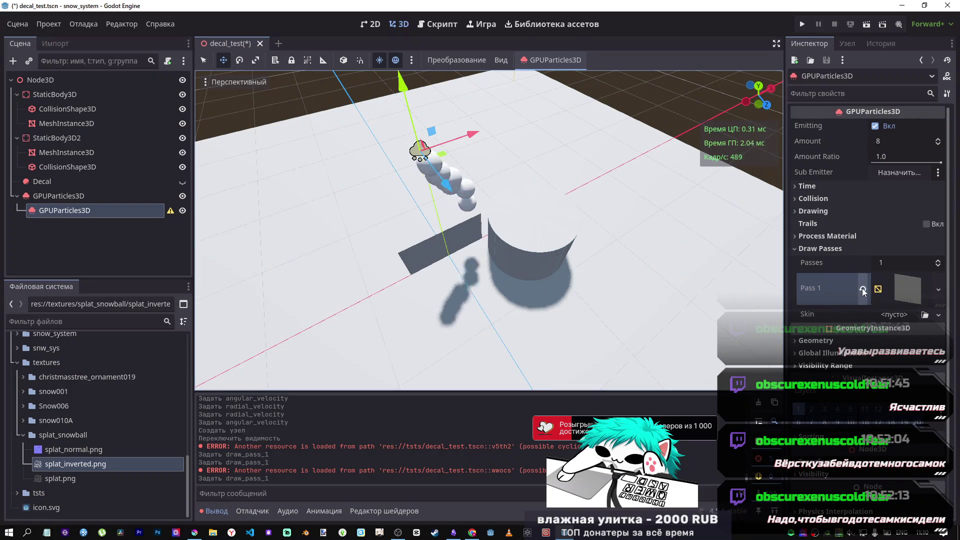
{"action": "key", "text": "Up"}
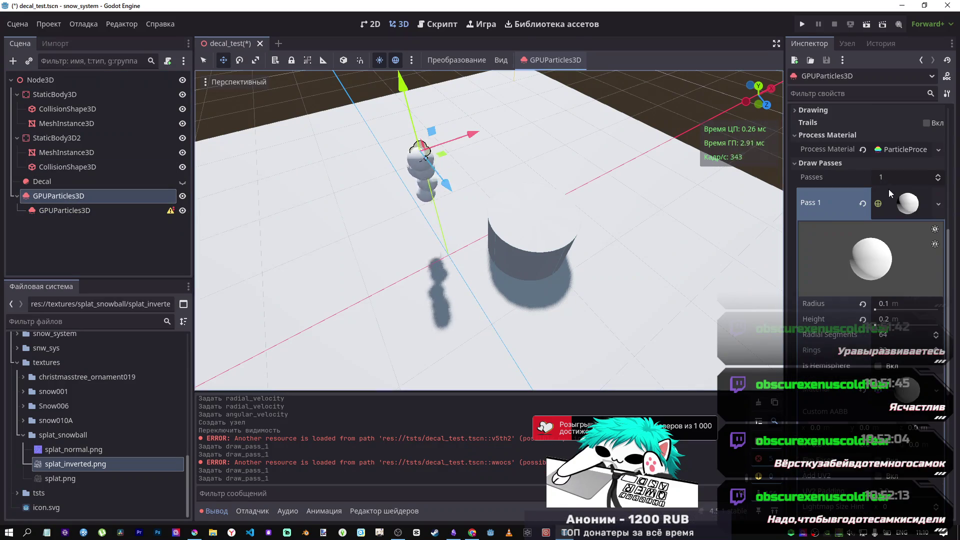
{"action": "scroll", "coordinate": [890, 200], "scroll_direction": "up", "scroll_amount": 5}
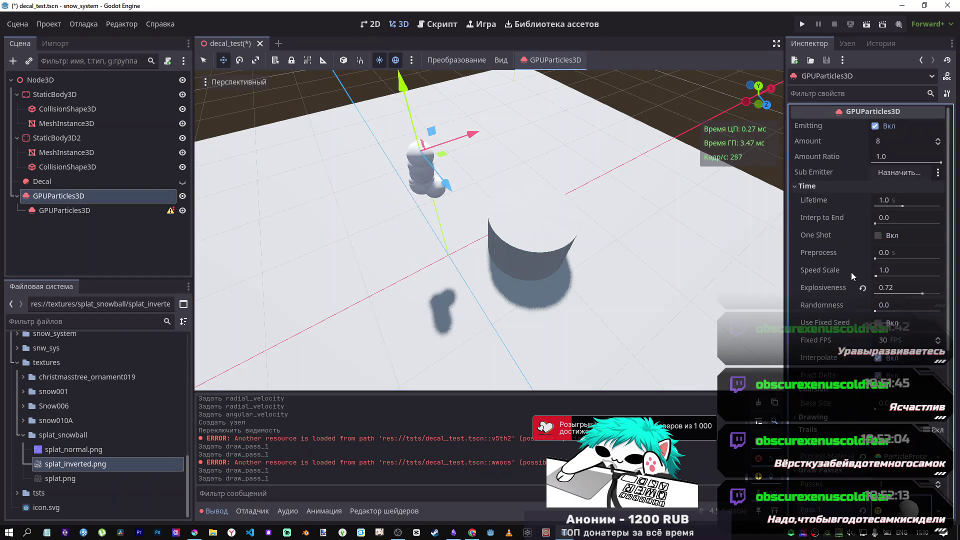
Assign the child GPUParticles3D as sub-emitter, then drag it under Node3D as GPUParticles3D2.
{"action": "mouse_move", "coordinate": [843, 260]}
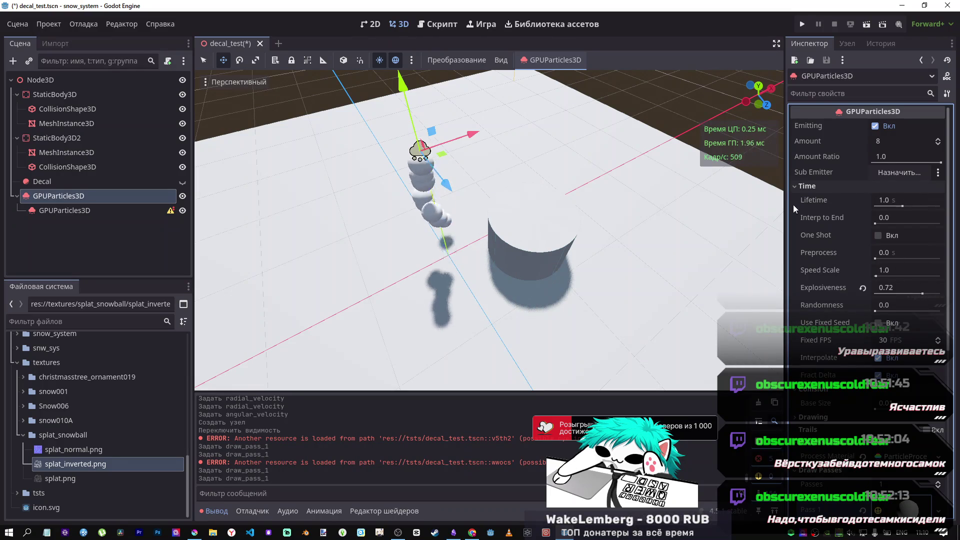
{"action": "left_click", "coordinate": [894, 174]}
{"action": "left_click", "coordinate": [469, 176]}
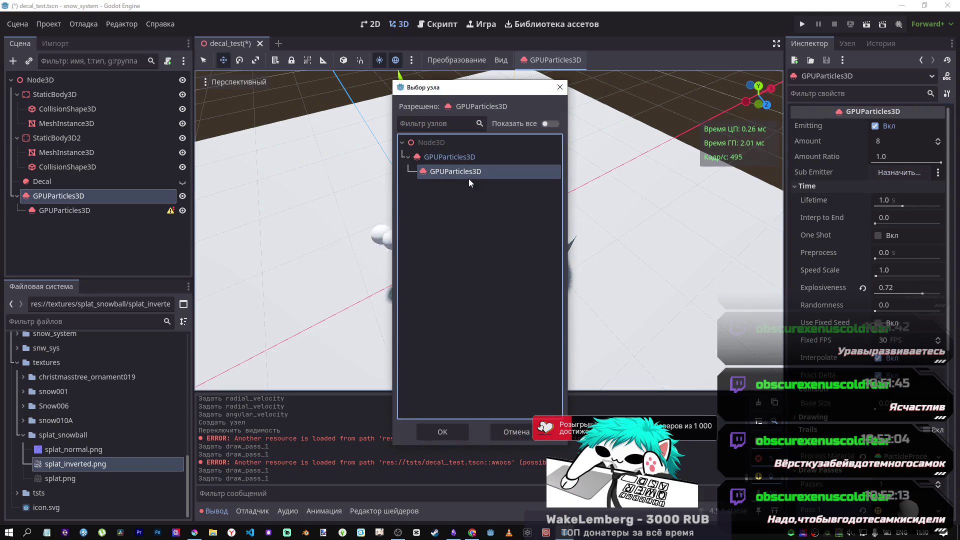
{"action": "left_click", "coordinate": [449, 434]}
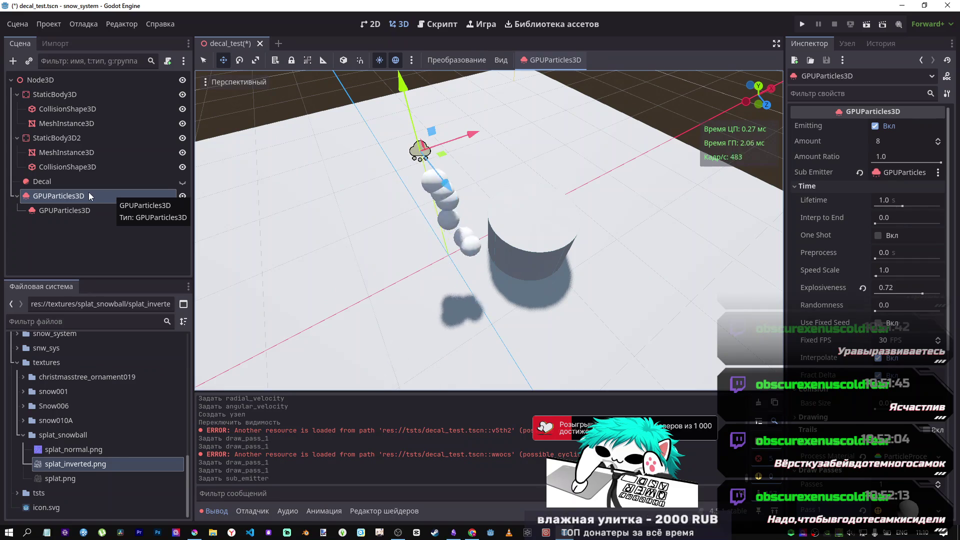
{"action": "left_click", "coordinate": [84, 212]}
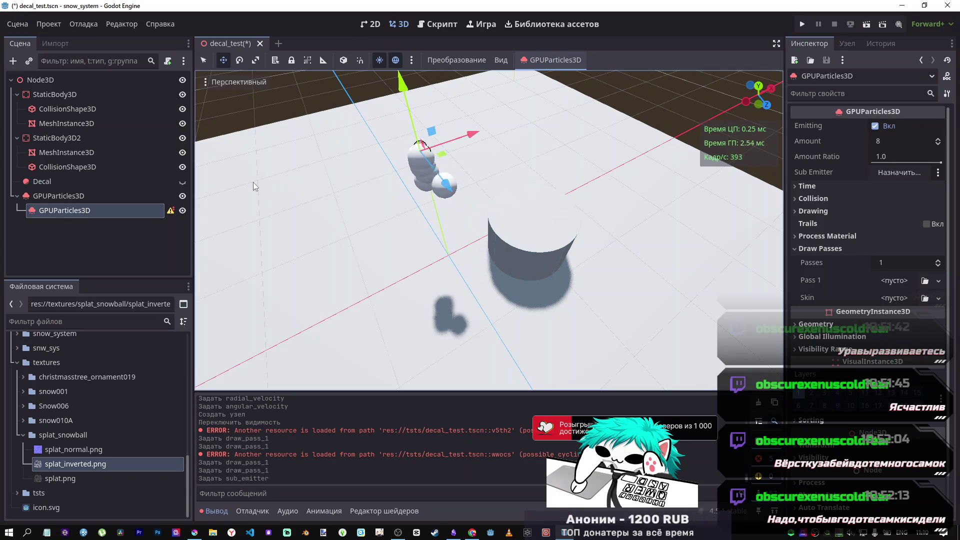
{"action": "left_click_drag", "start_coordinate": [66, 210], "coordinate": [70, 80]}
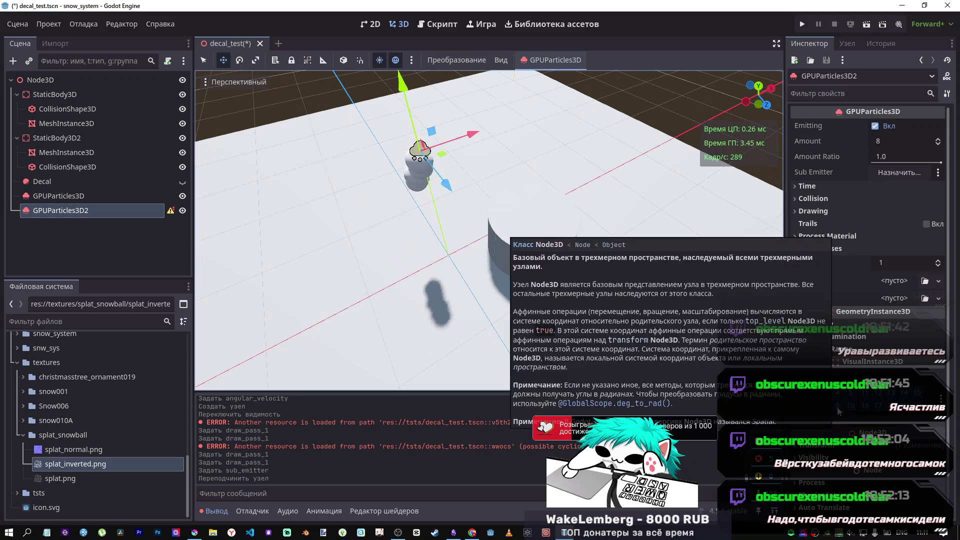
Turn off Emitting and turn on One Shot for GPUParticles3D2.
{"action": "left_click", "coordinate": [876, 128]}
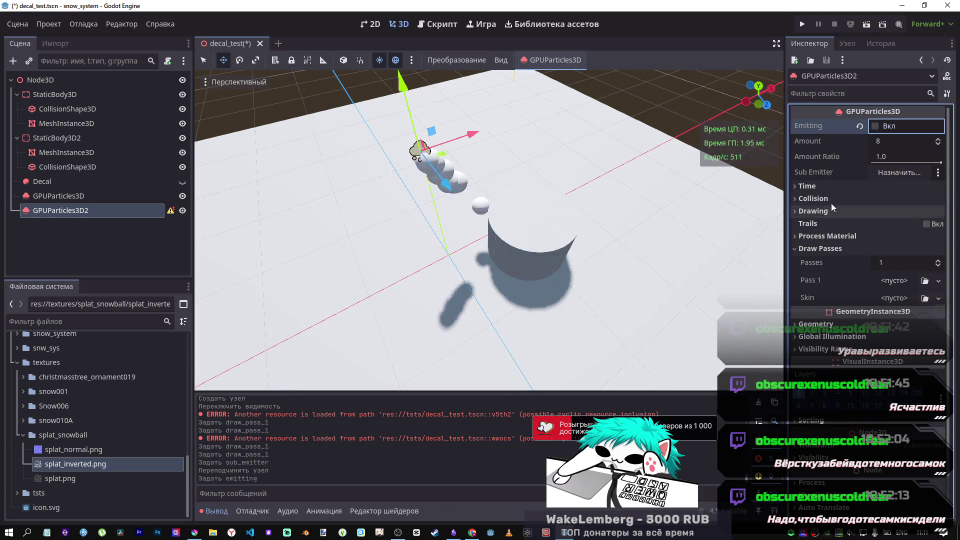
{"action": "left_click", "coordinate": [820, 188]}
{"action": "left_click", "coordinate": [879, 235]}
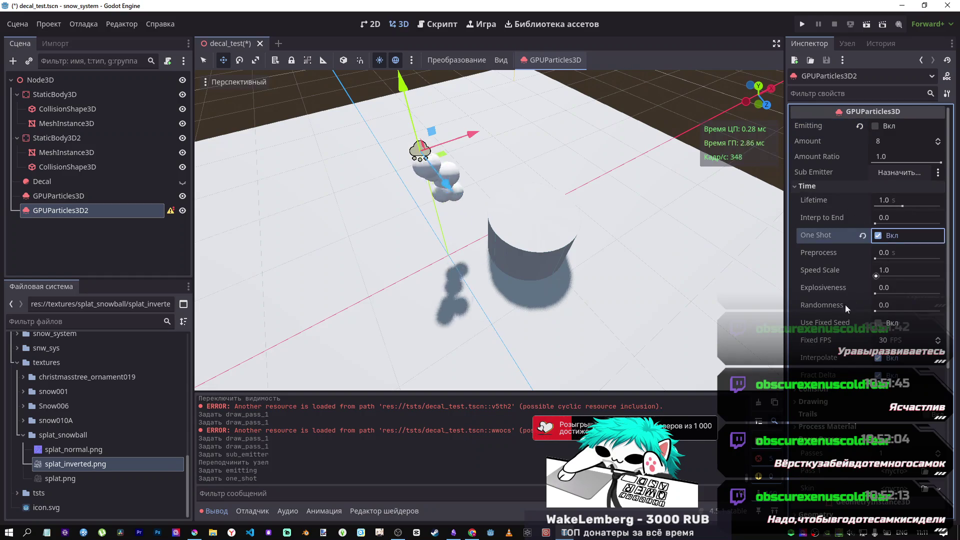
{"action": "mouse_move", "coordinate": [816, 302]}
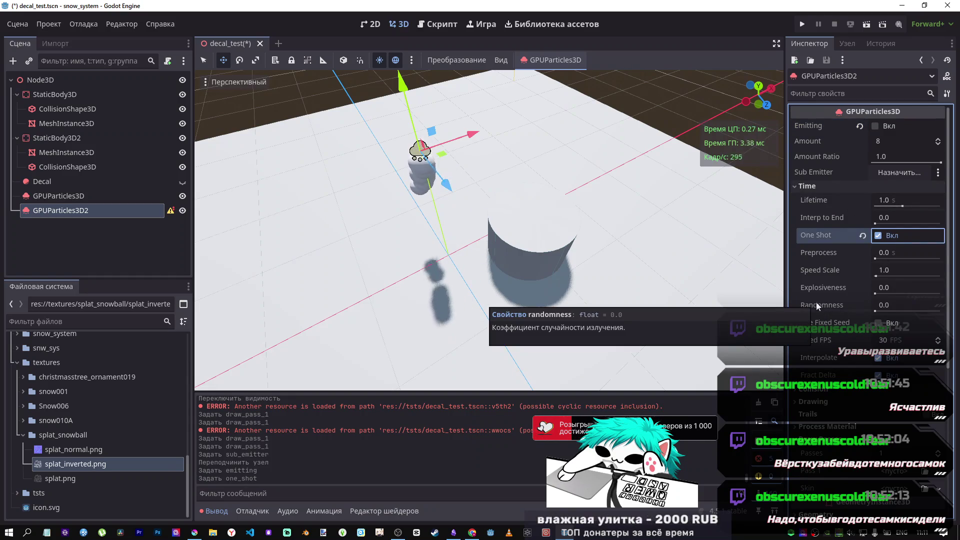
{"action": "scroll", "coordinate": [829, 310], "scroll_direction": "down", "scroll_amount": 5}
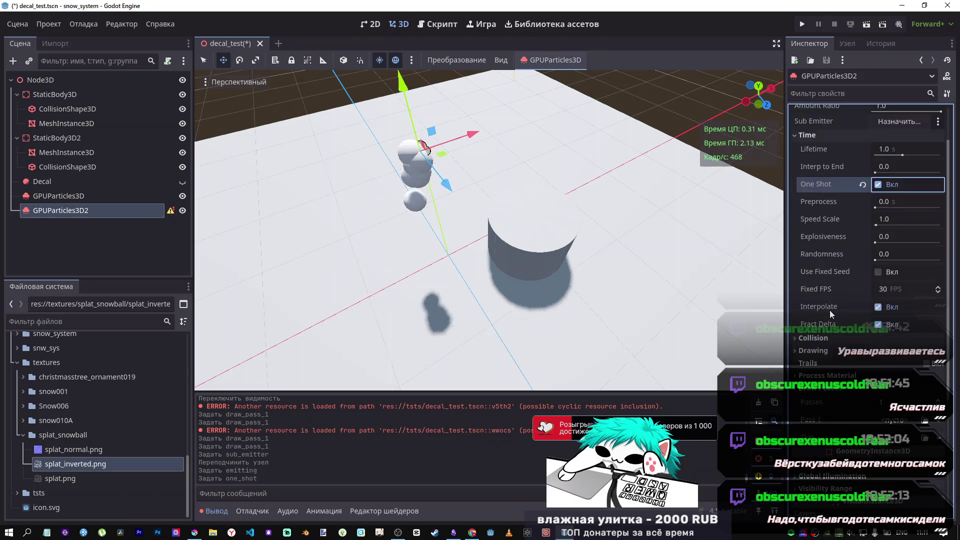
{"action": "scroll", "coordinate": [830, 310], "scroll_direction": "down", "scroll_amount": 1}
{"action": "left_click", "coordinate": [901, 238]}
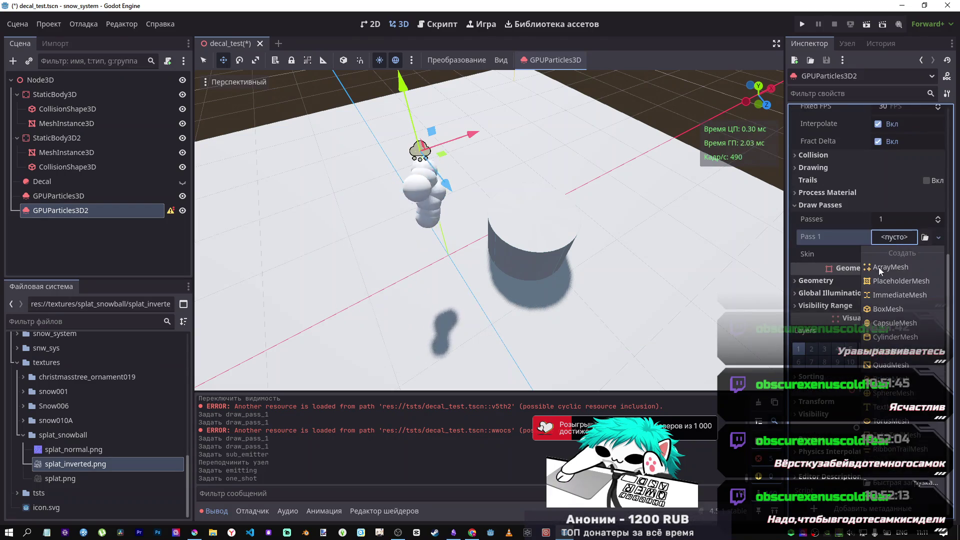
Give GPUParticles3D2 a cylinder mesh and nudge it along the X and Y axes.
{"action": "left_click", "coordinate": [892, 338]}
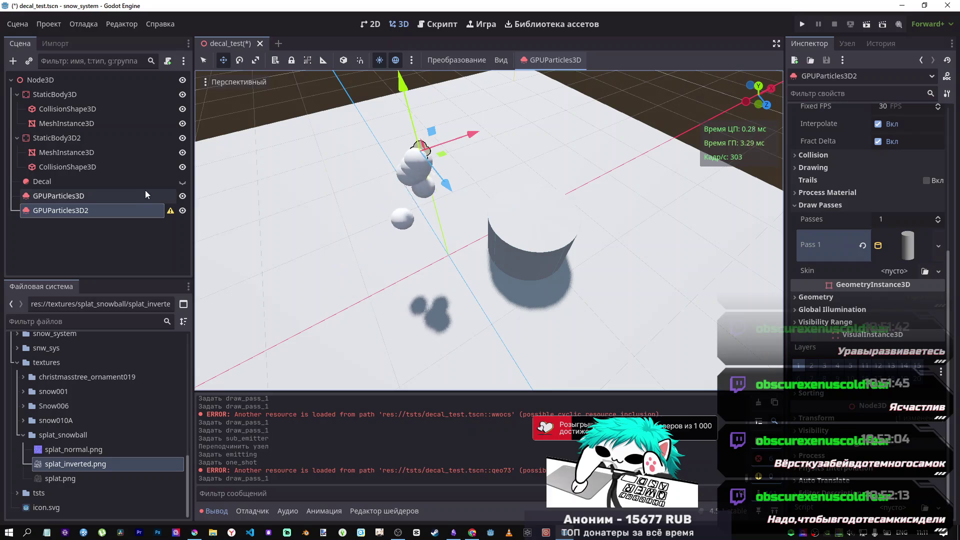
{"action": "mouse_move", "coordinate": [465, 136]}
{"action": "left_mouse_down"}
{"action": "mouse_move", "coordinate": [498, 140]}
{"action": "mouse_move", "coordinate": [540, 126]}
{"action": "left_mouse_up"}
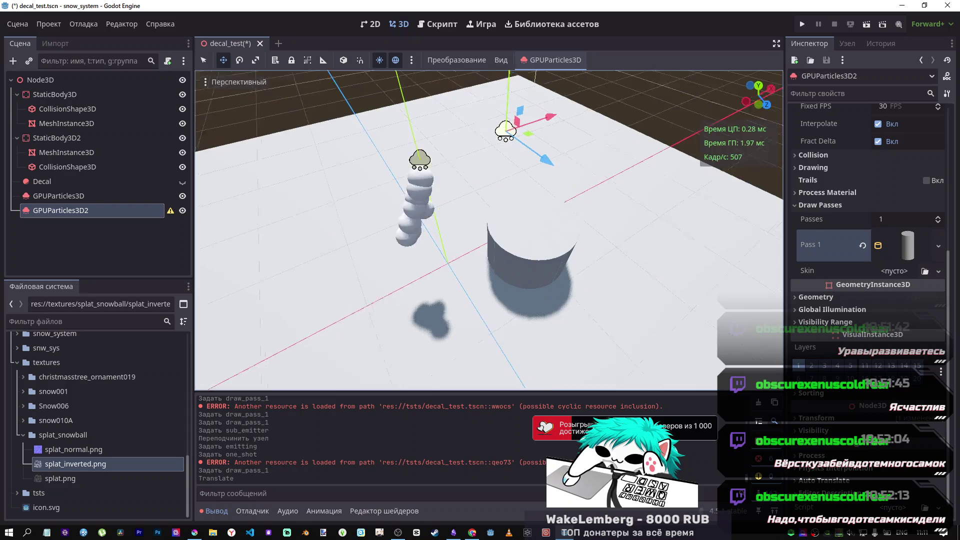
{"action": "mouse_move", "coordinate": [502, 185]}
{"action": "left_mouse_down"}
{"action": "mouse_move", "coordinate": [502, 209]}
{"action": "mouse_move", "coordinate": [502, 174]}
{"action": "left_mouse_up"}
Remove the cylinder and pick a different mesh for Pass 1.
{"action": "left_click", "coordinate": [939, 246]}
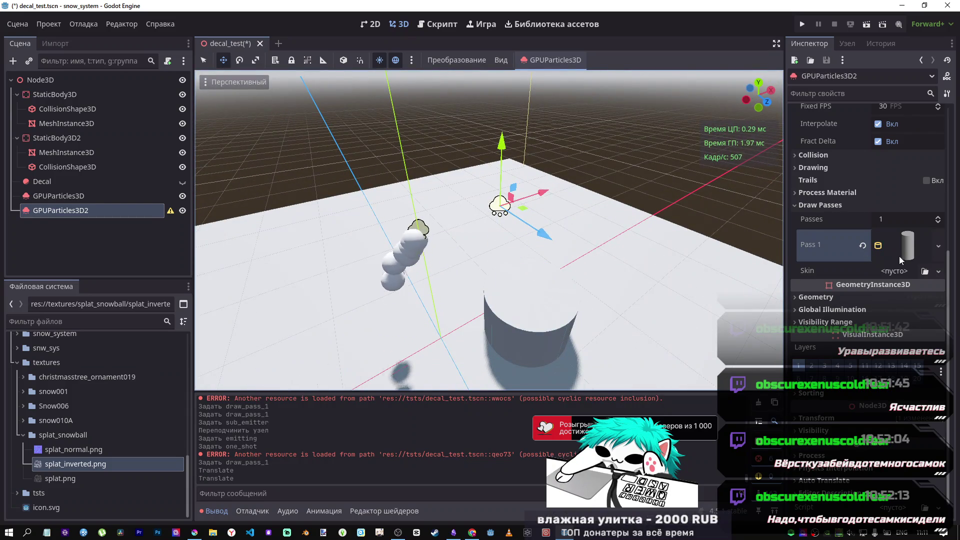
{"action": "left_click", "coordinate": [899, 256]}
{"action": "left_click", "coordinate": [895, 237]}
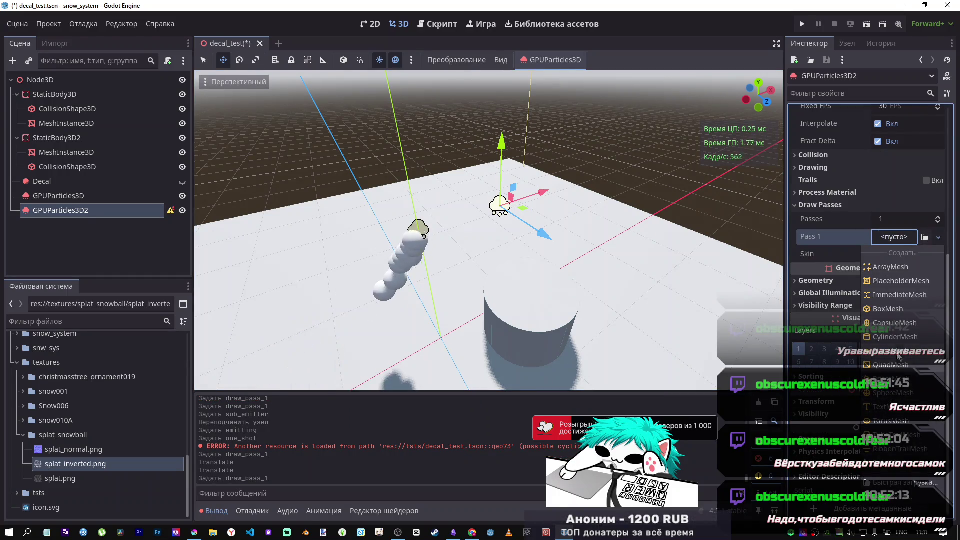
{"action": "left_click", "coordinate": [883, 196]}
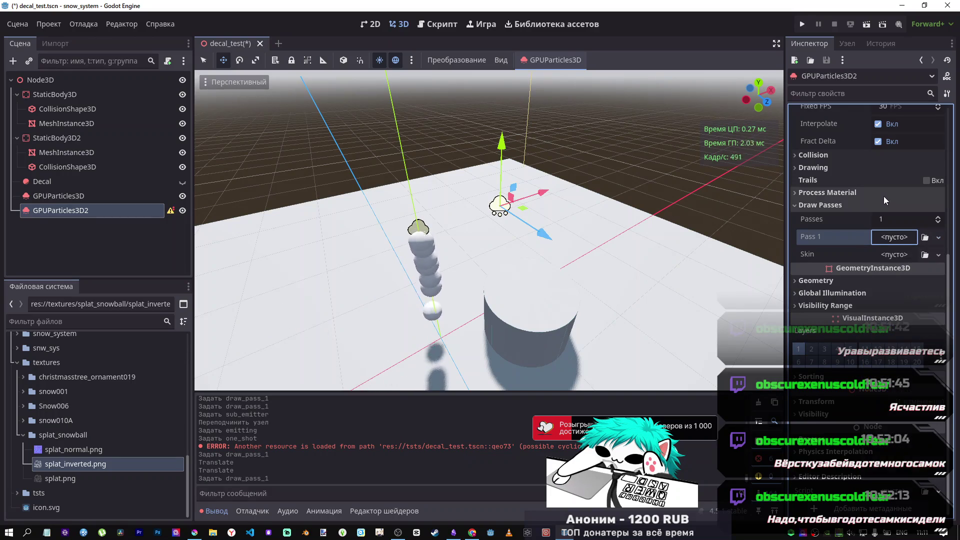
{"action": "left_click", "coordinate": [893, 238]}
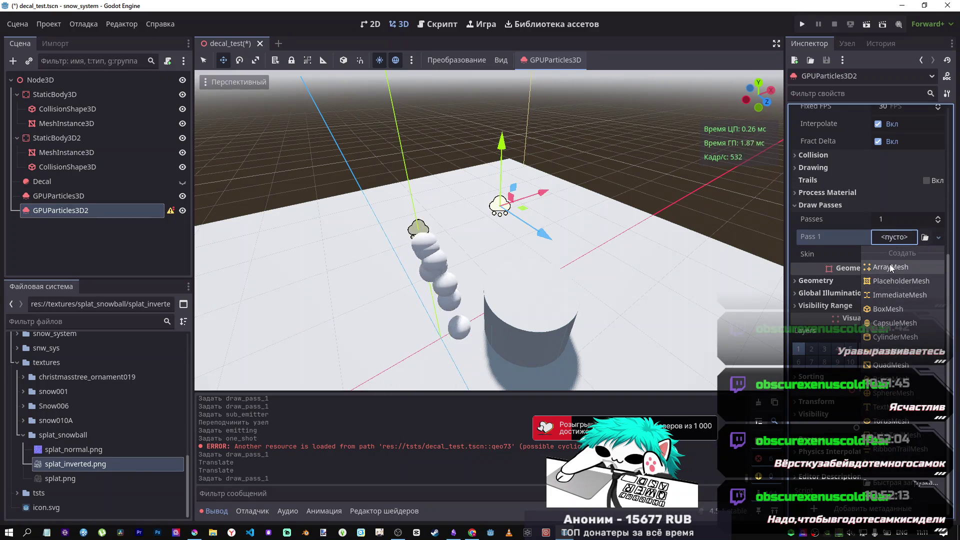
{"action": "left_click", "coordinate": [886, 337]}
{"action": "scroll", "coordinate": [849, 269], "scroll_direction": "up", "scroll_amount": 5}
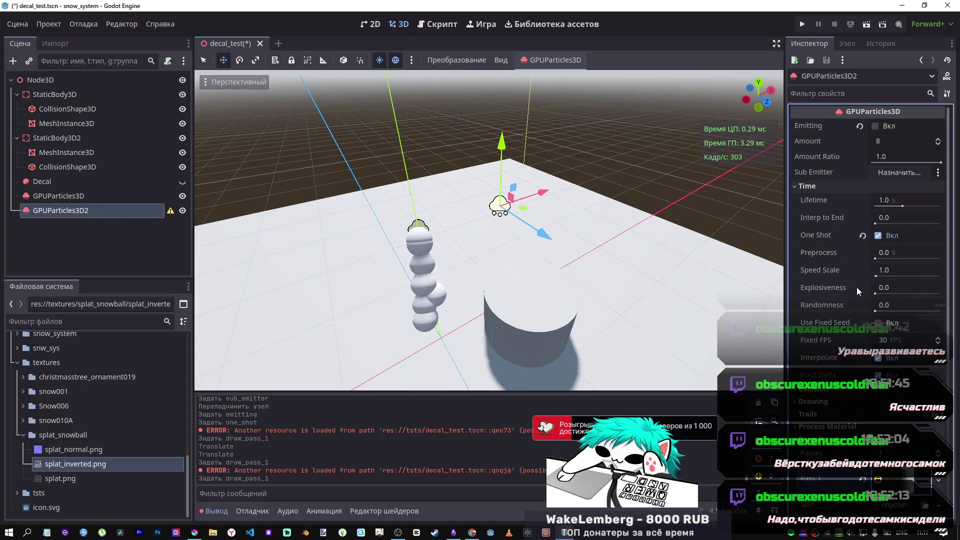
{"action": "scroll", "coordinate": [856, 287], "scroll_direction": "down", "scroll_amount": 4}
Assign a new ParticleProcessMaterial to GPUParticles3D2 and clear the Output log.
{"action": "left_click", "coordinate": [831, 286]}
{"action": "left_click", "coordinate": [839, 273]}
{"action": "left_click", "coordinate": [899, 287]}
{"action": "left_click", "coordinate": [895, 303]}
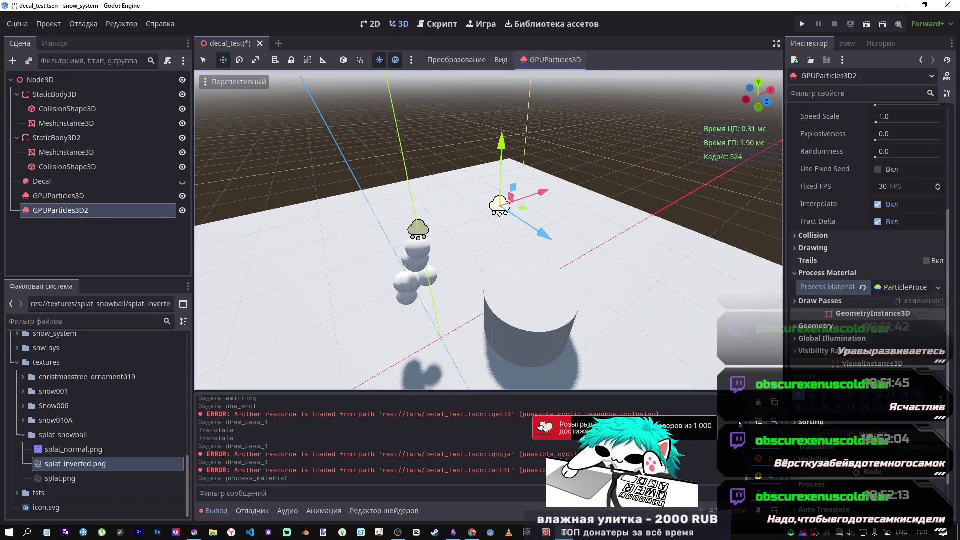
{"action": "left_click", "coordinate": [747, 404]}
Set GPUParticles3D2 as the sub-emitter of GPUParticles3D.
{"action": "left_click", "coordinate": [50, 197]}
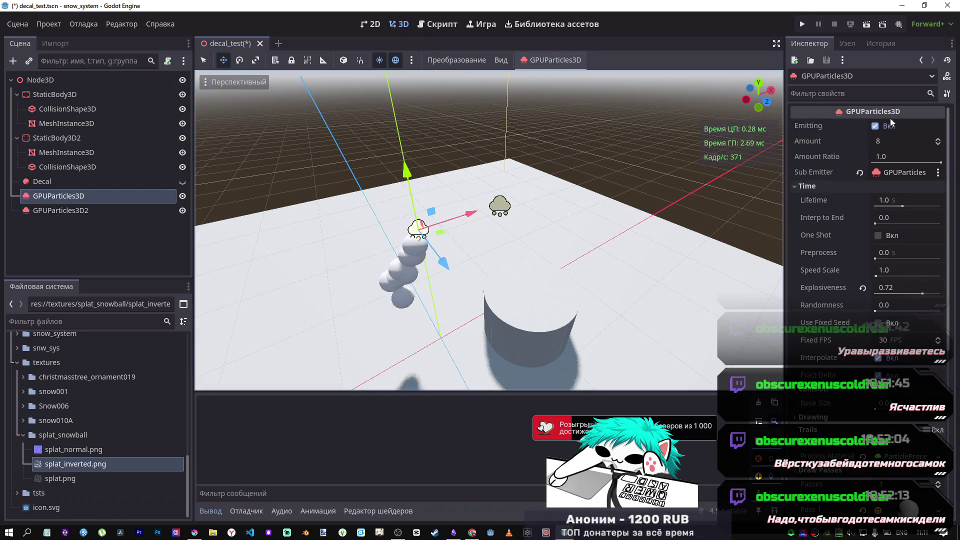
{"action": "left_click", "coordinate": [896, 172]}
{"action": "left_click", "coordinate": [461, 436]}
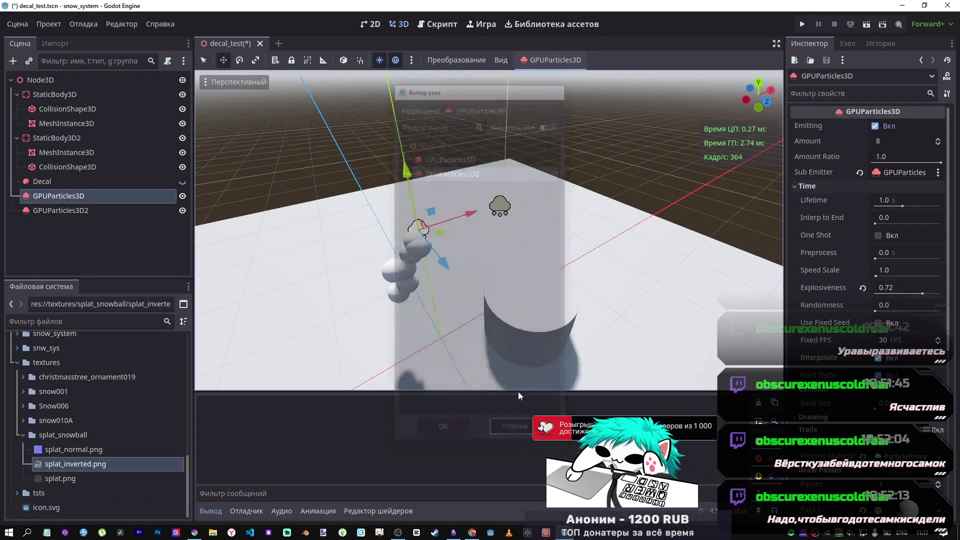
Switch GPUParticles3D2 from One Shot to continuous Emitting and raise it above the floor.
{"action": "left_click", "coordinate": [69, 209]}
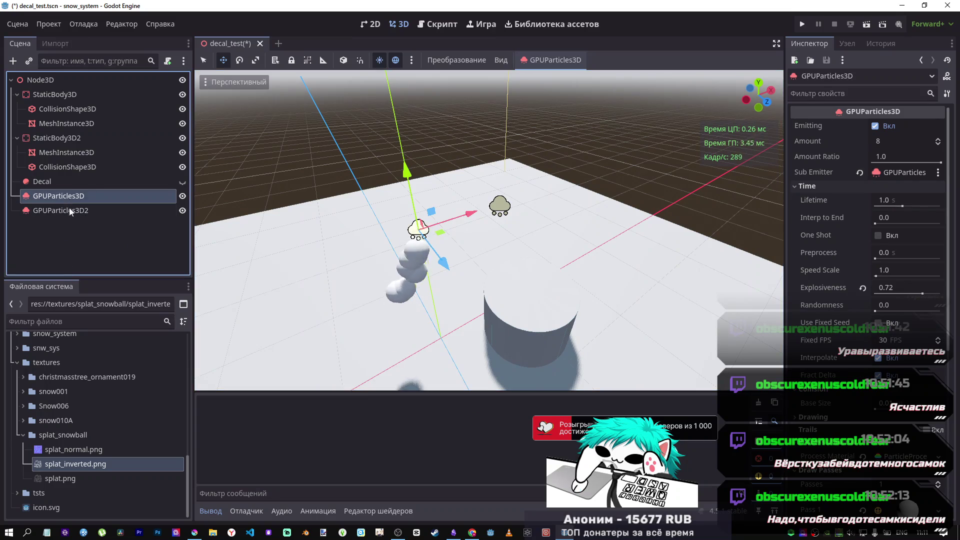
{"action": "scroll", "coordinate": [870, 210], "scroll_direction": "up", "scroll_amount": 5}
{"action": "left_click", "coordinate": [878, 236]}
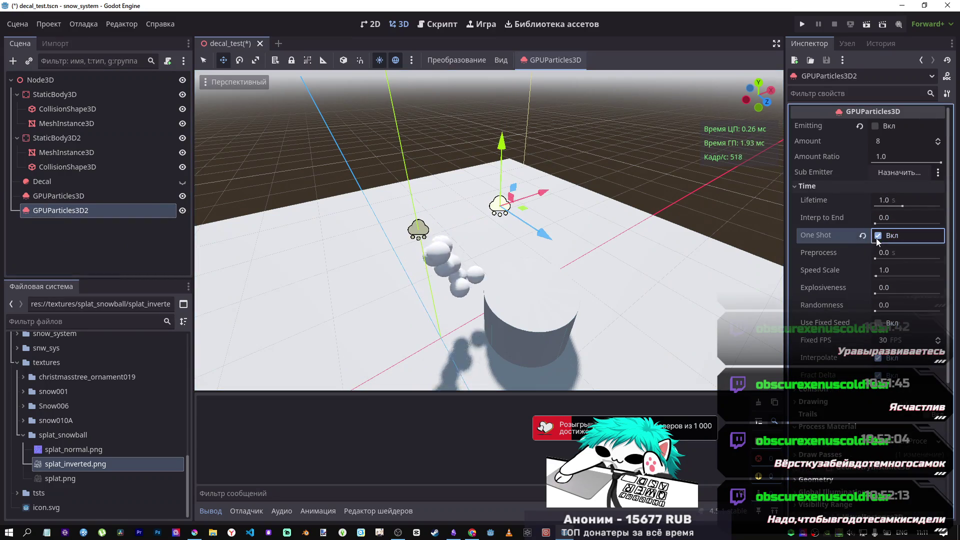
{"action": "left_click", "coordinate": [874, 126]}
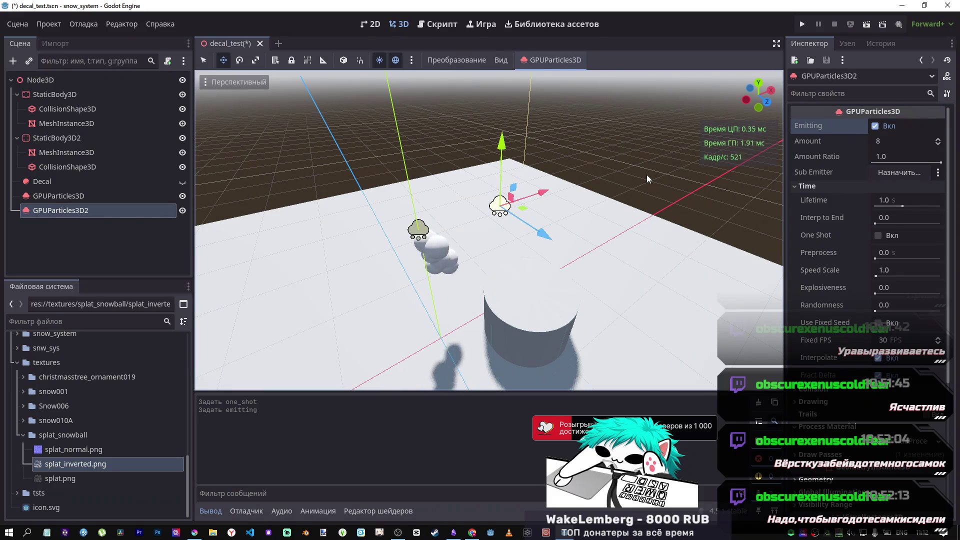
{"action": "mouse_move", "coordinate": [514, 161]}
{"action": "left_mouse_down"}
{"action": "mouse_move", "coordinate": [534, 24]}
{"action": "mouse_move", "coordinate": [515, 165]}
{"action": "left_mouse_up"}
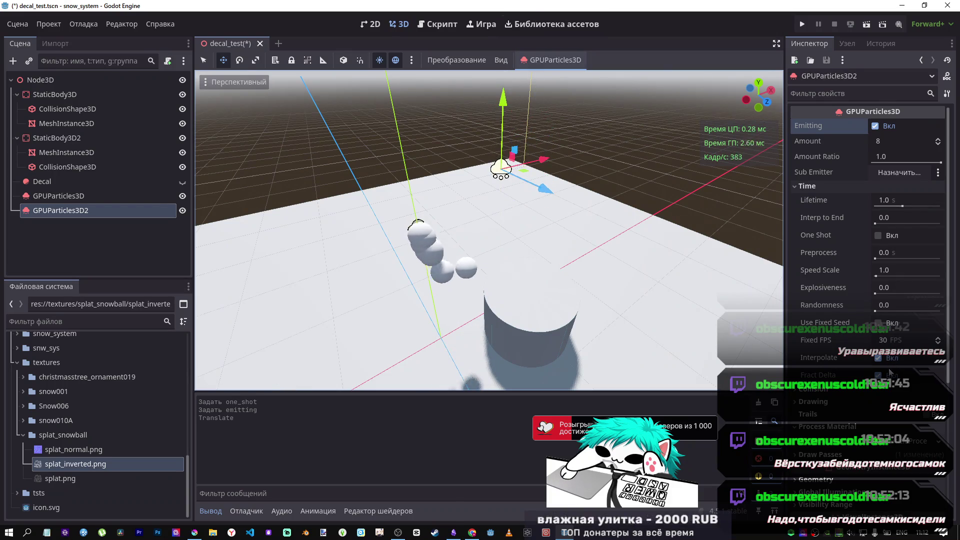
{"action": "scroll", "coordinate": [839, 376], "scroll_direction": "down", "scroll_amount": 2}
{"action": "scroll", "coordinate": [839, 377], "scroll_direction": "down", "scroll_amount": 4}
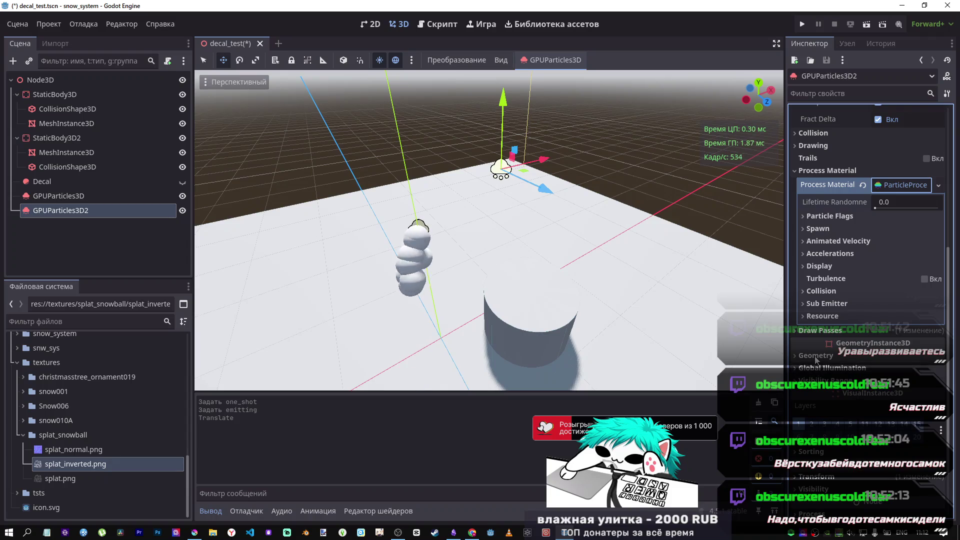
{"action": "left_click", "coordinate": [889, 185]}
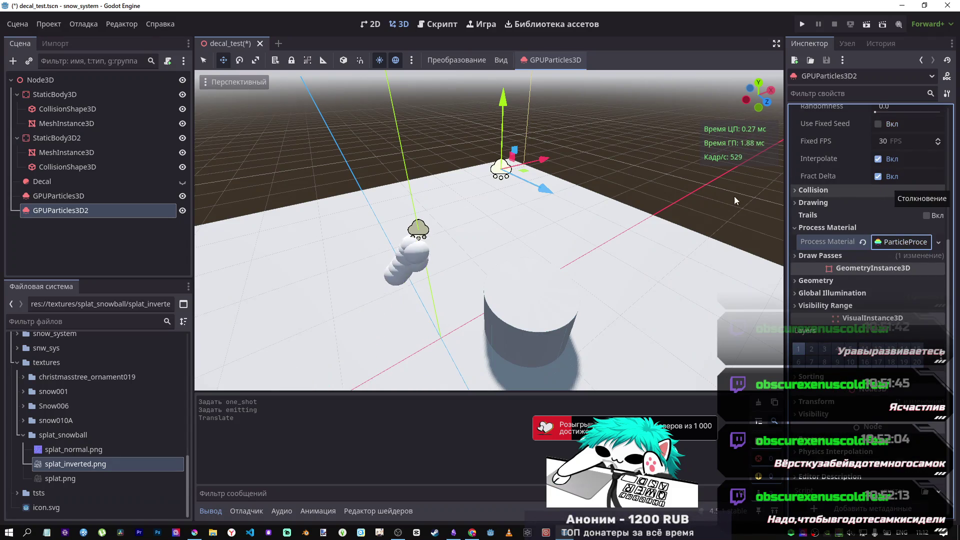
{"action": "mouse_move", "coordinate": [534, 203]}
{"action": "left_mouse_down"}
{"action": "mouse_move", "coordinate": [520, 190]}
{"action": "mouse_move", "coordinate": [530, 210]}
{"action": "mouse_move", "coordinate": [540, 200]}
{"action": "mouse_move", "coordinate": [525, 235]}
{"action": "mouse_move", "coordinate": [542, 128]}
{"action": "mouse_move", "coordinate": [452, 80]}
{"action": "mouse_move", "coordinate": [349, 109]}
{"action": "mouse_move", "coordinate": [348, 127]}
{"action": "mouse_move", "coordinate": [326, 86]}
{"action": "mouse_move", "coordinate": [365, 214]}
{"action": "mouse_move", "coordinate": [325, 181]}
{"action": "mouse_move", "coordinate": [551, 240]}
{"action": "mouse_move", "coordinate": [475, 200]}
{"action": "mouse_move", "coordinate": [450, 225]}
{"action": "mouse_move", "coordinate": [428, 284]}
{"action": "left_mouse_up"}
Play the Blood VFX tutorial further and pause it at 33:21.
{"action": "key", "text": "alt+Tab"}
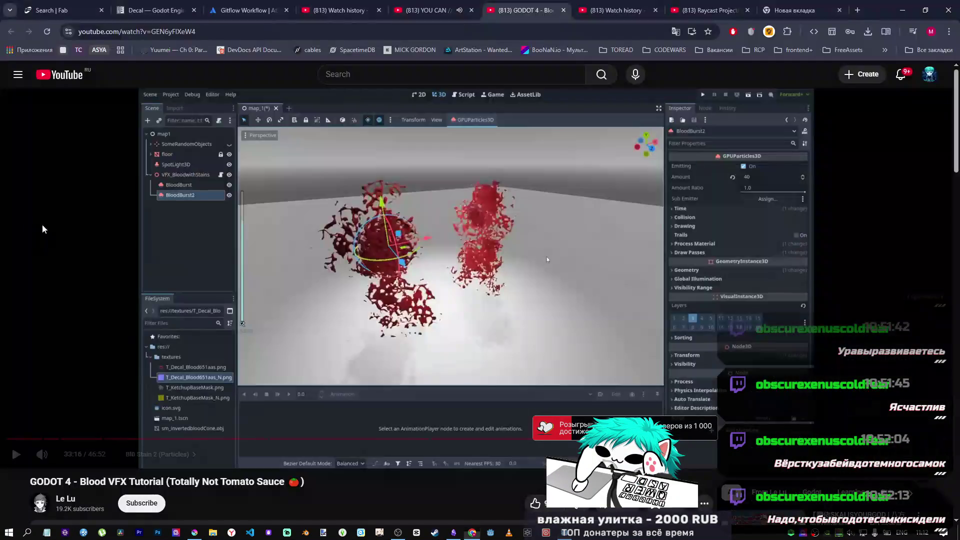
{"action": "left_click", "coordinate": [545, 253]}
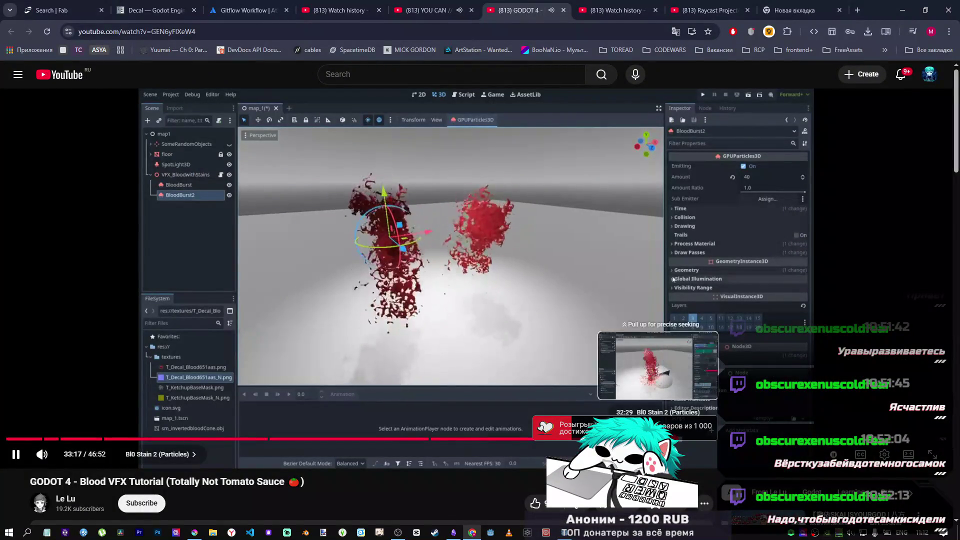
{"action": "left_click", "coordinate": [521, 345]}
Set GPUParticles3D2's particle Amount to 1, then resume the Blood VFX tutorial.
{"action": "left_click", "coordinate": [574, 535]}
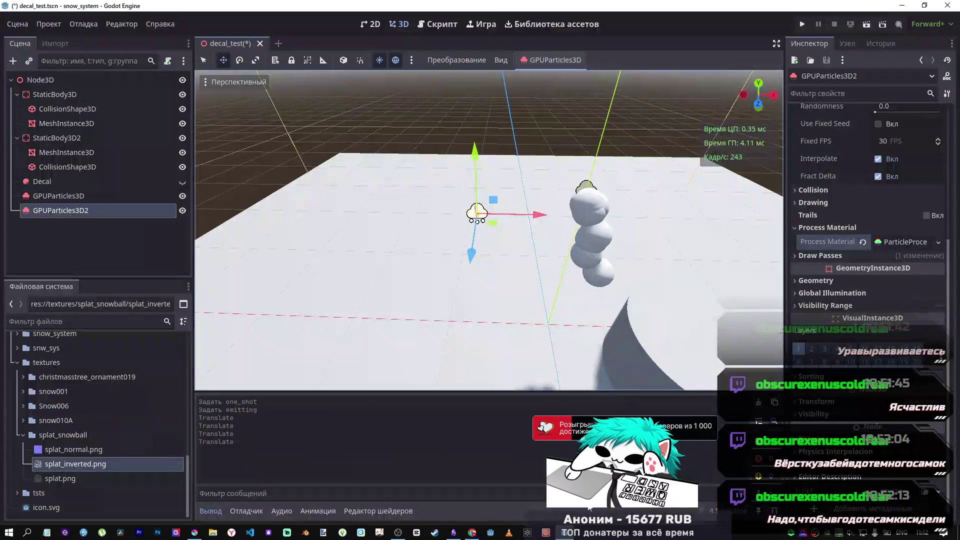
{"action": "scroll", "coordinate": [911, 170], "scroll_direction": "up", "scroll_amount": 5}
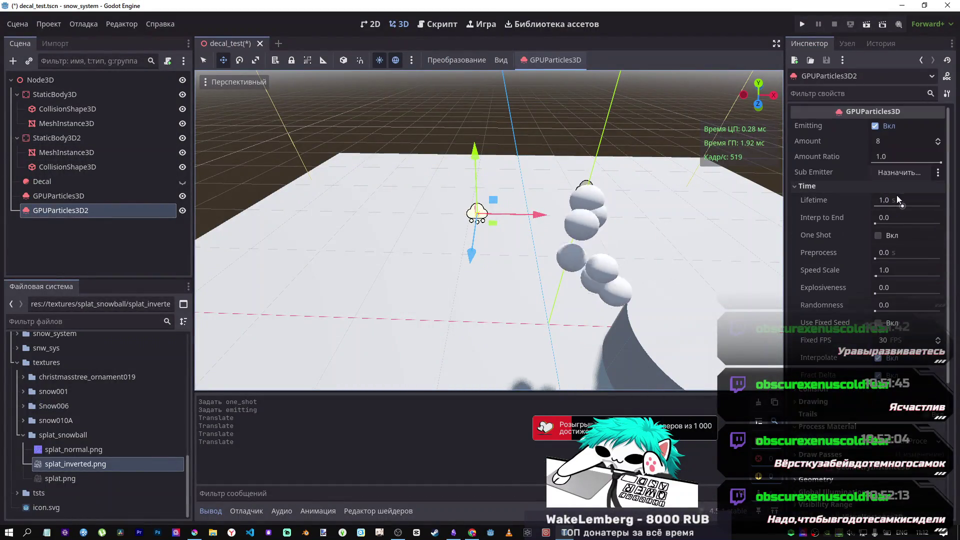
{"action": "left_click", "coordinate": [897, 142]}
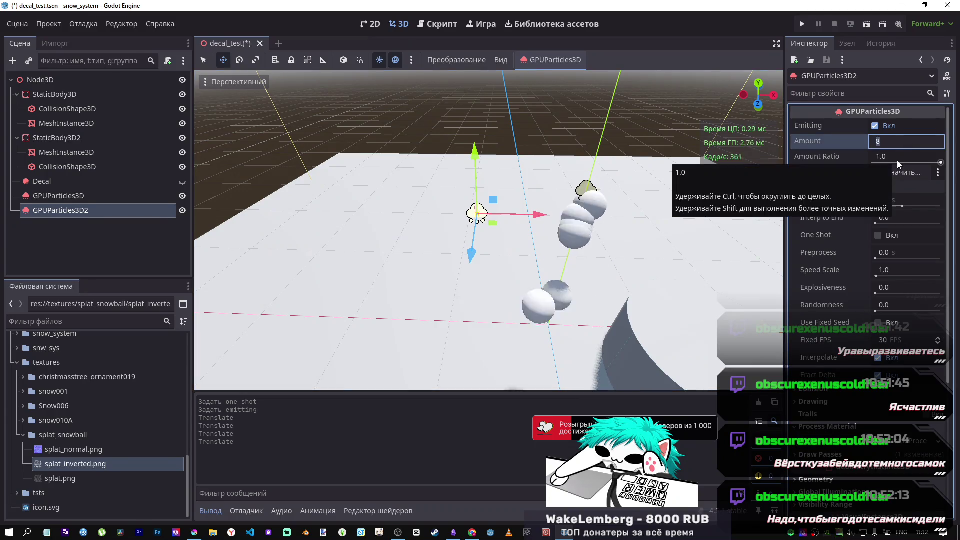
{"action": "type", "text": "1"}
{"action": "key", "text": "Return"}
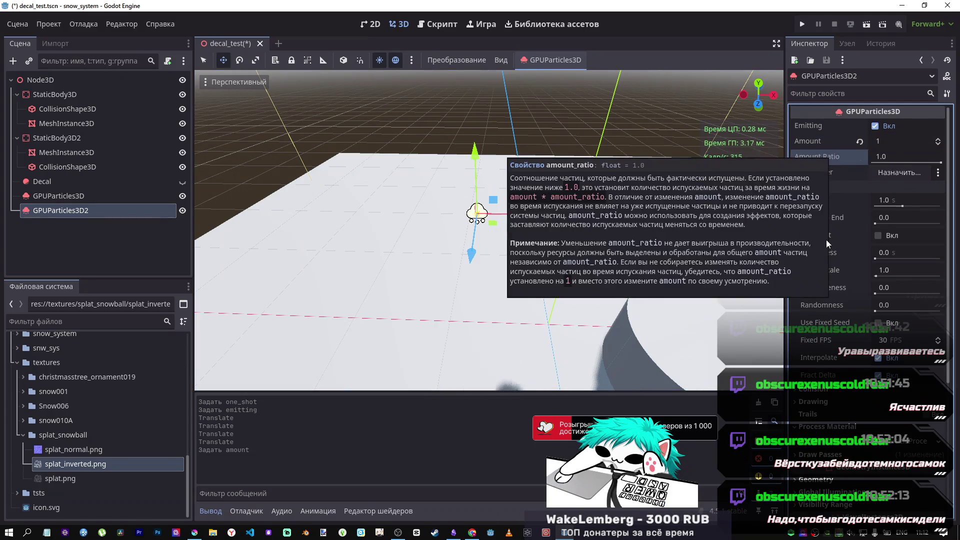
{"action": "key", "text": "alt+Tab"}
{"action": "left_click", "coordinate": [488, 288]}
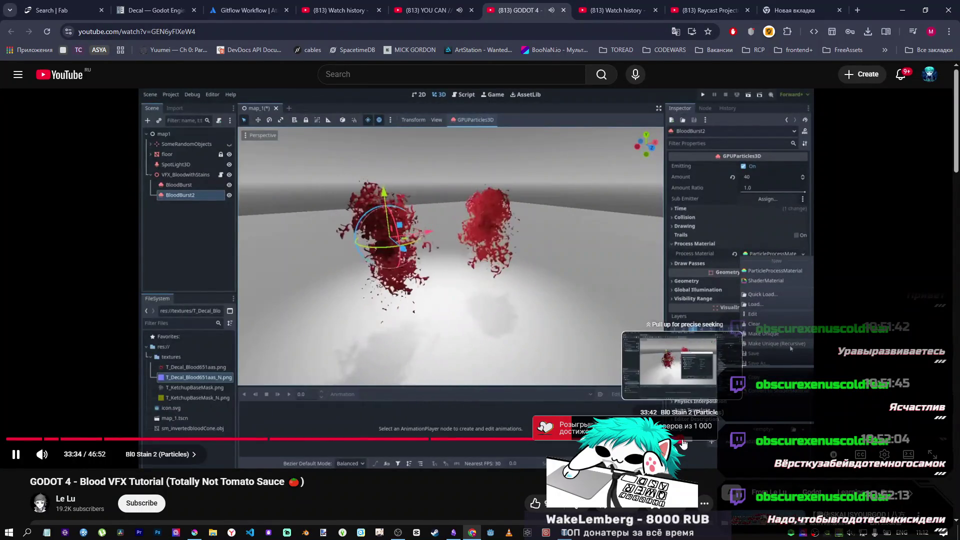
Seek the tutorial to its material override part at 33:44, pause it, and return to Godot.
{"action": "left_click", "coordinate": [687, 441]}
{"action": "left_click", "coordinate": [689, 440]}
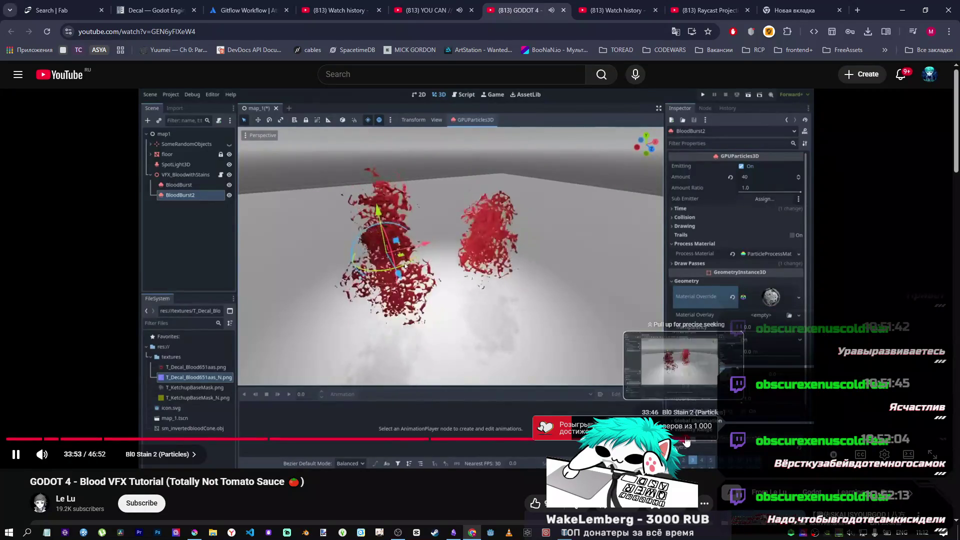
{"action": "left_click", "coordinate": [687, 440]}
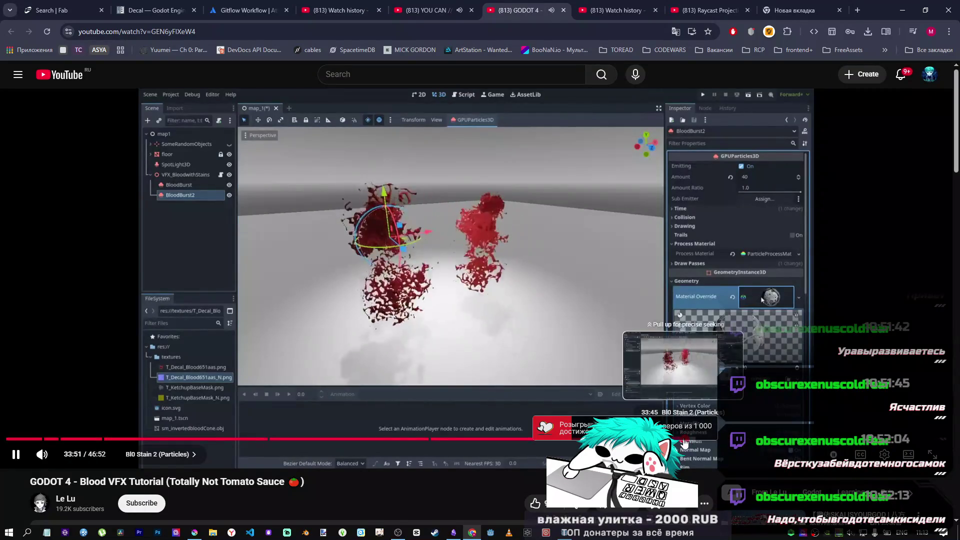
{"action": "left_click", "coordinate": [684, 440]}
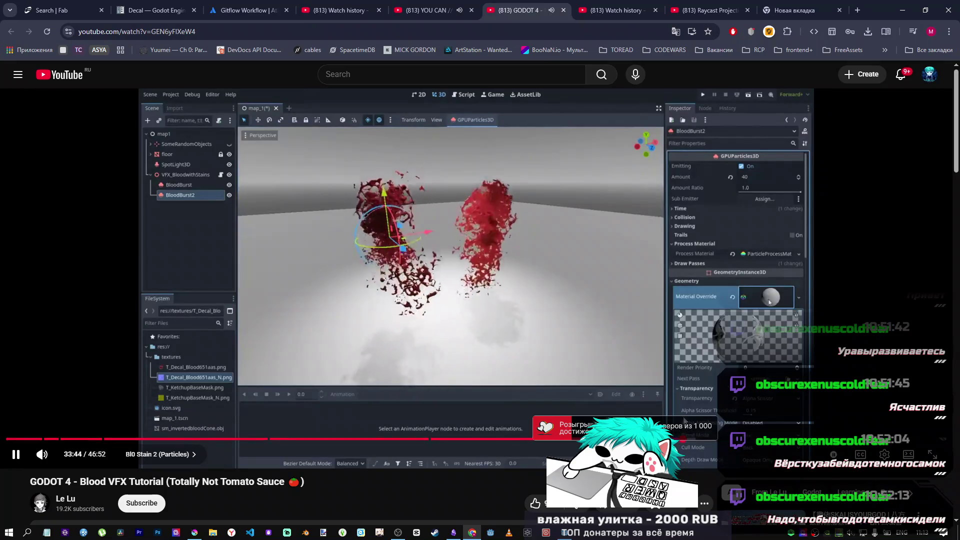
{"action": "left_click", "coordinate": [681, 359]}
{"action": "key", "text": "alt+Tab"}
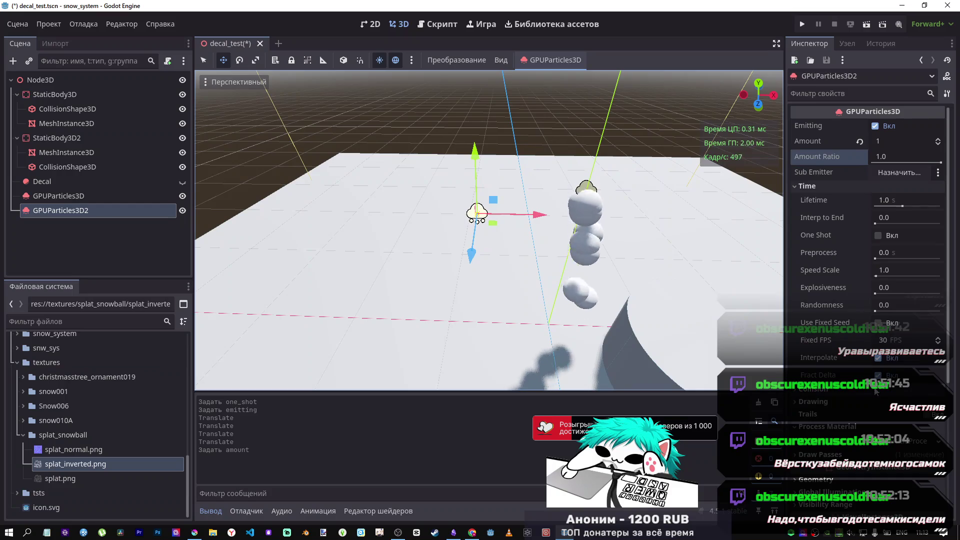
Inspect GPUParticles3D2's Drawing and ParticleProcessMaterial settings in the Inspector.
{"action": "scroll", "coordinate": [868, 260], "scroll_direction": "down", "scroll_amount": 5}
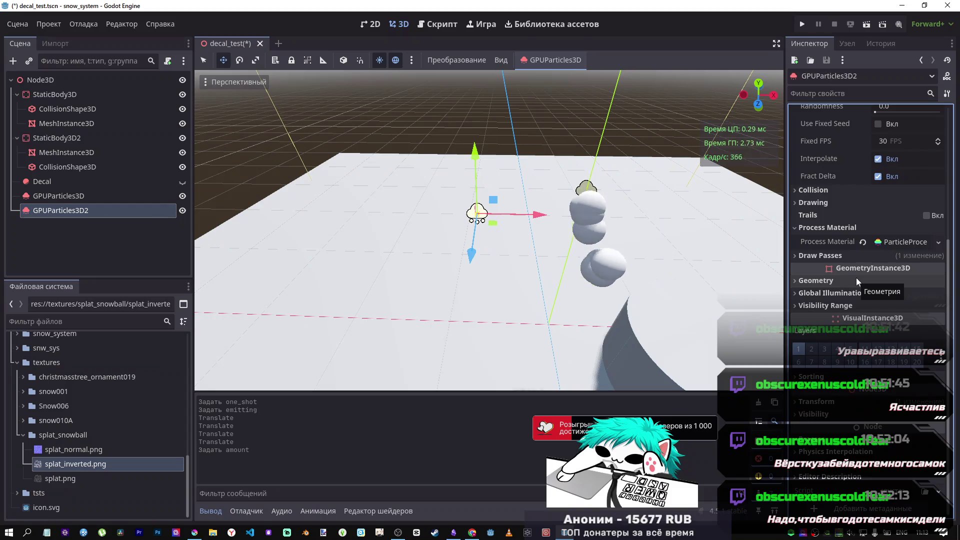
{"action": "scroll", "coordinate": [838, 277], "scroll_direction": "up", "scroll_amount": 5}
{"action": "scroll", "coordinate": [835, 264], "scroll_direction": "down", "scroll_amount": 4}
{"action": "left_click", "coordinate": [827, 250]}
{"action": "left_click", "coordinate": [827, 251]}
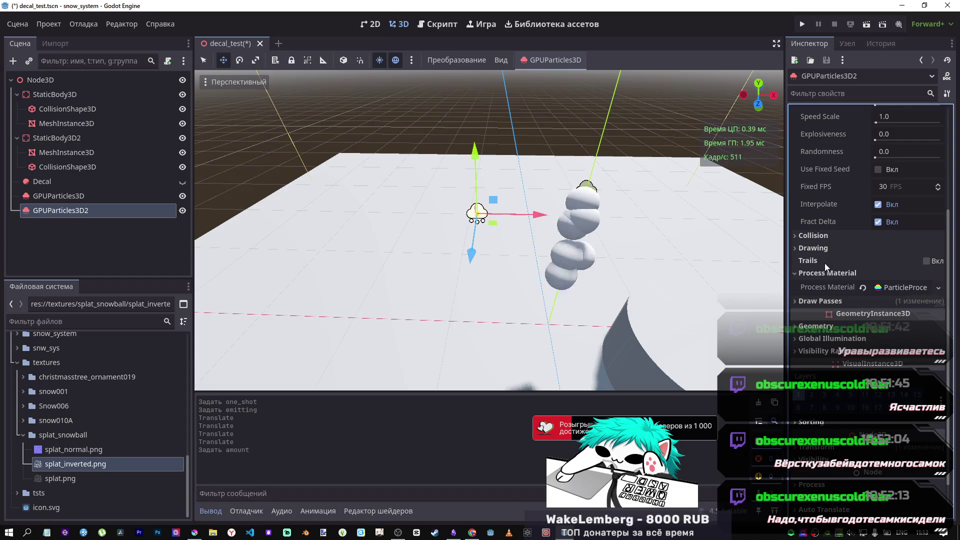
{"action": "left_click", "coordinate": [818, 274]}
{"action": "left_click", "coordinate": [896, 286]}
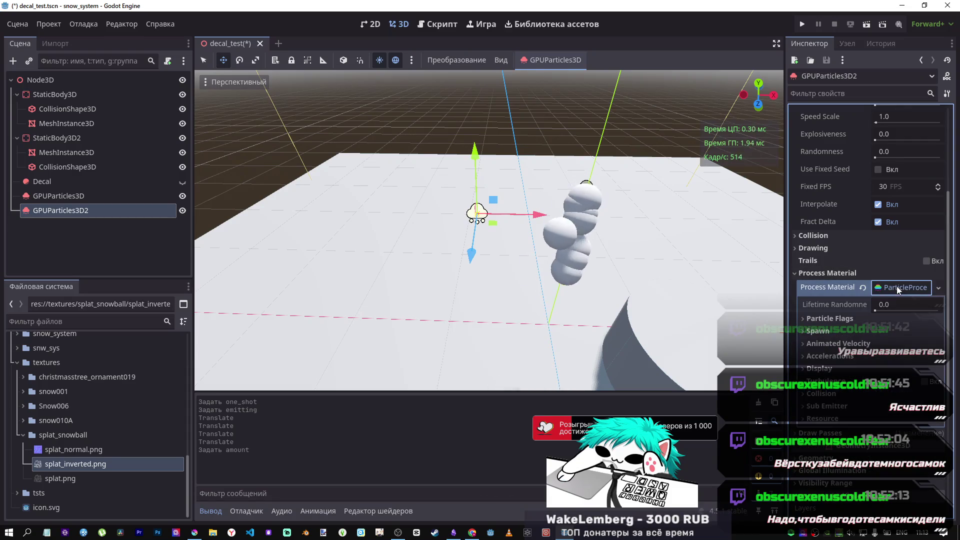
{"action": "left_click", "coordinate": [895, 286]}
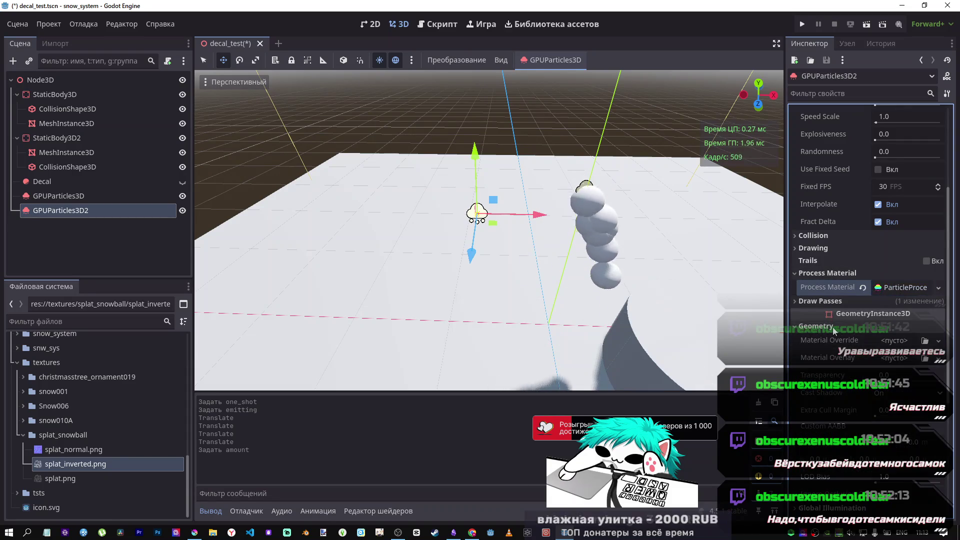
Review the GPUParticles3D emitter's settings, reselect GPUParticles3D2, and go back to the tutorial.
{"action": "left_click", "coordinate": [587, 191]}
{"action": "scroll", "coordinate": [809, 308], "scroll_direction": "down", "scroll_amount": 5}
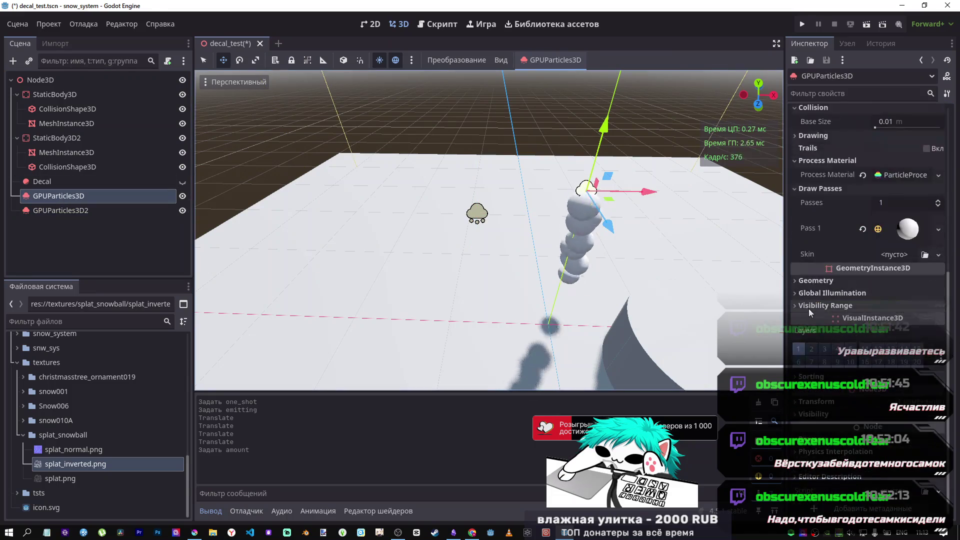
{"action": "scroll", "coordinate": [809, 308], "scroll_direction": "up", "scroll_amount": 5}
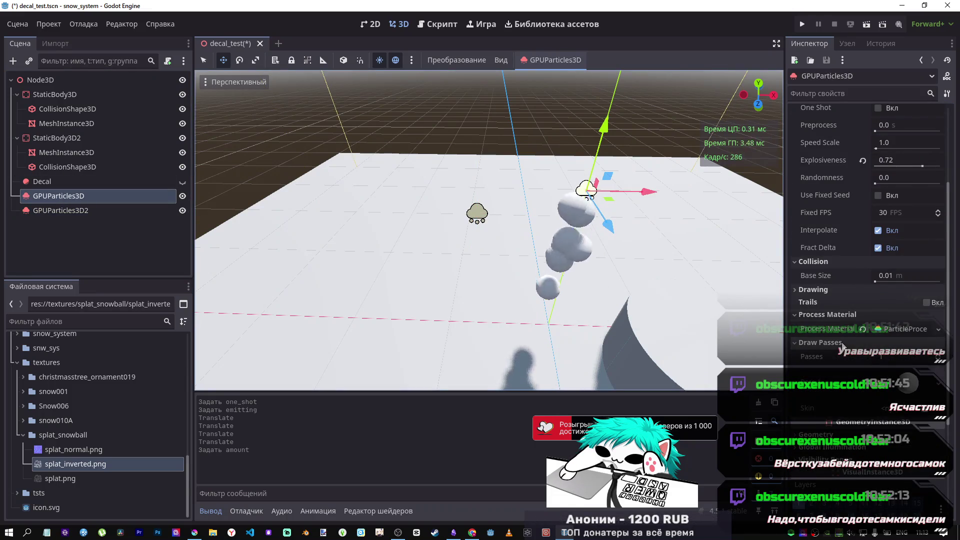
{"action": "left_click", "coordinate": [61, 210]}
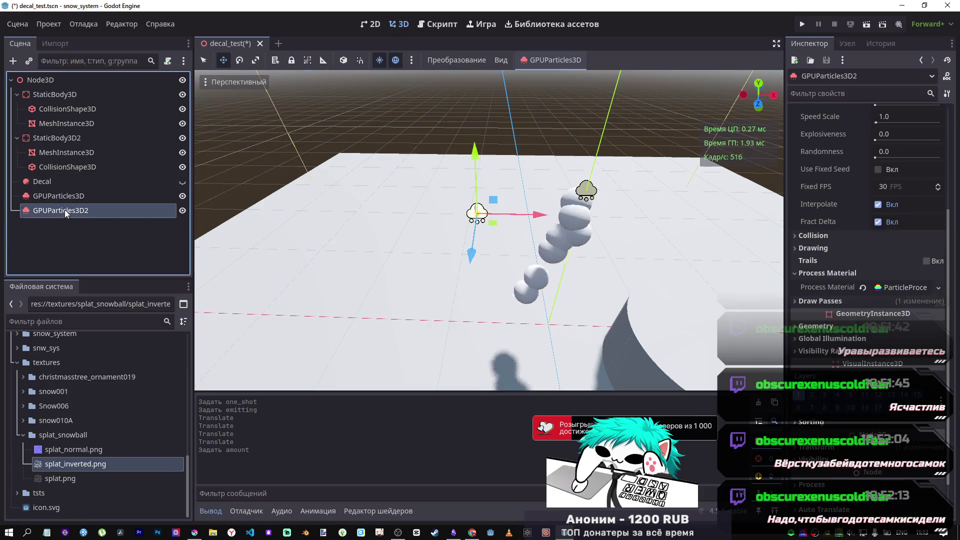
{"action": "key", "text": "alt+Tab"}
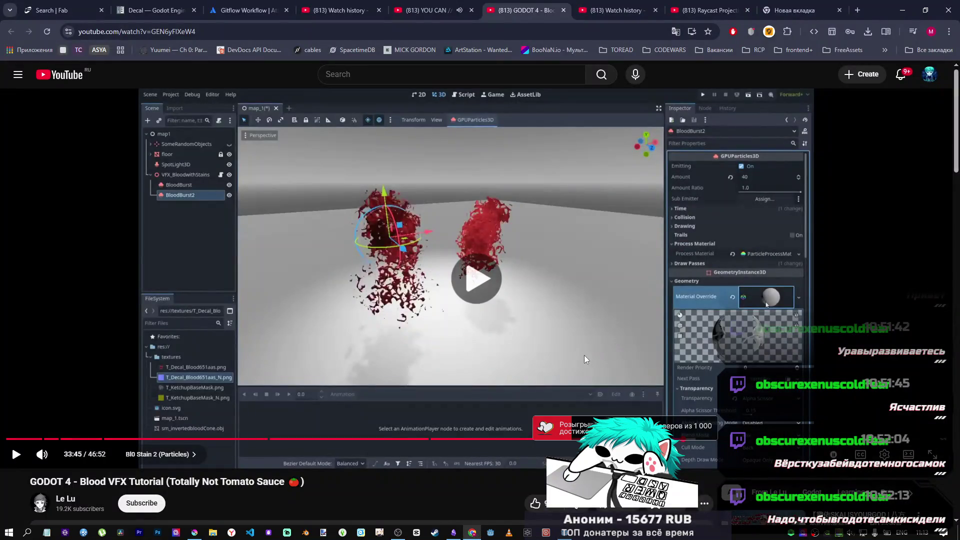
Pause, then resume the tutorial around 33:46 where StandardMaterial3D appears.
{"action": "left_click", "coordinate": [614, 365]}
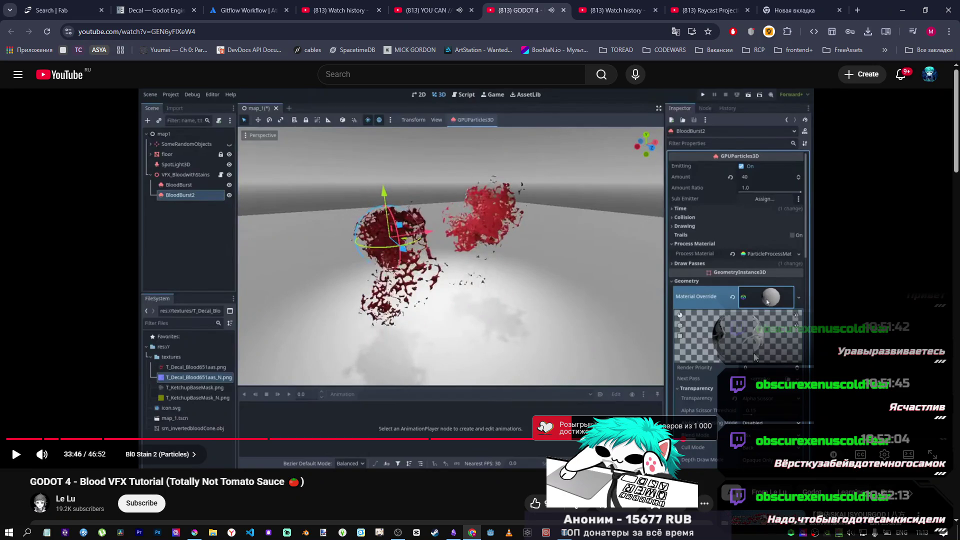
{"action": "left_click", "coordinate": [736, 355]}
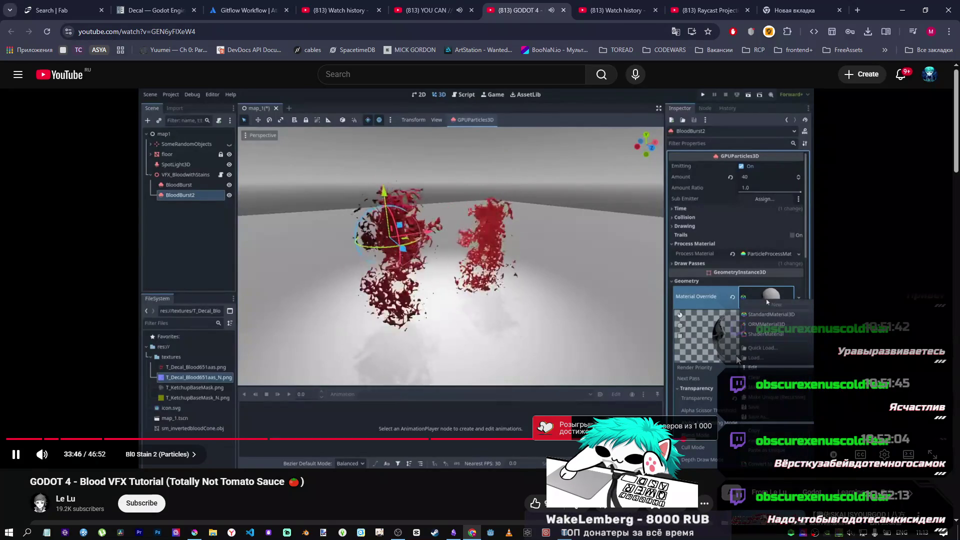
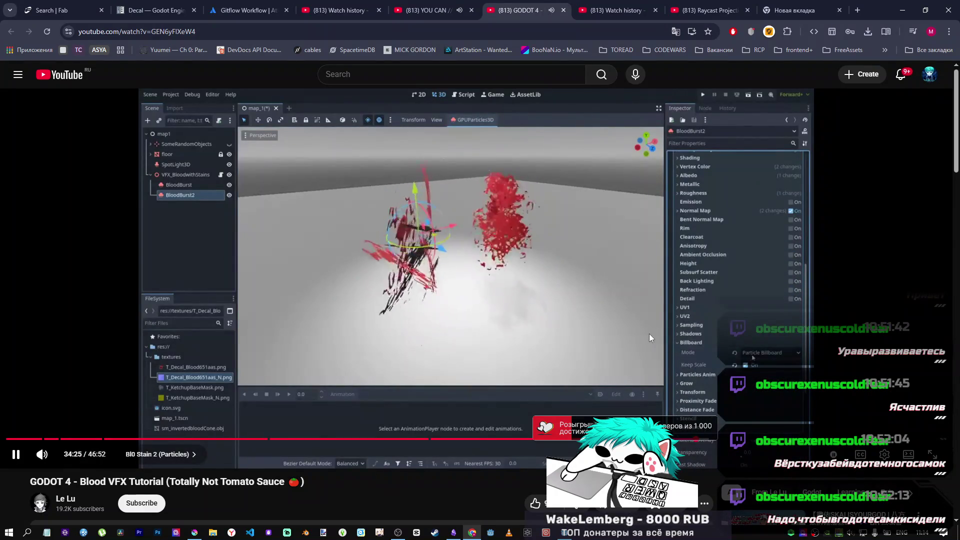
Play the blood VFX tutorial on to 34:38, pause it there, and return to Godot.
{"action": "left_click", "coordinate": [594, 337]}
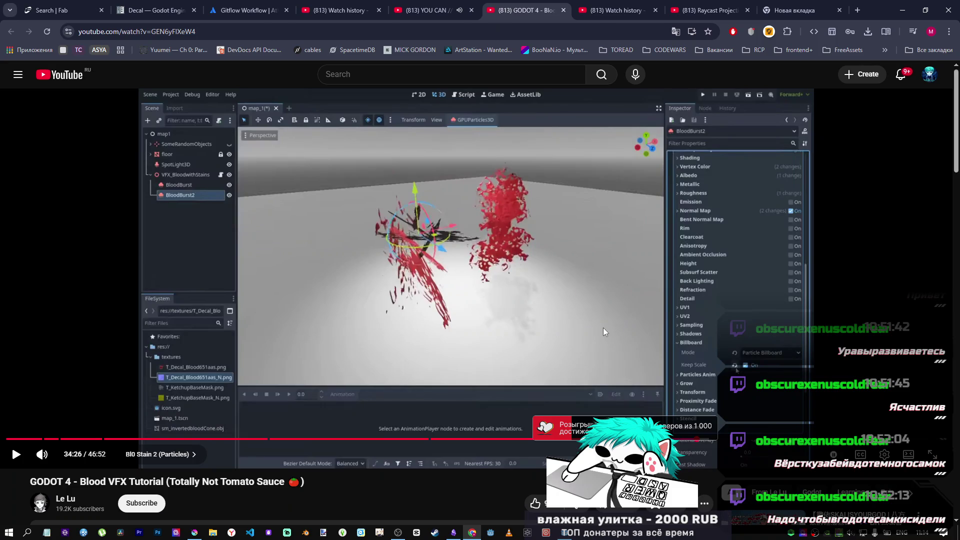
{"action": "key", "text": "alt+Tab"}
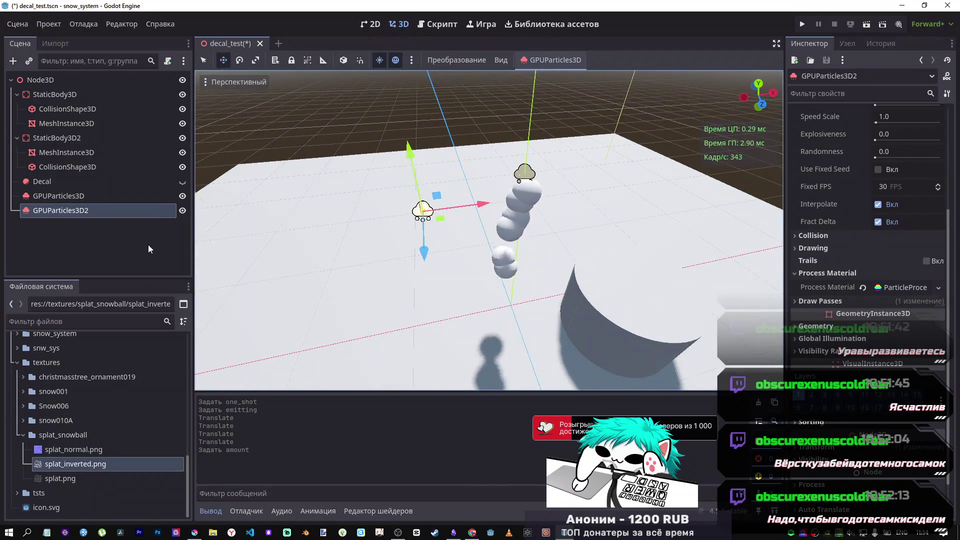
{"action": "key", "text": "alt+Tab"}
{"action": "left_click", "coordinate": [525, 315]}
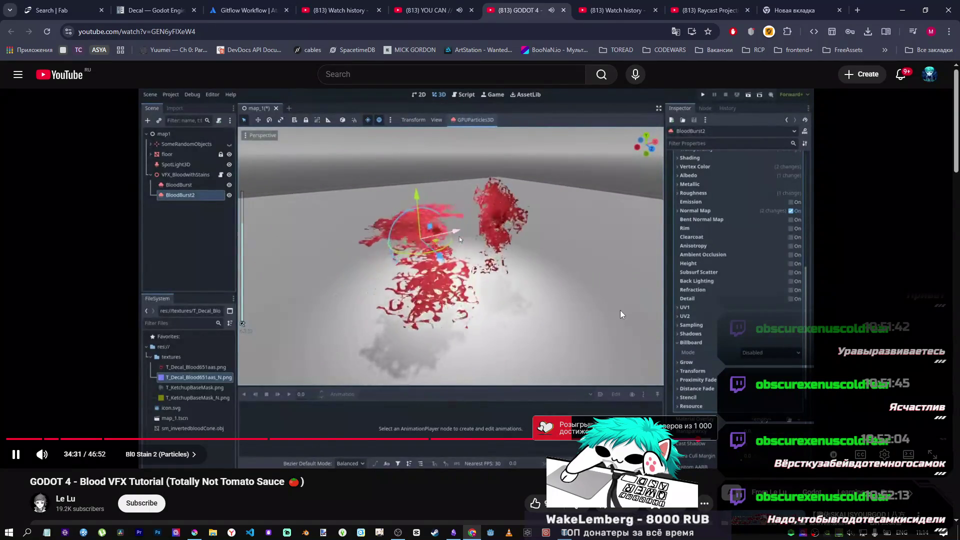
{"action": "left_click", "coordinate": [592, 373]}
{"action": "left_click", "coordinate": [592, 372]}
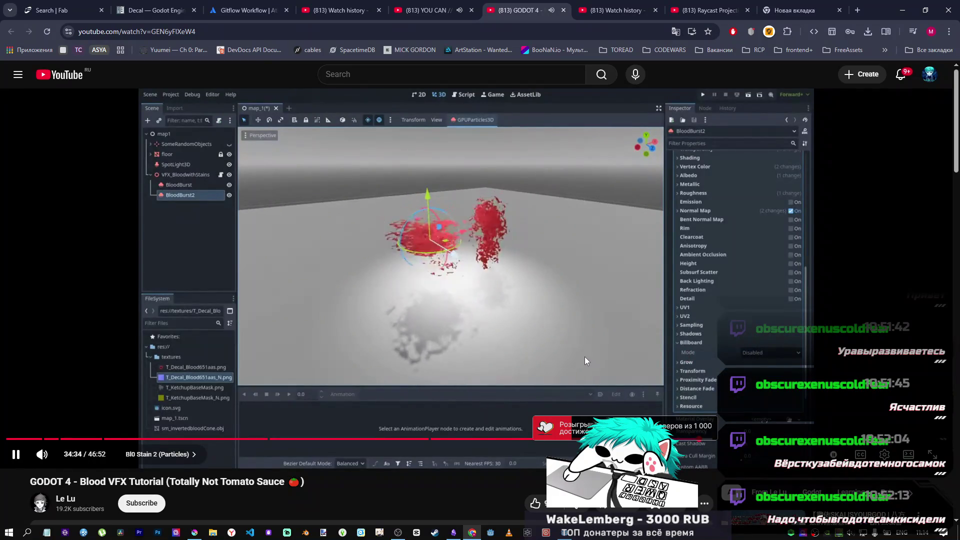
{"action": "left_click", "coordinate": [549, 301]}
{"action": "key", "text": "alt+Tab"}
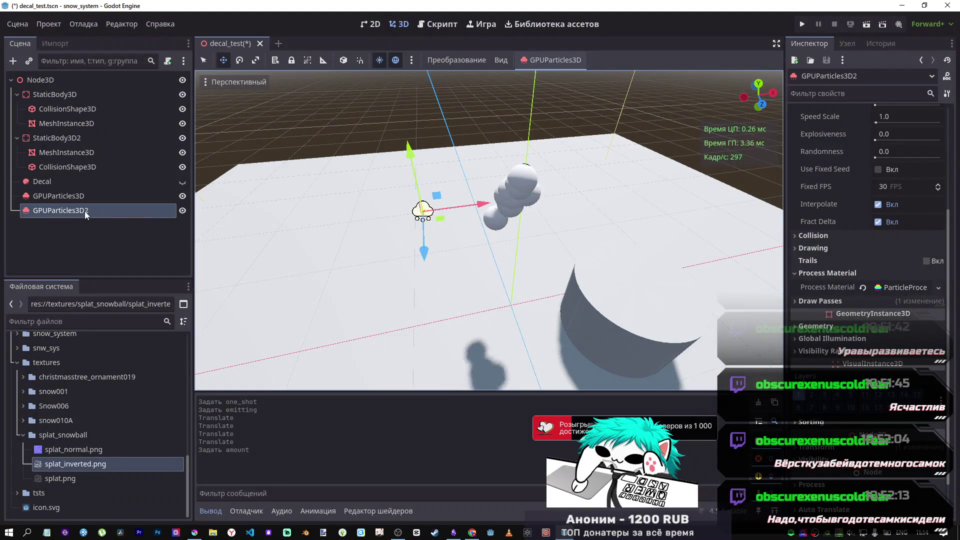
Expand GPUParticles3D2's Process Material, Animated Velocity and Pass 1 mesh settings for review.
{"action": "left_click", "coordinate": [897, 290]}
{"action": "scroll", "coordinate": [851, 295], "scroll_direction": "down", "scroll_amount": 2}
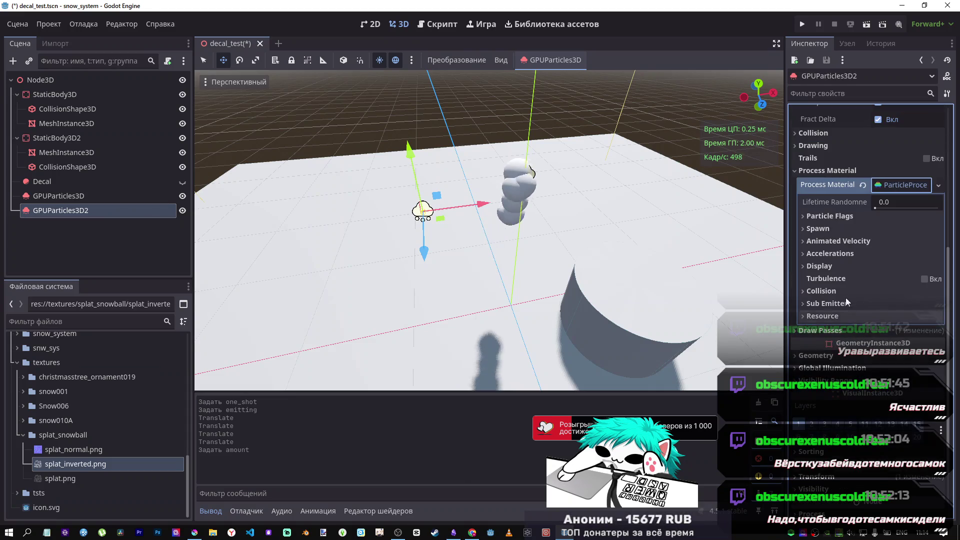
{"action": "left_click", "coordinate": [839, 241]}
{"action": "scroll", "coordinate": [869, 355], "scroll_direction": "up", "scroll_amount": 5}
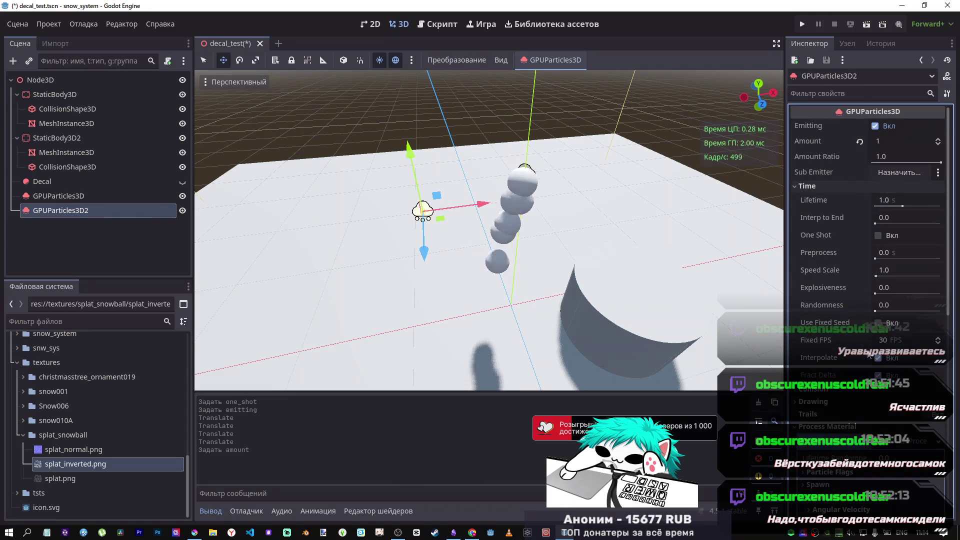
{"action": "scroll", "coordinate": [850, 335], "scroll_direction": "down", "scroll_amount": 5}
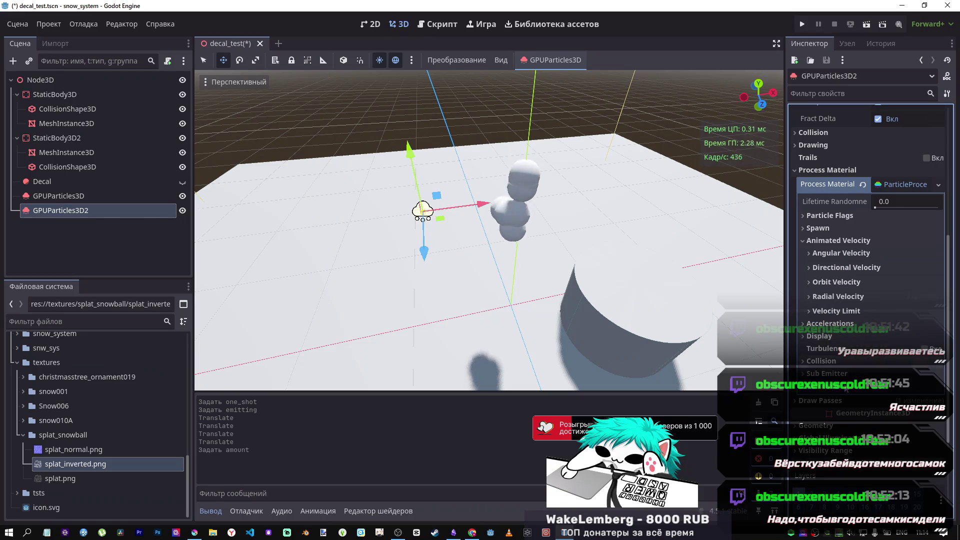
{"action": "scroll", "coordinate": [842, 400], "scroll_direction": "down", "scroll_amount": 3}
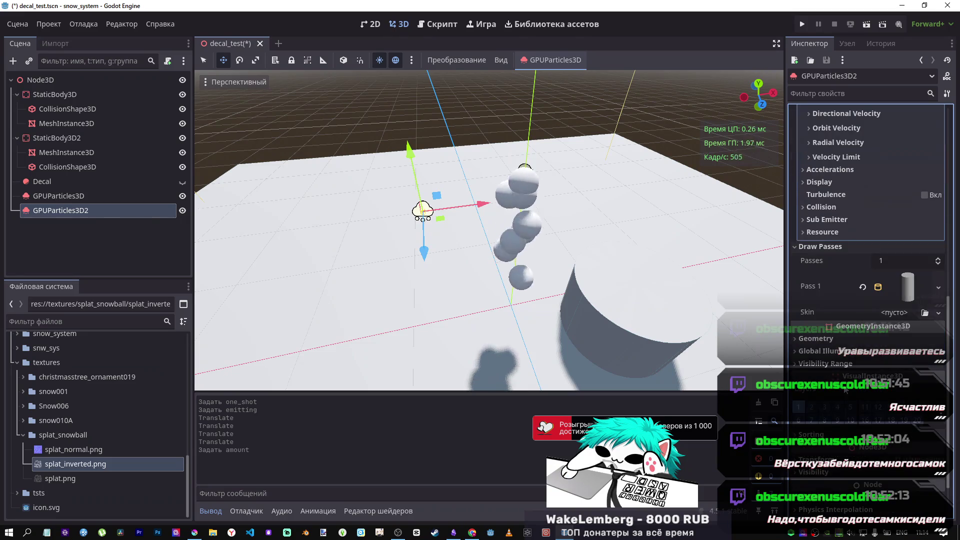
{"action": "left_click", "coordinate": [904, 290]}
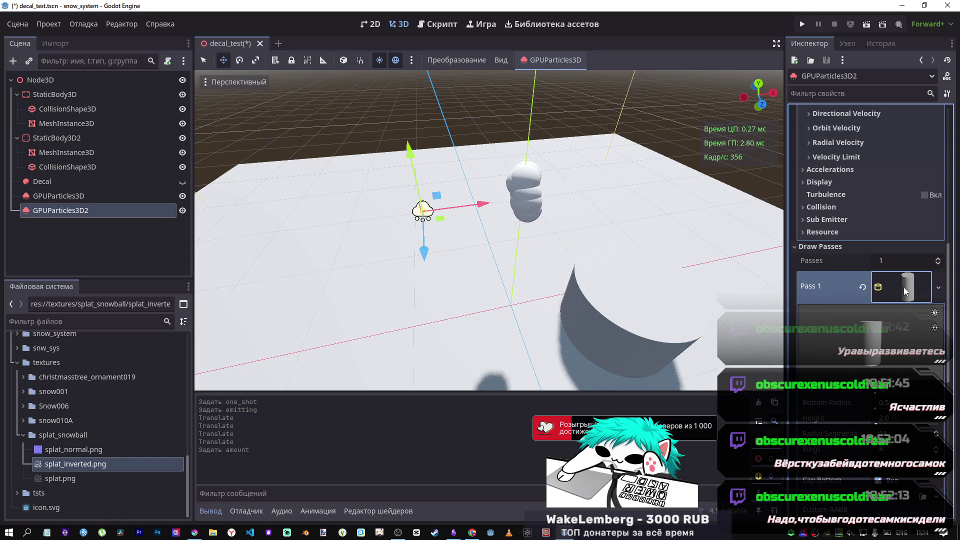
{"action": "scroll", "coordinate": [899, 284], "scroll_direction": "up", "scroll_amount": 4}
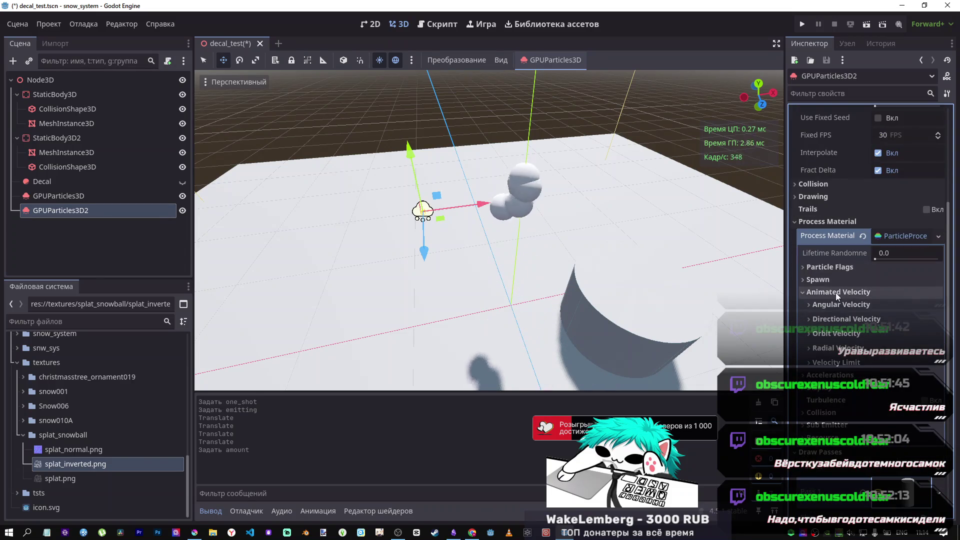
Try an angular velocity minimum near -58.78, reset it, collapse the sections, and select the emitters.
{"action": "left_click", "coordinate": [852, 302]}
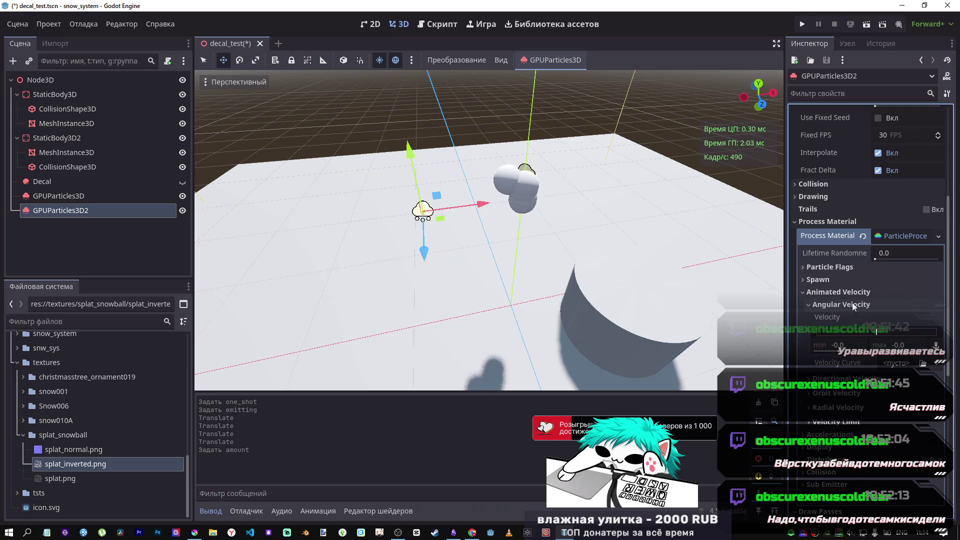
{"action": "left_click_drag", "start_coordinate": [860, 350], "coordinate": [838, 351]}
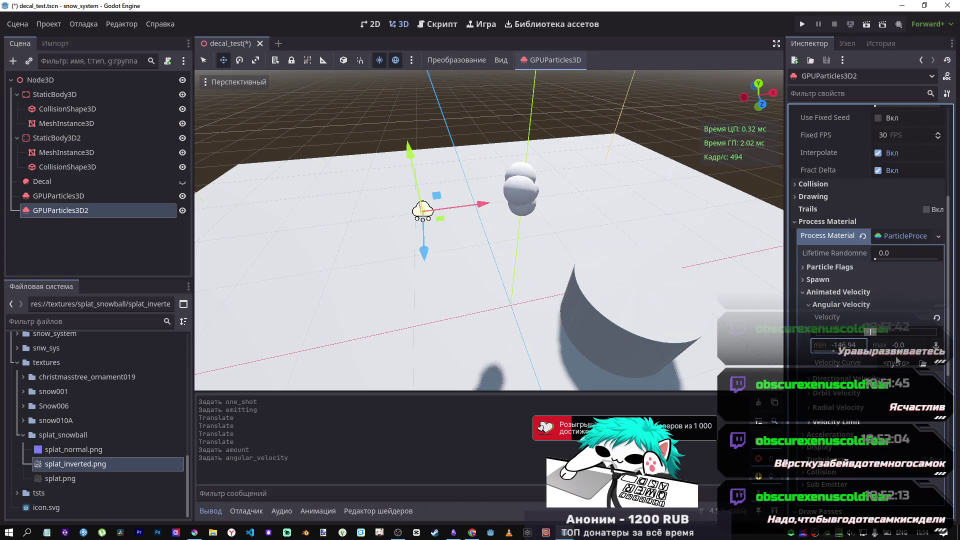
{"action": "left_click", "coordinate": [937, 318]}
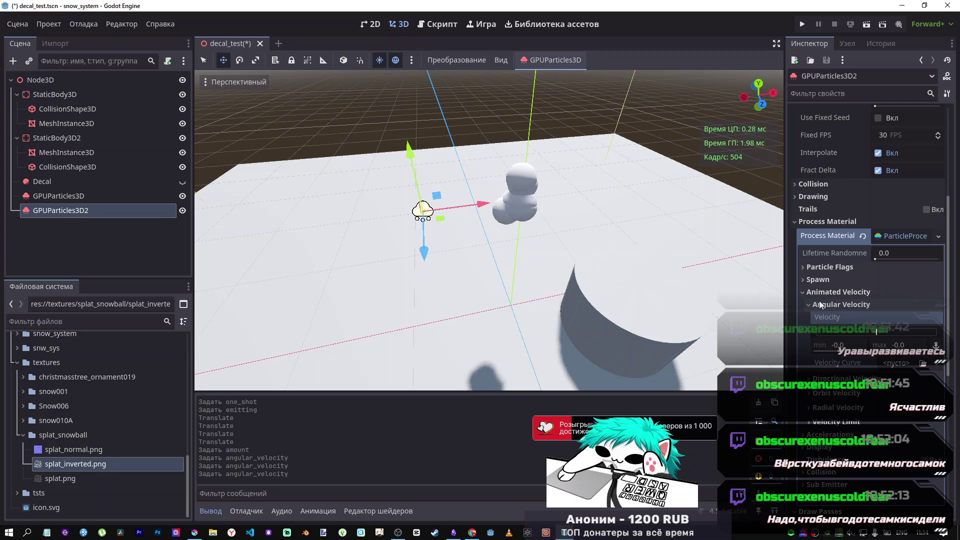
{"action": "left_click", "coordinate": [806, 293]}
{"action": "left_click", "coordinate": [805, 280]}
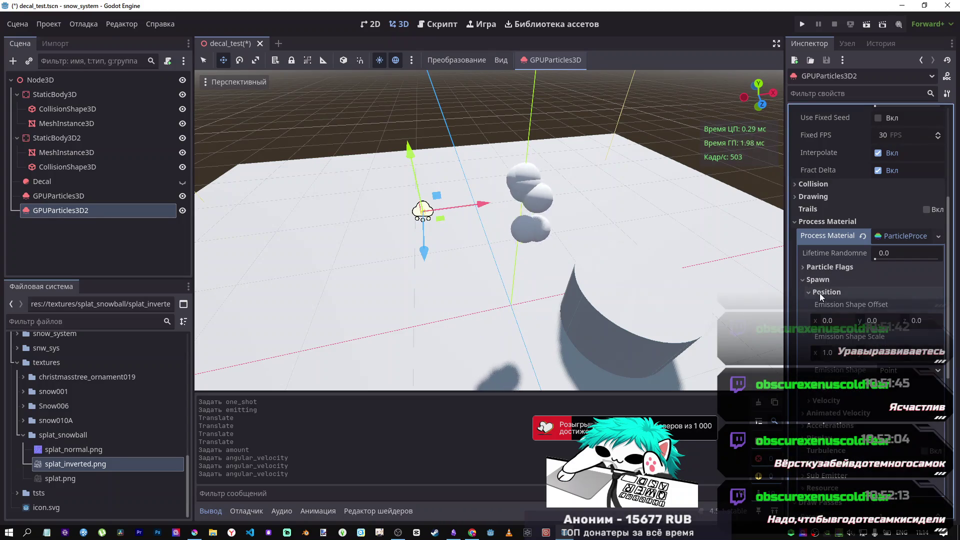
{"action": "left_click", "coordinate": [804, 280]}
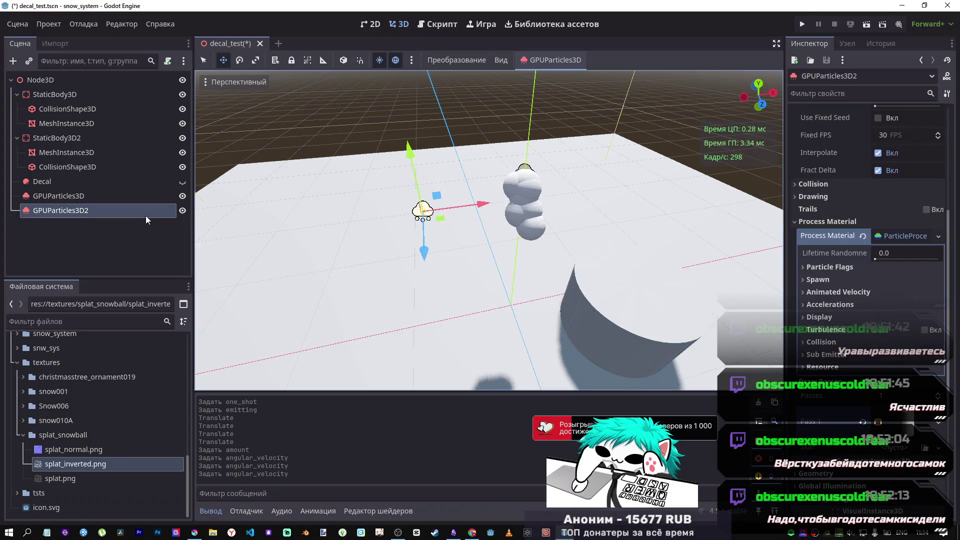
{"action": "left_click", "coordinate": [86, 202]}
{"action": "left_click", "coordinate": [86, 203]}
{"action": "left_click", "coordinate": [83, 209]}
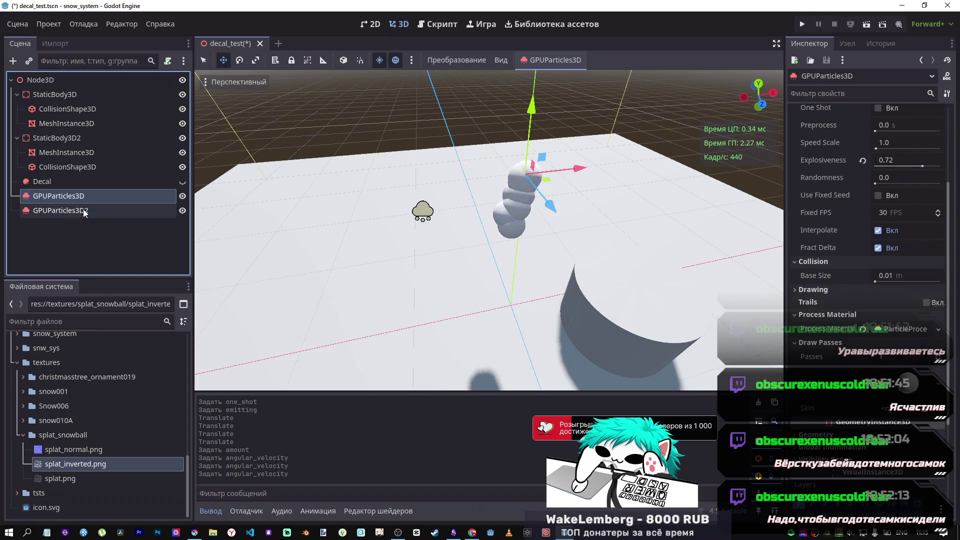
Delete the GPUParticles3D2 node and confirm the deletion, leaving only GPUParticles3D.
{"action": "scroll", "coordinate": [858, 199], "scroll_direction": "up", "scroll_amount": 5}
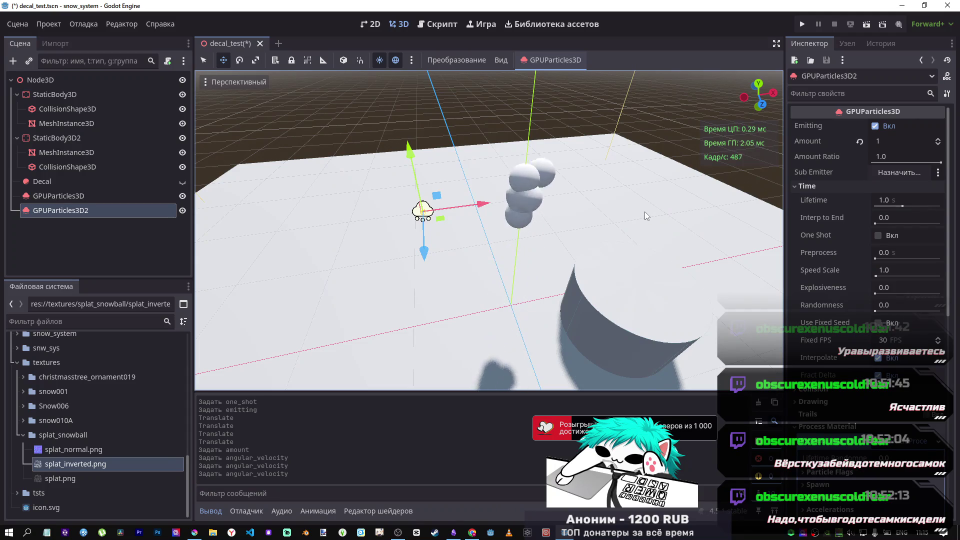
{"action": "key", "text": "w"}
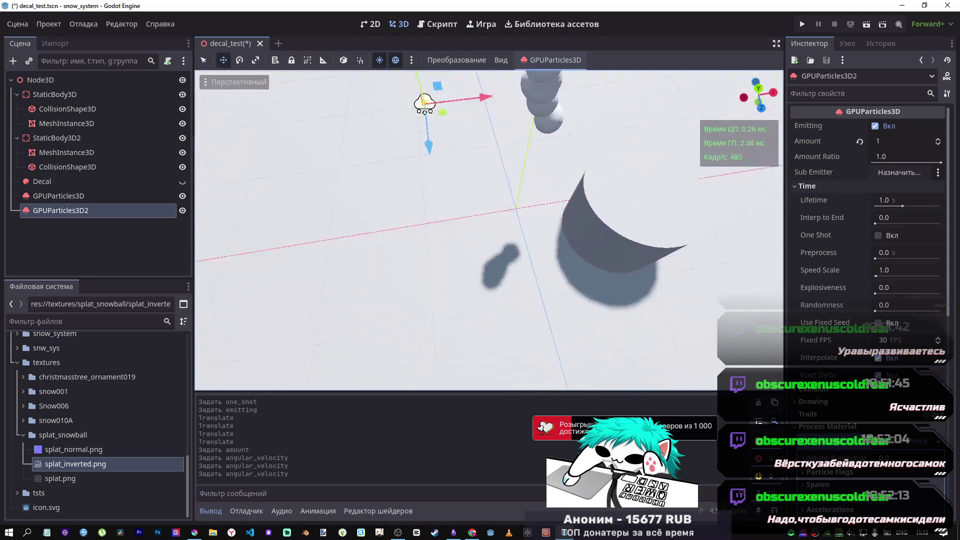
{"action": "key", "text": "s"}
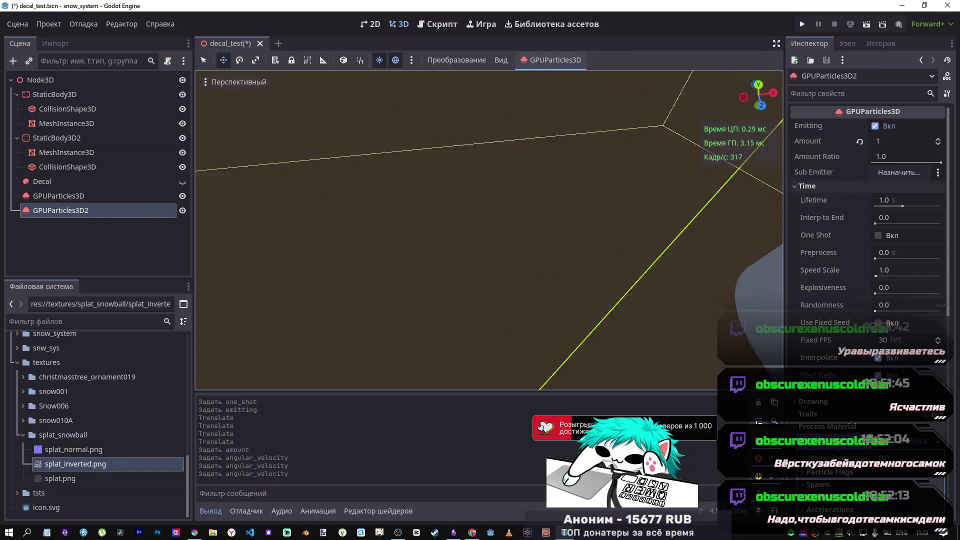
{"action": "key", "text": "w"}
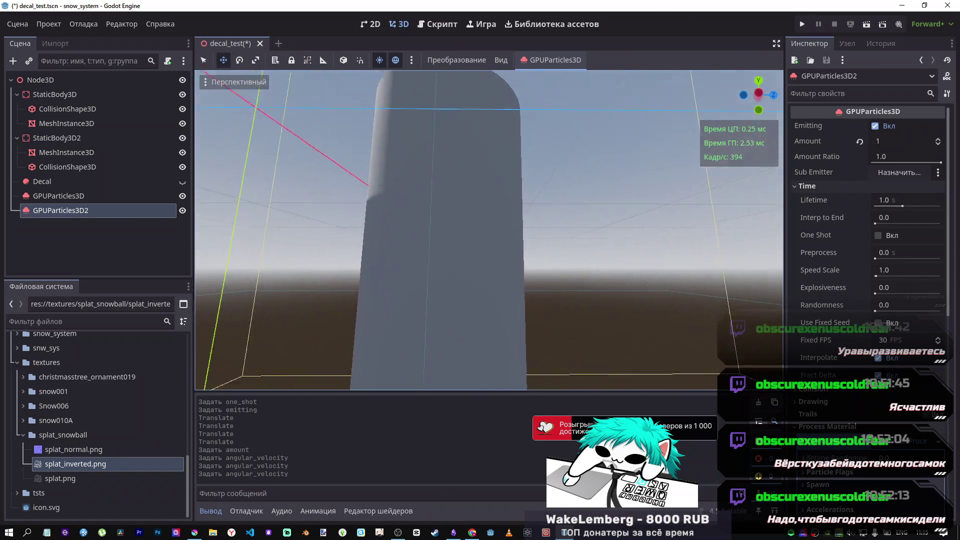
{"action": "key", "text": "w"}
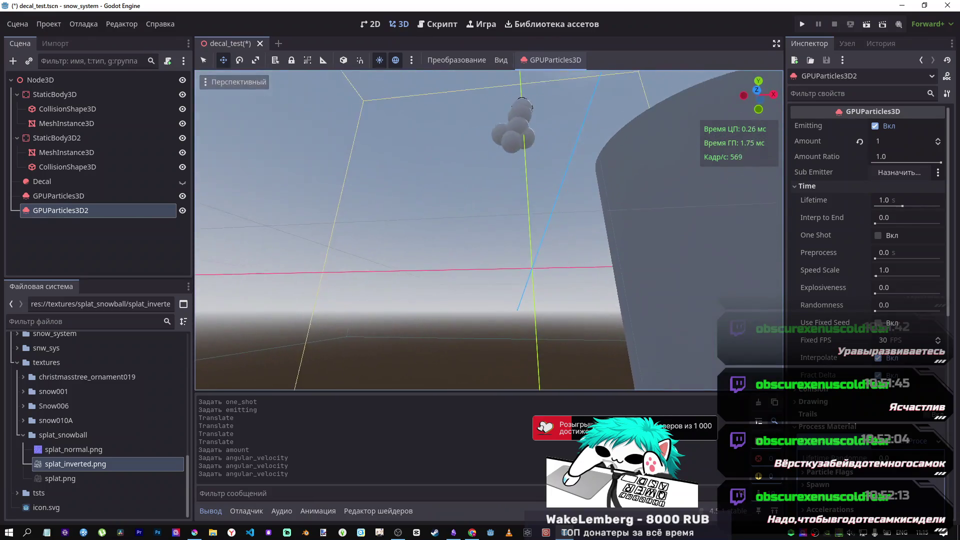
{"action": "key", "text": "s"}
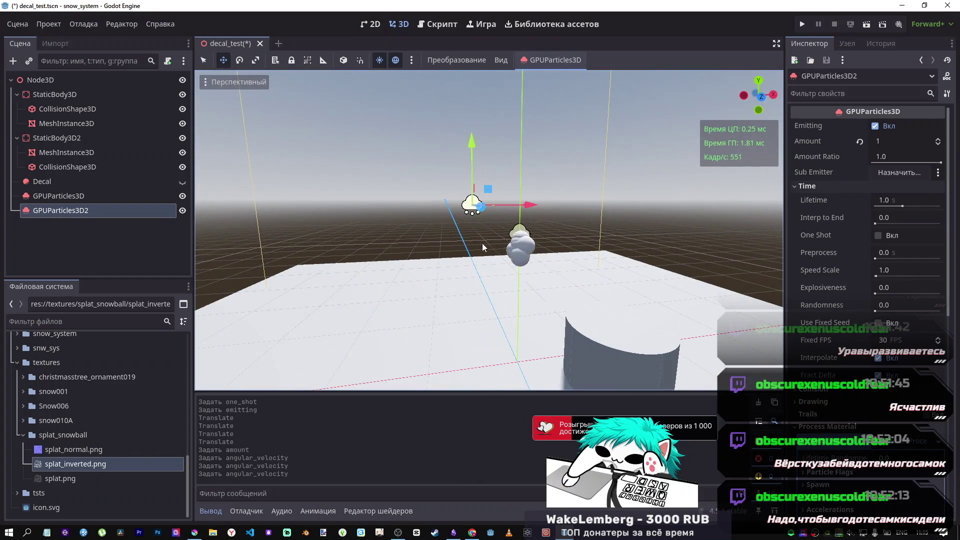
{"action": "left_click", "coordinate": [92, 213]}
{"action": "key", "text": "Delete"}
{"action": "key", "text": "Return"}
{"action": "left_click", "coordinate": [79, 199]}
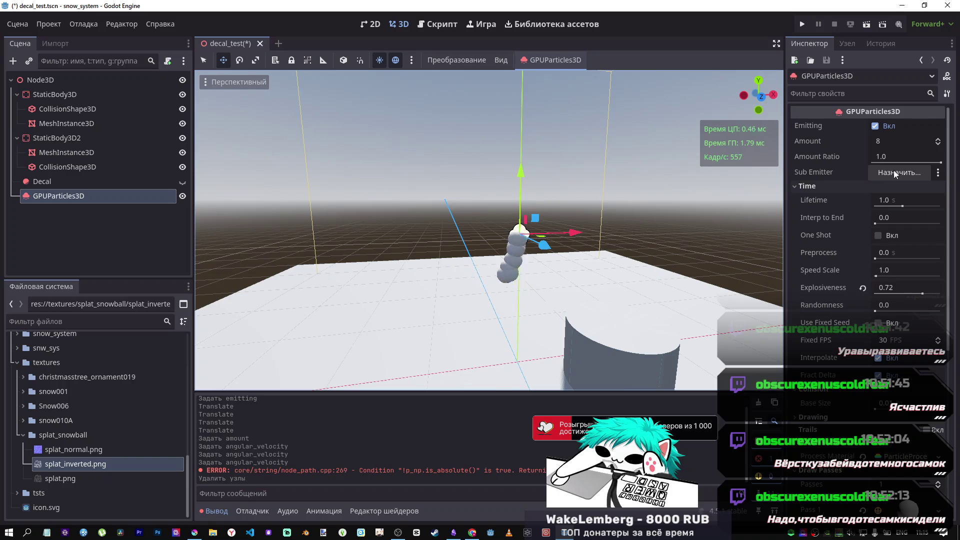
Add a GPUParticles3D child node under Node3D, found by searching 'gpu'.
{"action": "scroll", "coordinate": [836, 336], "scroll_direction": "down", "scroll_amount": 5}
{"action": "scroll", "coordinate": [838, 336], "scroll_direction": "up", "scroll_amount": 5}
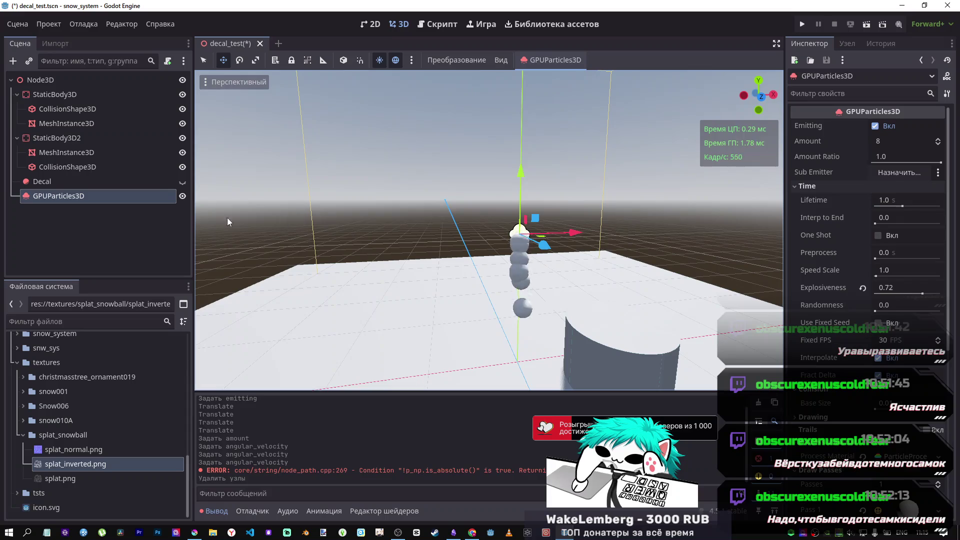
{"action": "right_click", "coordinate": [51, 215]}
{"action": "left_click", "coordinate": [101, 223]}
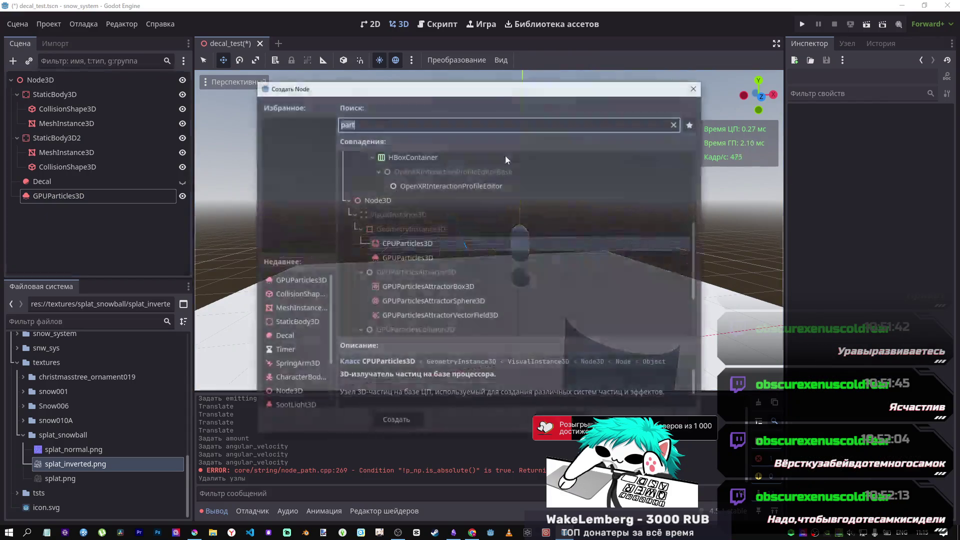
{"action": "type", "text": "gpu"}
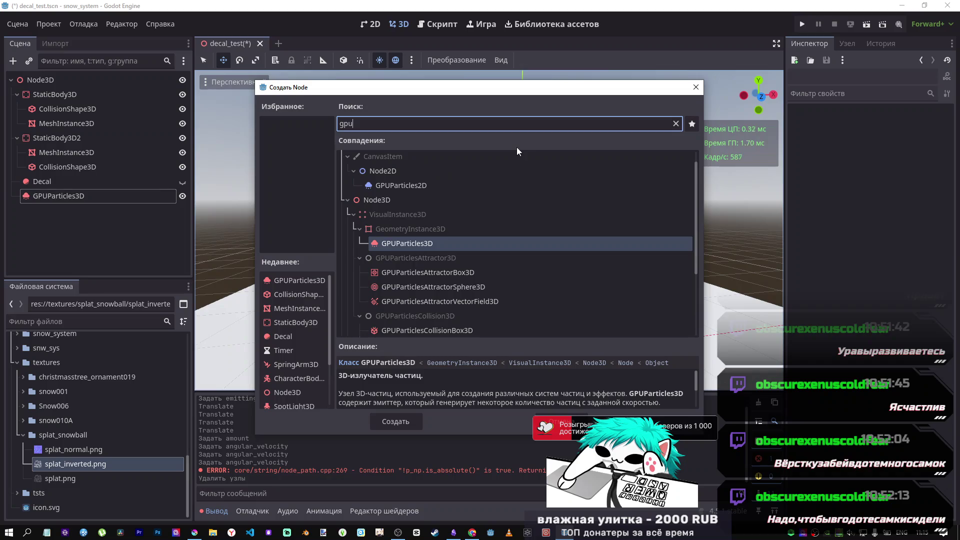
{"action": "left_click", "coordinate": [388, 419]}
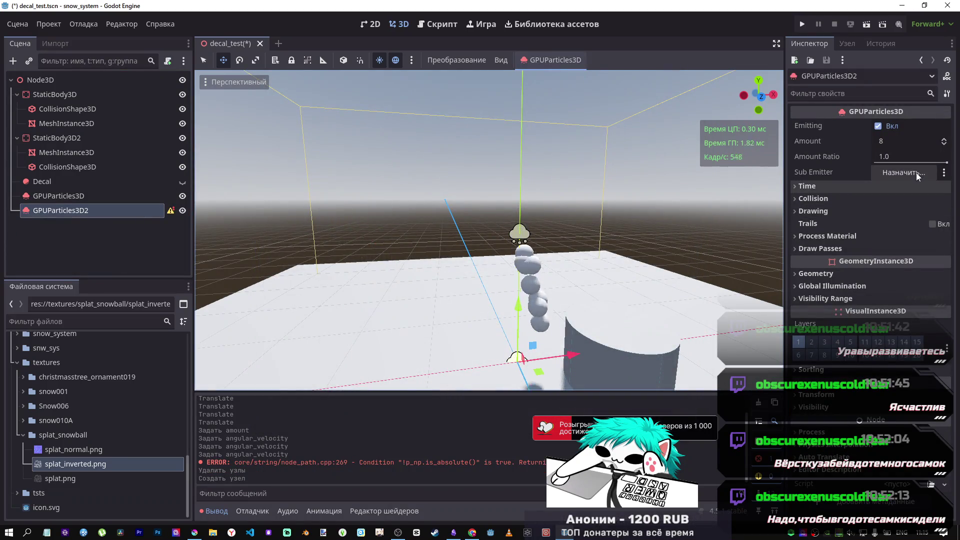
{"action": "mouse_move", "coordinate": [855, 172]}
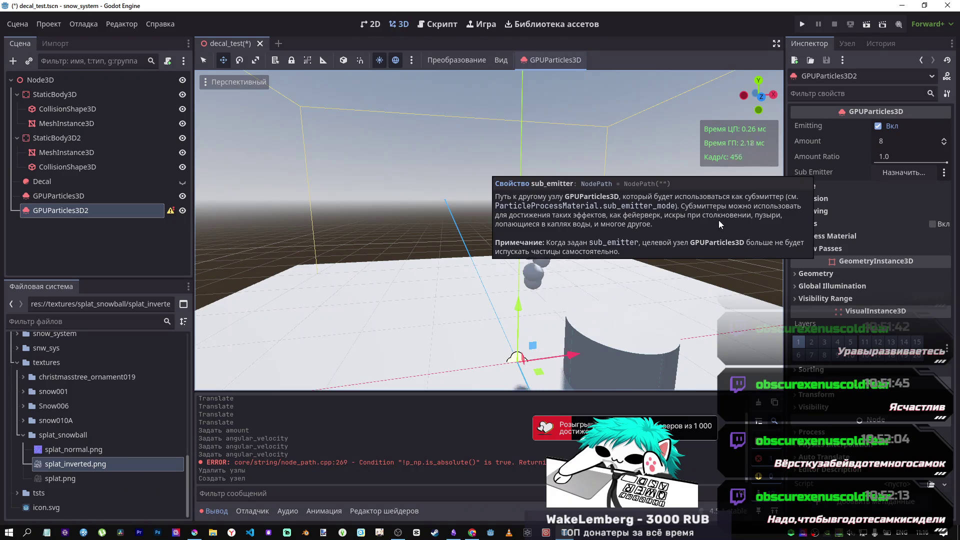
Begin picking a sub emitter for GPUParticles3D, then cancel the node picker.
{"action": "left_click", "coordinate": [803, 171]}
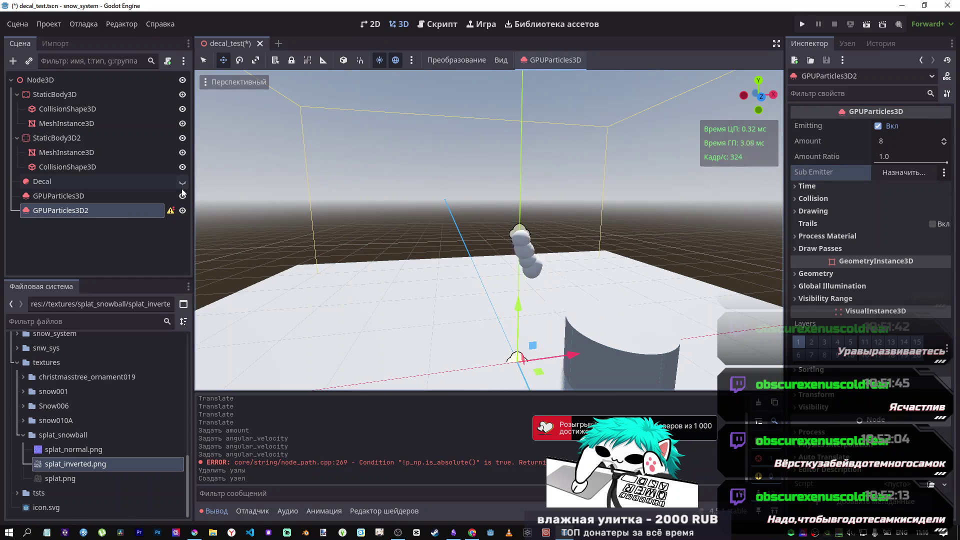
{"action": "left_click", "coordinate": [75, 195]}
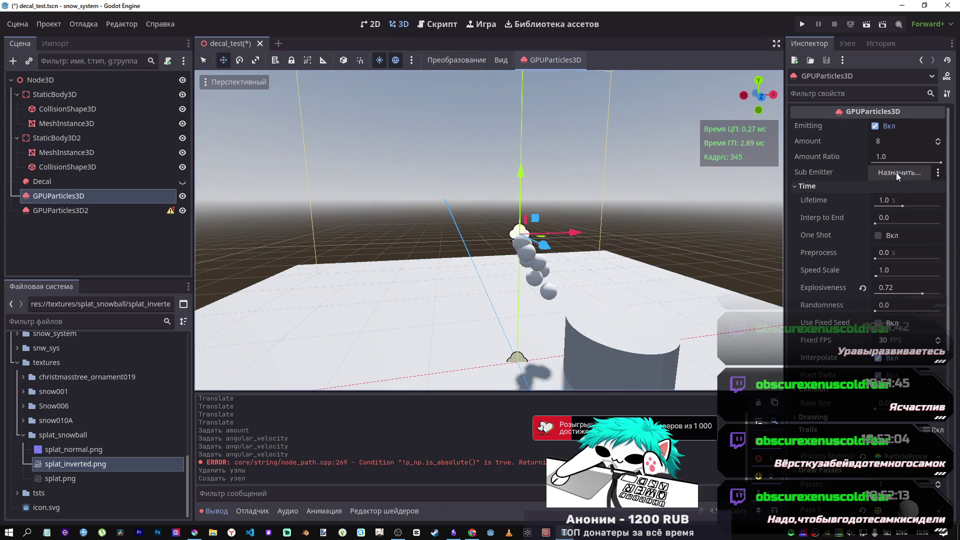
{"action": "left_click", "coordinate": [879, 173]}
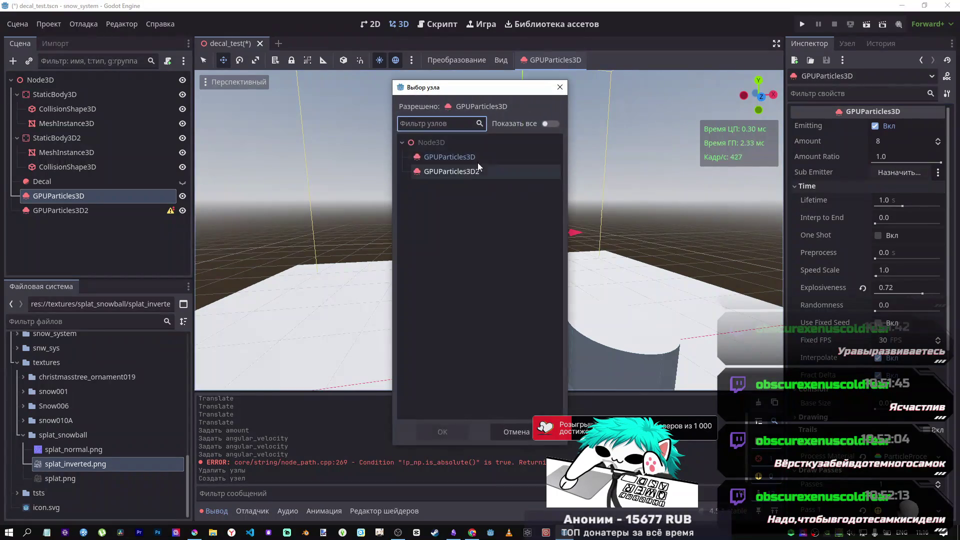
{"action": "left_click", "coordinate": [516, 432]}
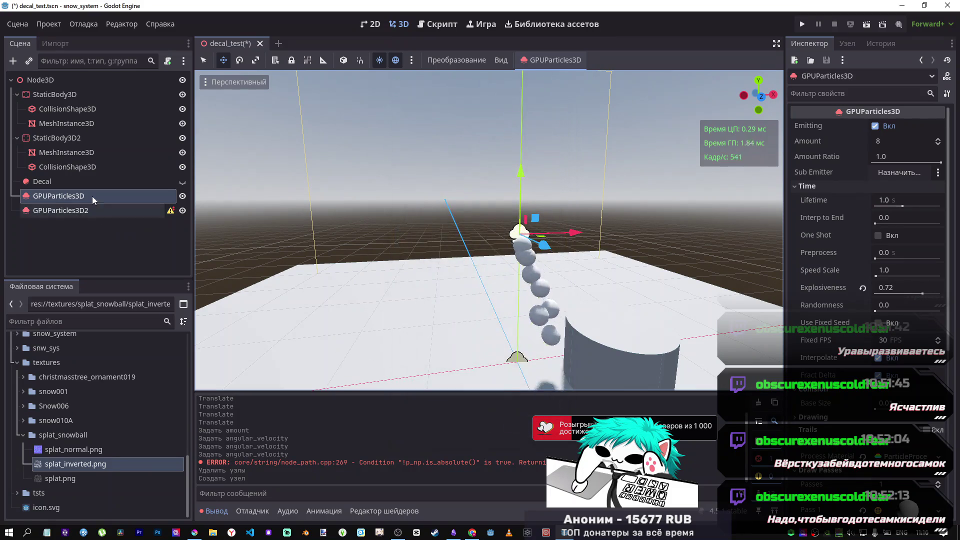
Rename GPUParticles3D to Start and GPUParticles3D2 to End.
{"action": "right_click", "coordinate": [92, 196]}
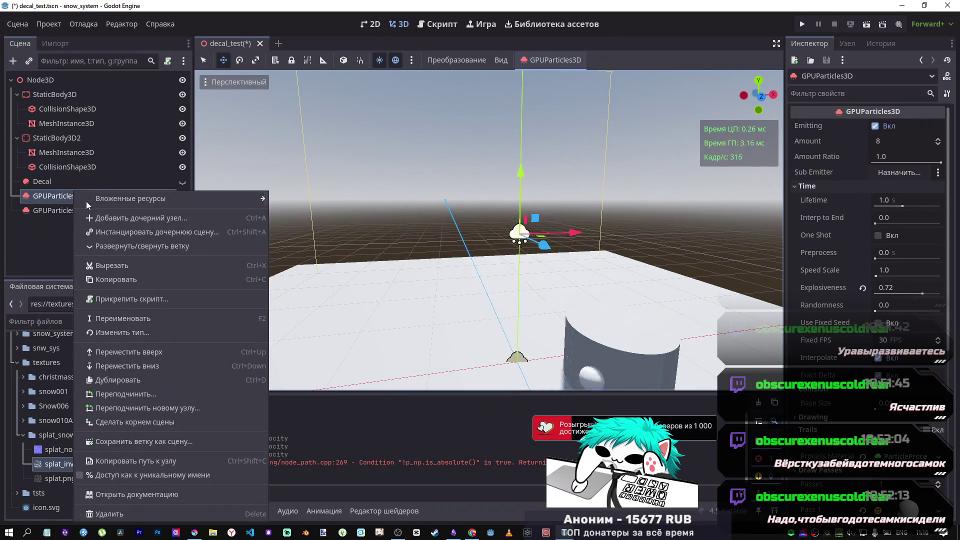
{"action": "left_click", "coordinate": [150, 316]}
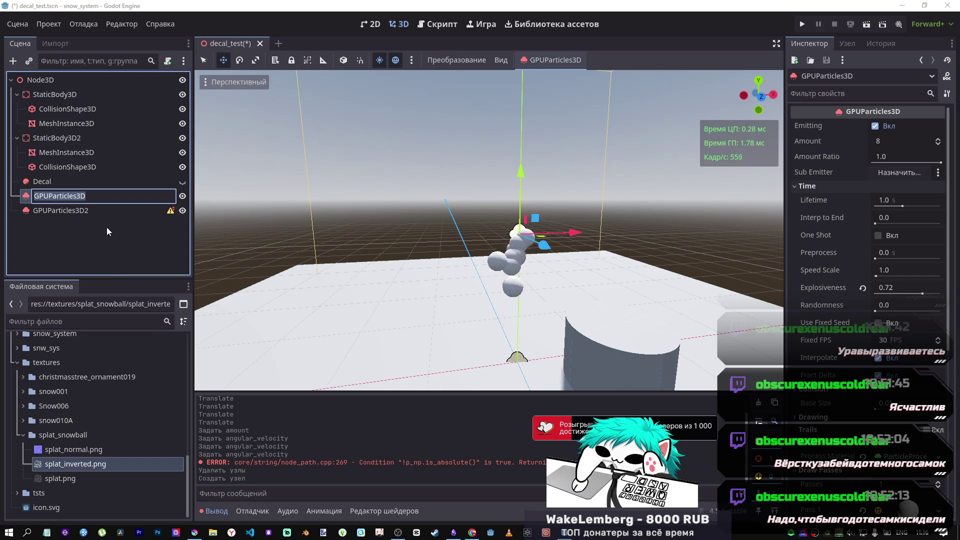
{"action": "type", "text": "Start"}
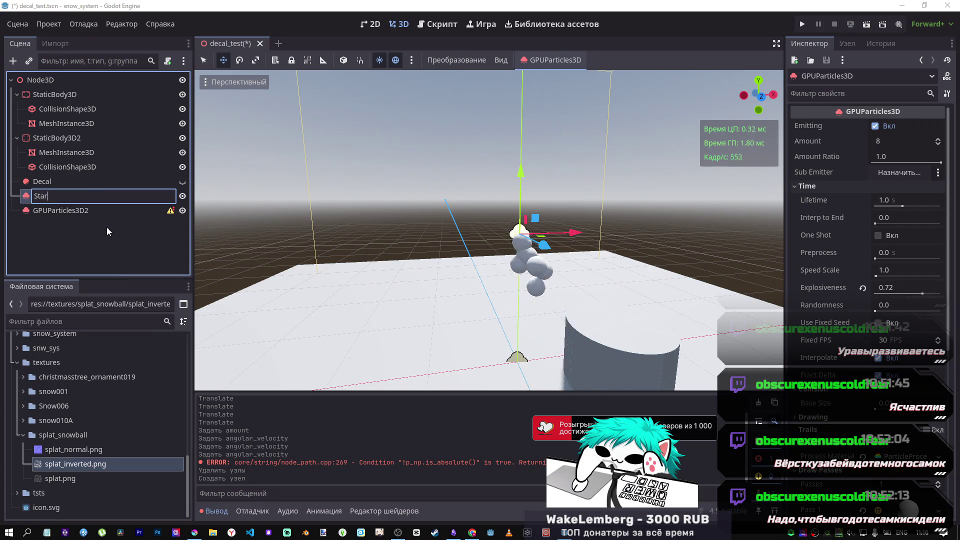
{"action": "key", "text": "Return"}
{"action": "right_click", "coordinate": [79, 215]}
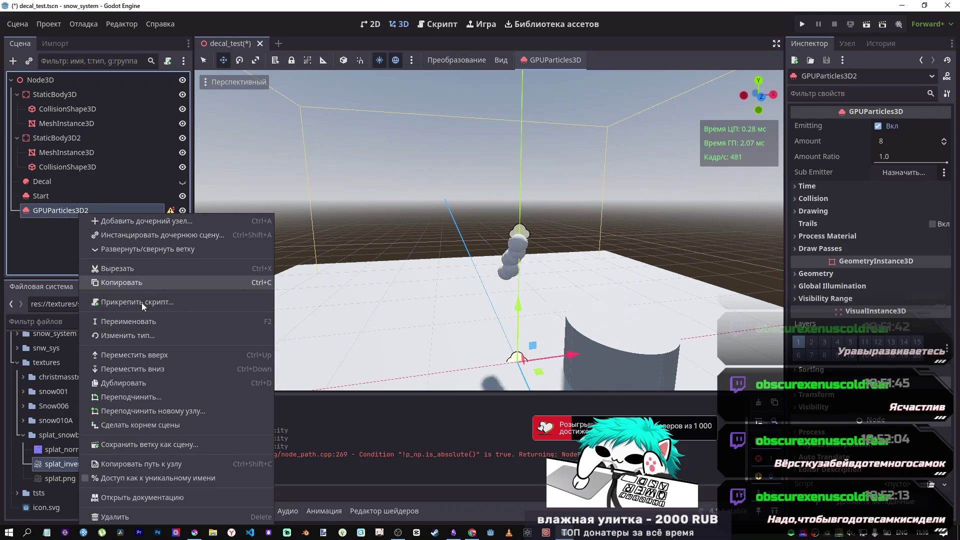
{"action": "left_click", "coordinate": [139, 322]}
{"action": "type", "text": "End"}
{"action": "key", "text": "Return"}
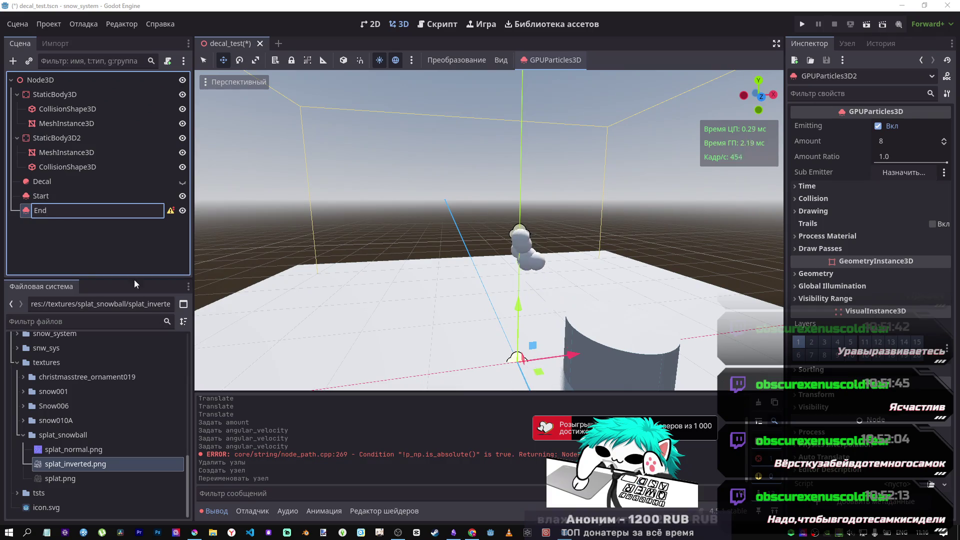
Assign End as the Sub Emitter of the Start emitter.
{"action": "left_click", "coordinate": [71, 197]}
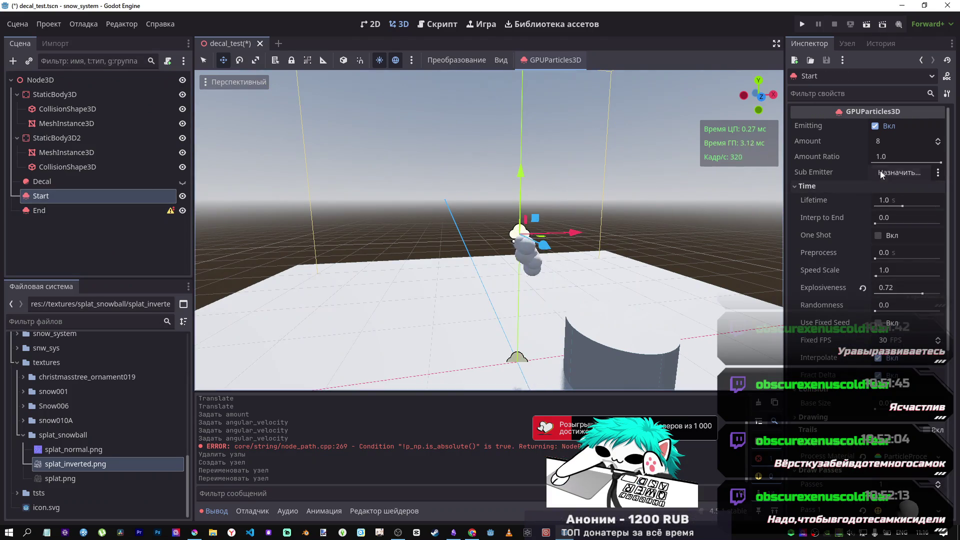
{"action": "left_click", "coordinate": [883, 174]}
{"action": "left_click", "coordinate": [430, 172]}
{"action": "left_click", "coordinate": [442, 432]}
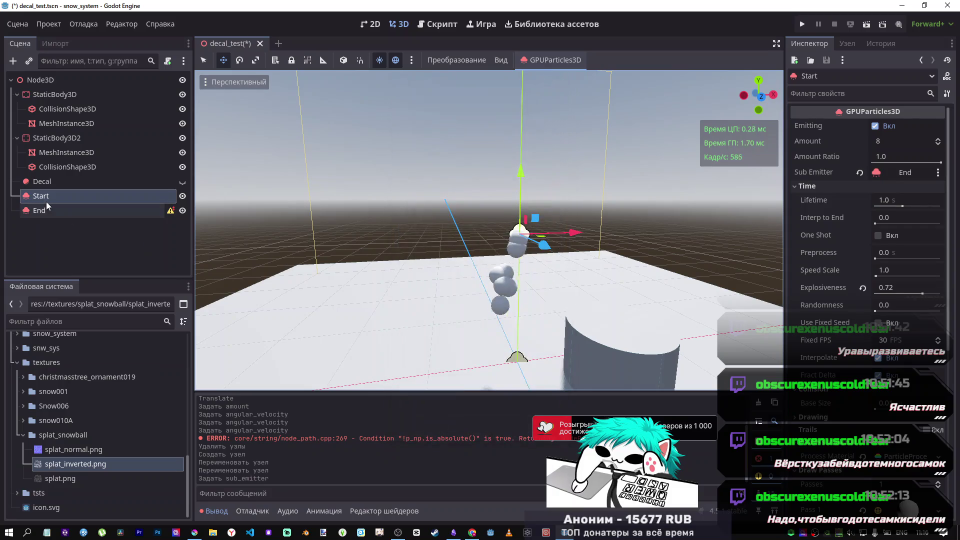
{"action": "left_click", "coordinate": [45, 210]}
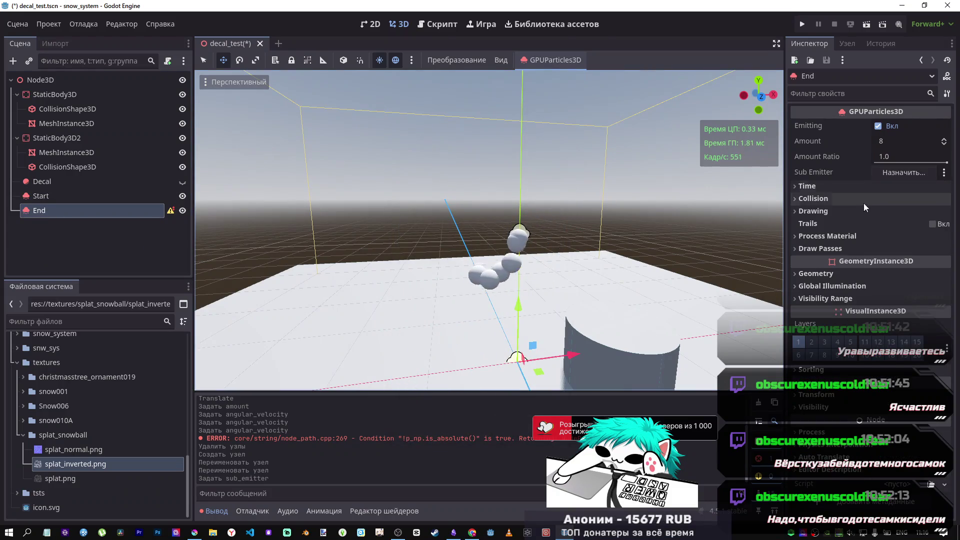
Give the End emitter a new ParticleProcessMaterial.
{"action": "left_click", "coordinate": [845, 249]}
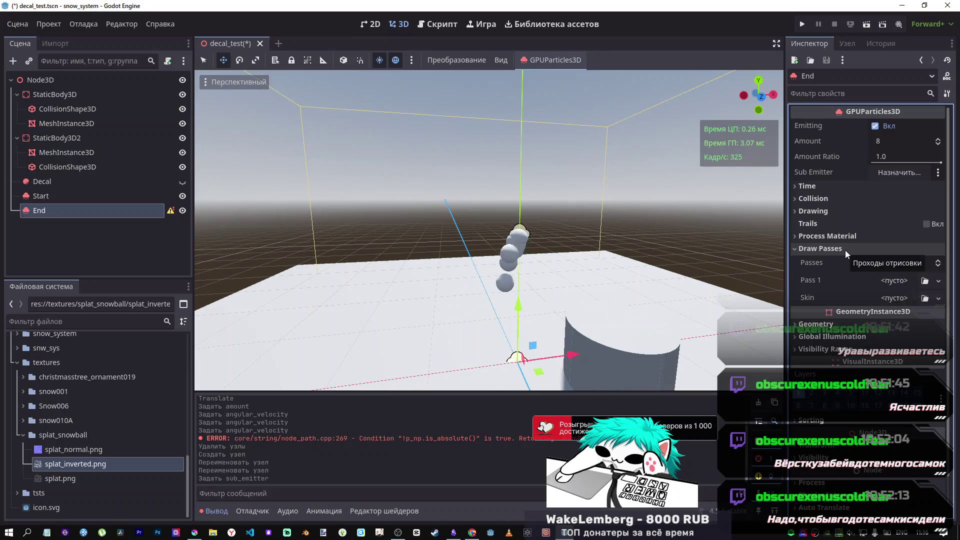
{"action": "left_click", "coordinate": [845, 248]}
{"action": "left_click", "coordinate": [844, 238]}
{"action": "left_click", "coordinate": [895, 251]}
{"action": "left_click", "coordinate": [866, 278]}
Set End's Pass 1 to a new SphereMesh and move End left of Start.
{"action": "left_click", "coordinate": [841, 264]}
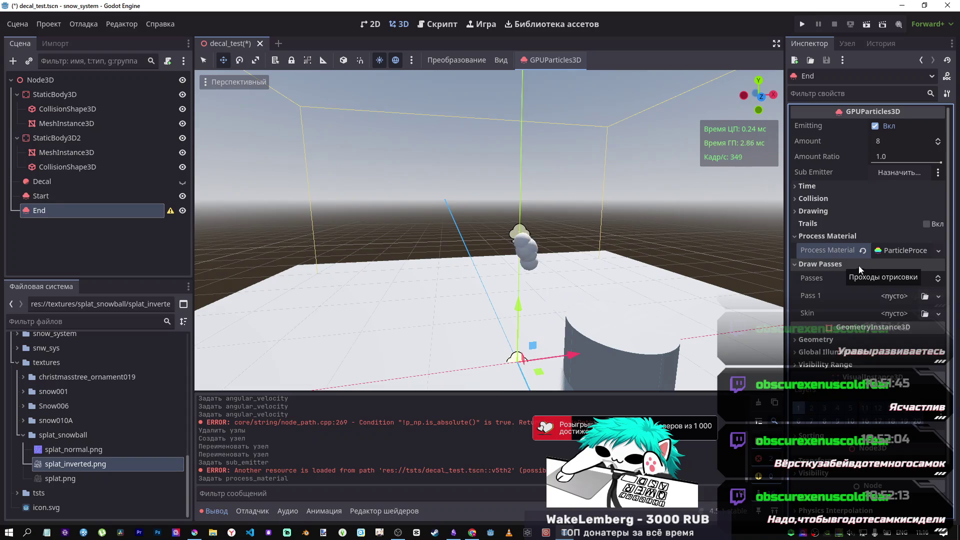
{"action": "left_click", "coordinate": [893, 295]}
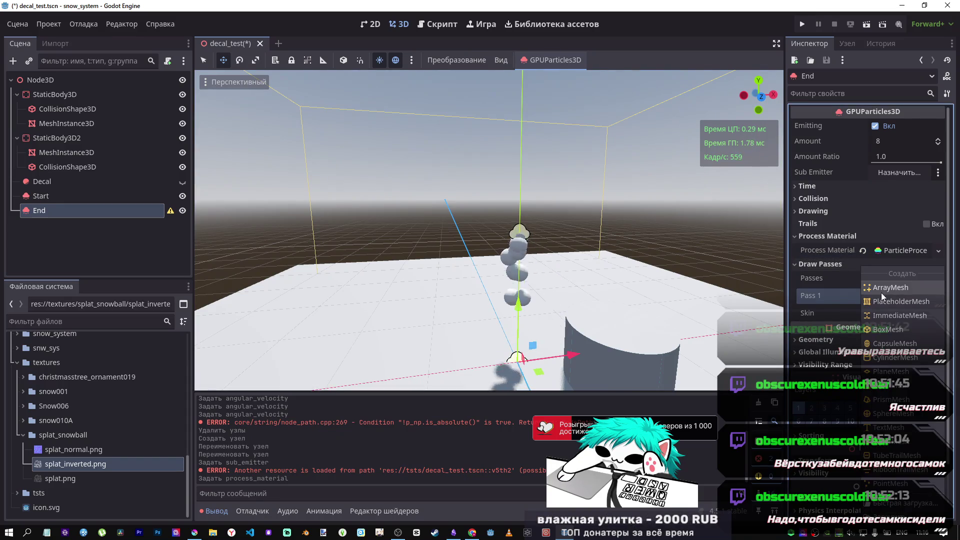
{"action": "left_click", "coordinate": [893, 415]}
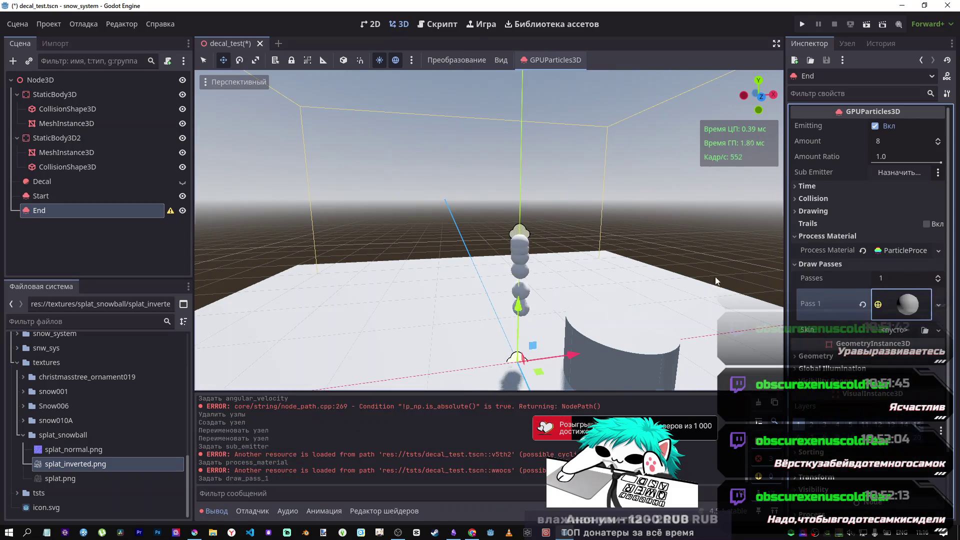
{"action": "mouse_move", "coordinate": [515, 317]}
{"action": "left_mouse_down"}
{"action": "mouse_move", "coordinate": [517, 190]}
{"action": "mouse_move", "coordinate": [571, 240]}
{"action": "mouse_move", "coordinate": [469, 246]}
{"action": "mouse_move", "coordinate": [496, 246]}
{"action": "left_mouse_up"}
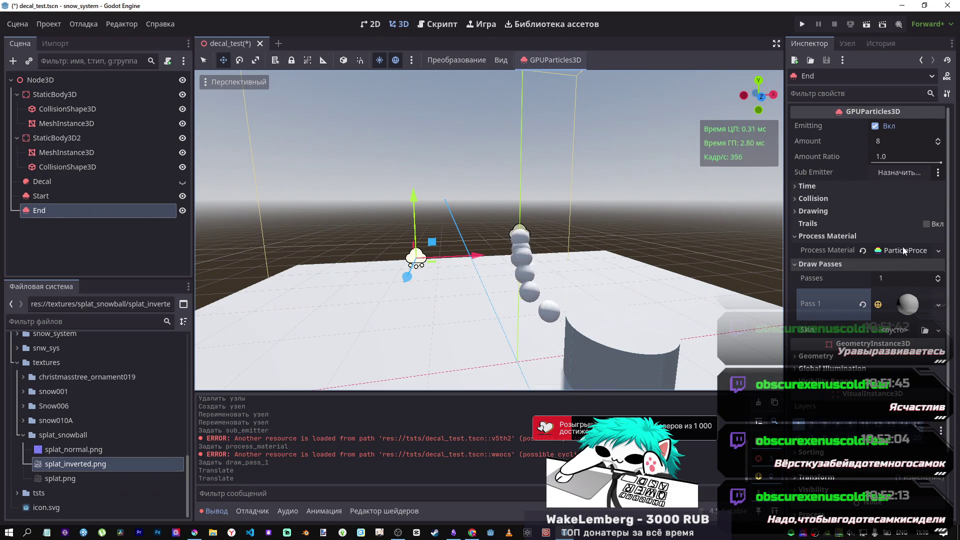
{"action": "left_click", "coordinate": [817, 190]}
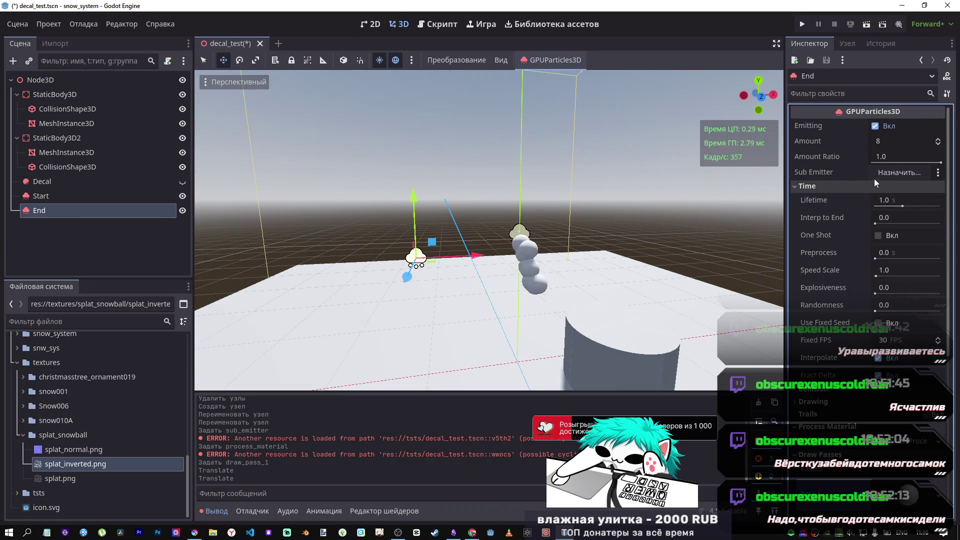
Turn off End's Emitting and leave Explosiveness reset at 0.0.
{"action": "left_click", "coordinate": [883, 127]}
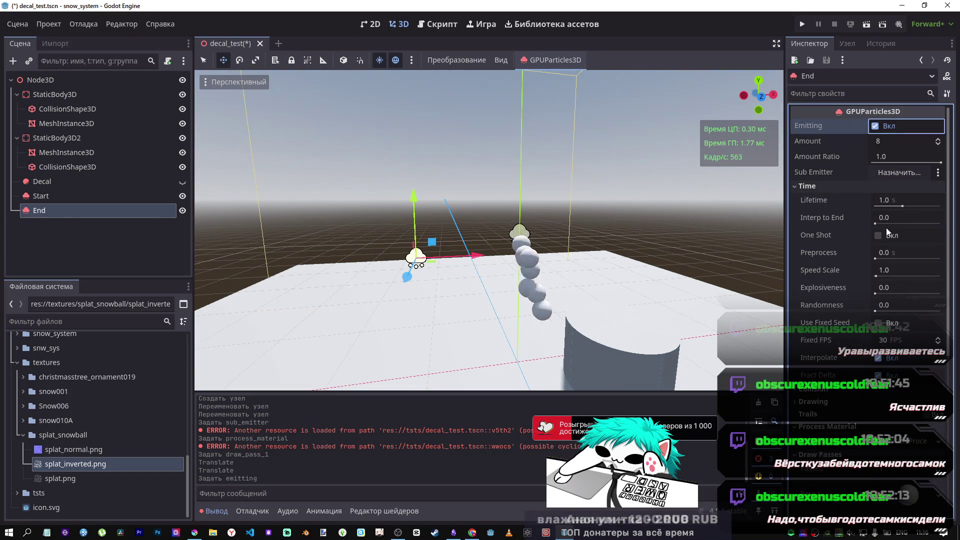
{"action": "mouse_move", "coordinate": [881, 292]}
{"action": "left_mouse_down"}
{"action": "mouse_move", "coordinate": [937, 292]}
{"action": "mouse_move", "coordinate": [891, 293]}
{"action": "left_mouse_up"}
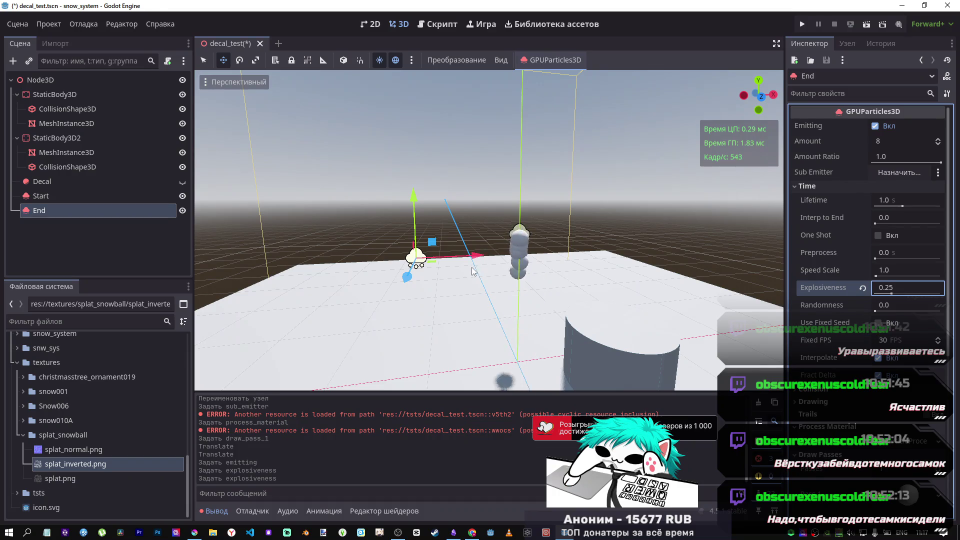
{"action": "left_click", "coordinate": [863, 286]}
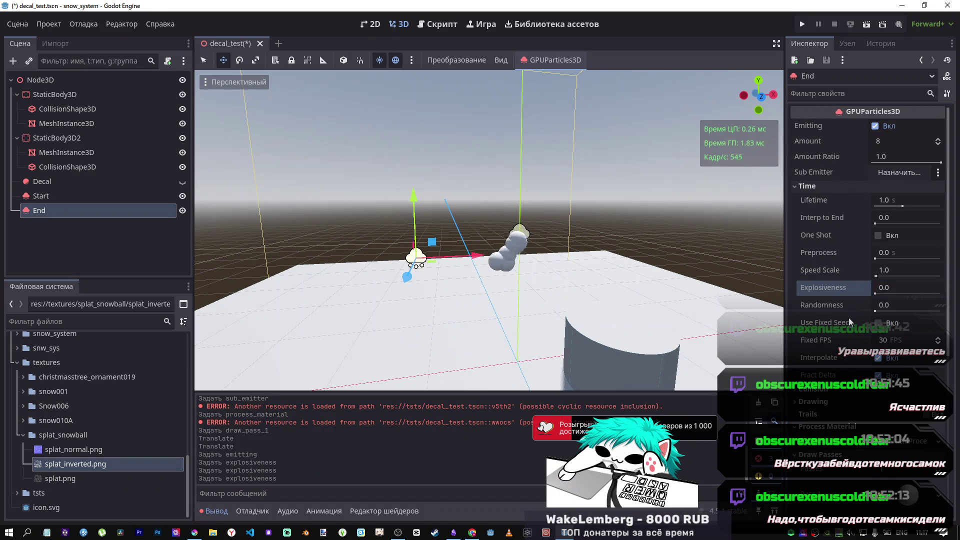
{"action": "scroll", "coordinate": [842, 316], "scroll_direction": "down", "scroll_amount": 3}
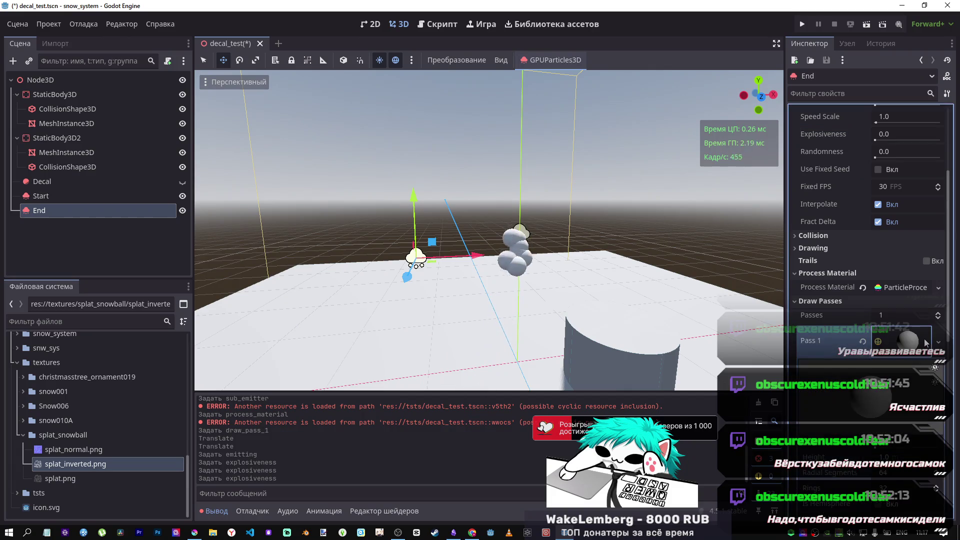
Inspect Pass 1's SphereMesh settings without changing the mesh.
{"action": "left_click", "coordinate": [938, 342]}
{"action": "key", "text": "Escape"}
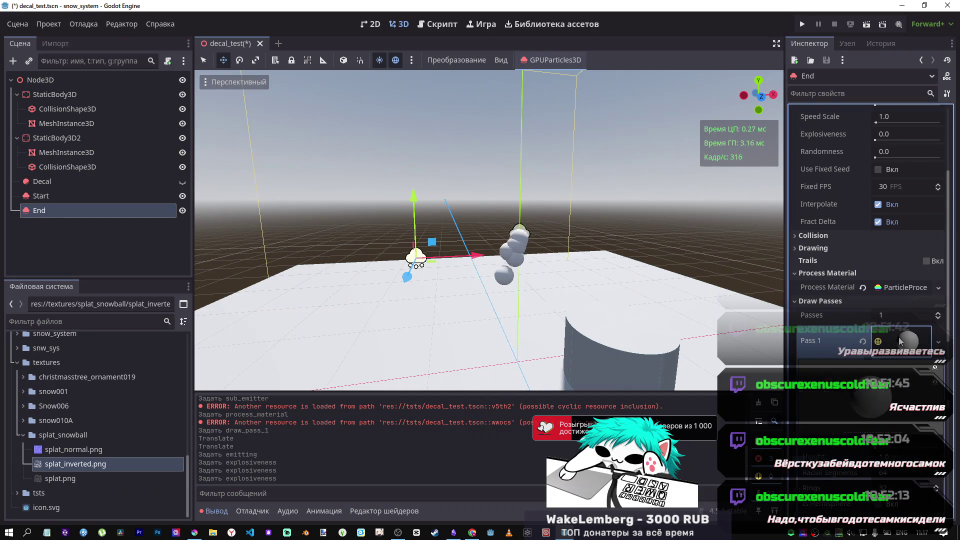
{"action": "scroll", "coordinate": [905, 300], "scroll_direction": "down", "scroll_amount": 3}
{"action": "left_click", "coordinate": [912, 240]}
{"action": "scroll", "coordinate": [867, 254], "scroll_direction": "up", "scroll_amount": 1}
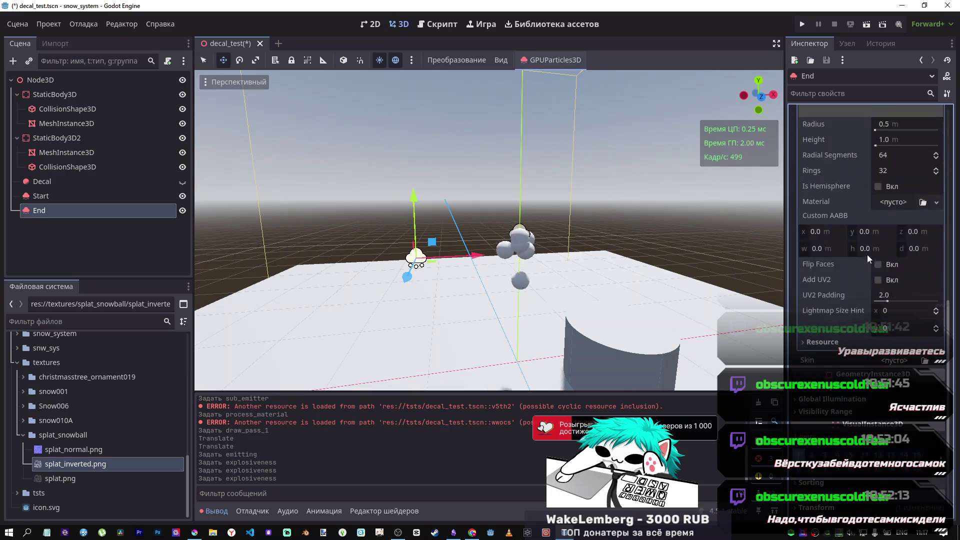
{"action": "left_click", "coordinate": [873, 254]}
{"action": "scroll", "coordinate": [838, 263], "scroll_direction": "up", "scroll_amount": 2}
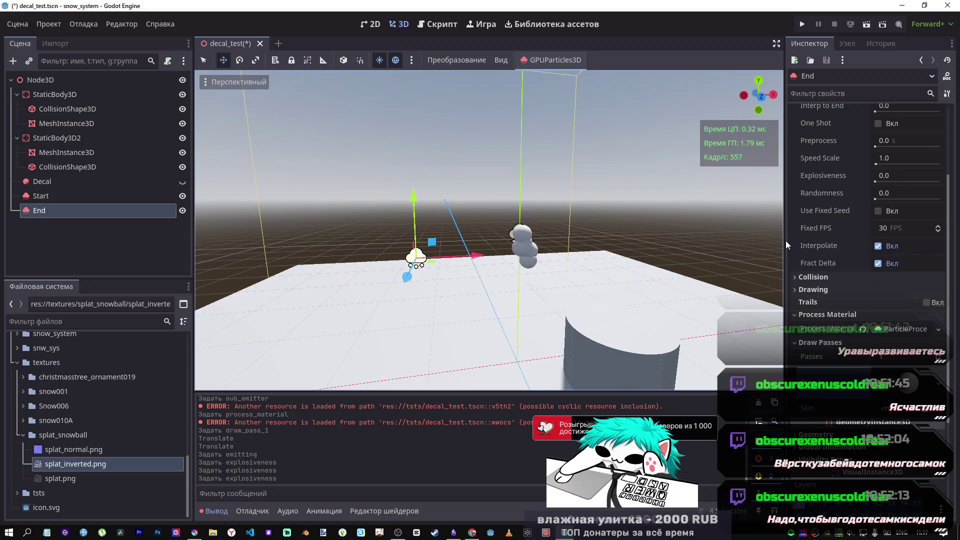
{"action": "scroll", "coordinate": [832, 233], "scroll_direction": "up", "scroll_amount": 2}
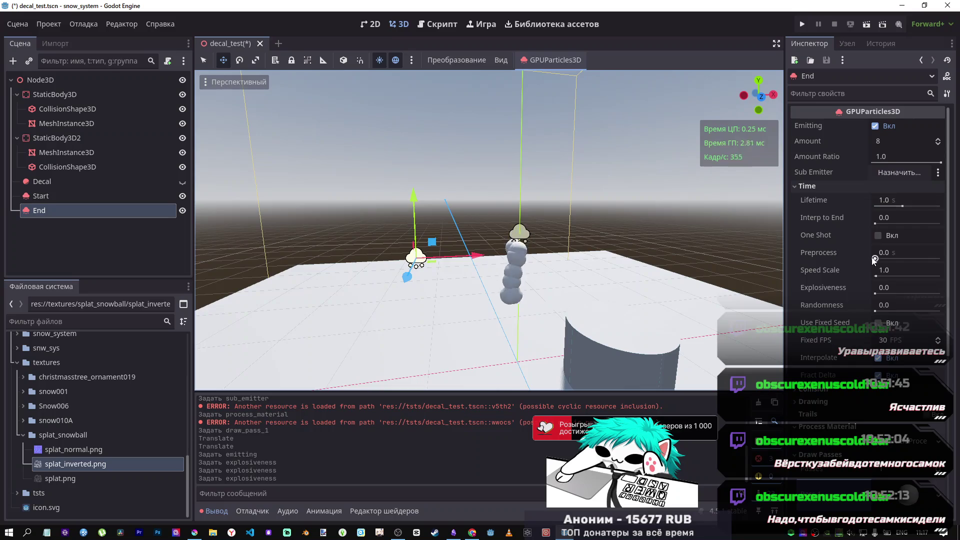
Toggle End's One Shot emission on and back off.
{"action": "left_click", "coordinate": [878, 236]}
{"action": "left_click", "coordinate": [879, 237]}
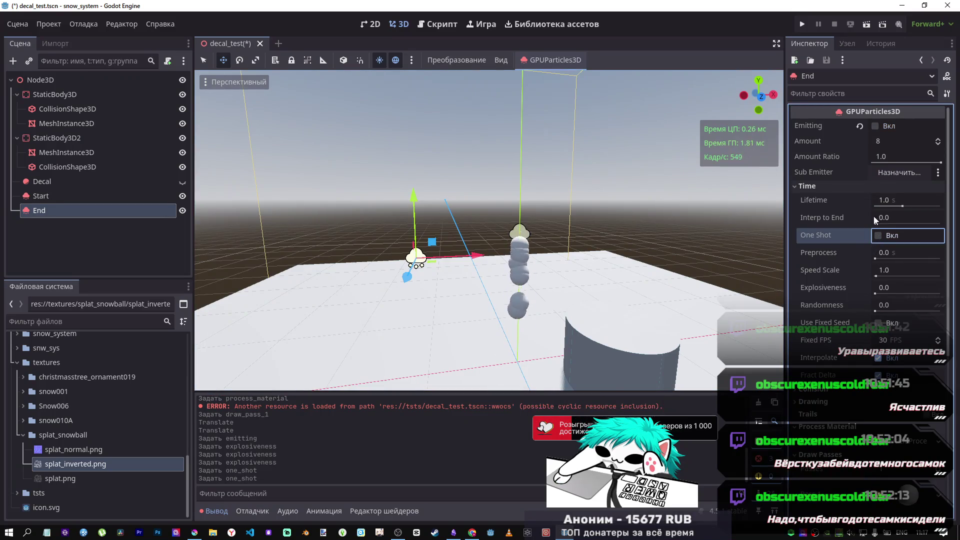
{"action": "scroll", "coordinate": [847, 293], "scroll_direction": "down", "scroll_amount": 4}
{"action": "left_click", "coordinate": [909, 299]}
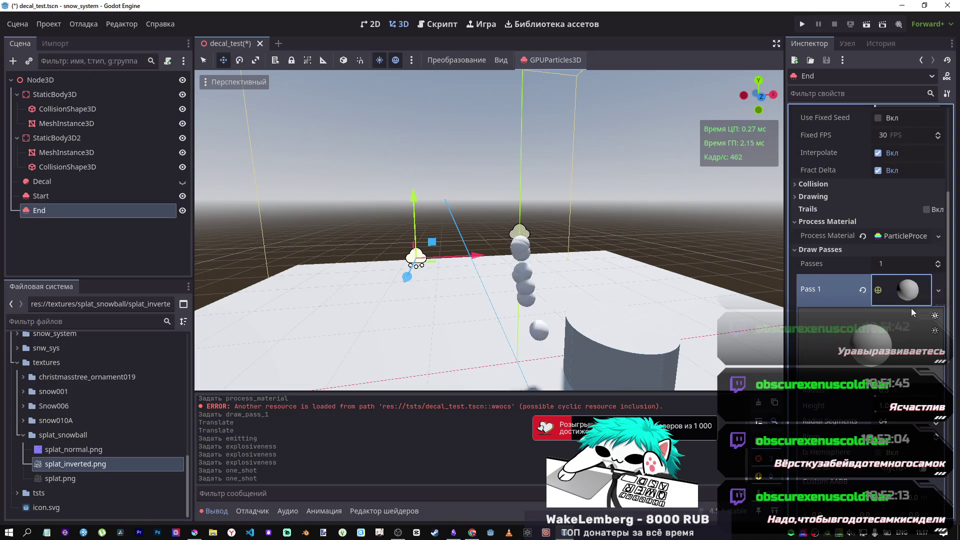
Replace Pass 1 with a new QuadMesh, reset Lifetime to 1.0 s, and turn Emitting on.
{"action": "left_click", "coordinate": [862, 290]}
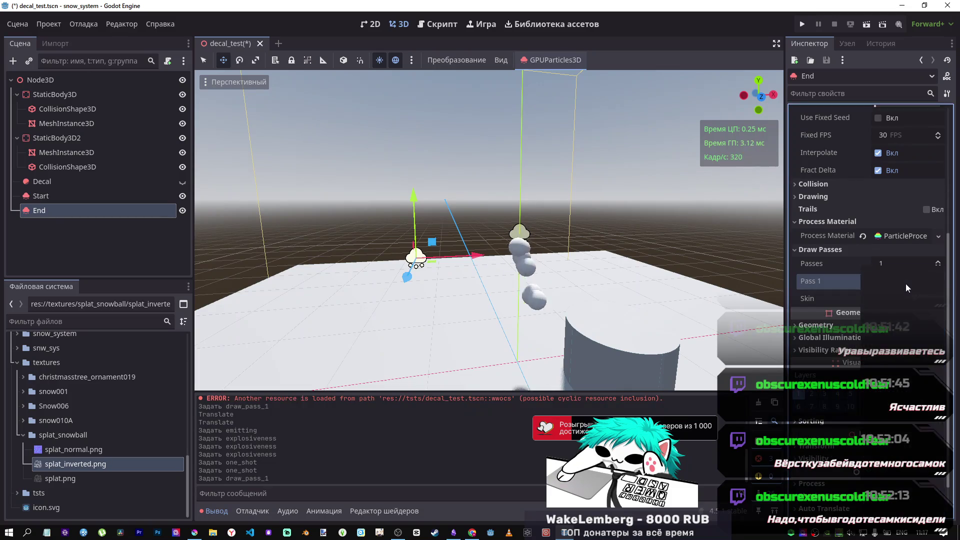
{"action": "left_click", "coordinate": [905, 282]}
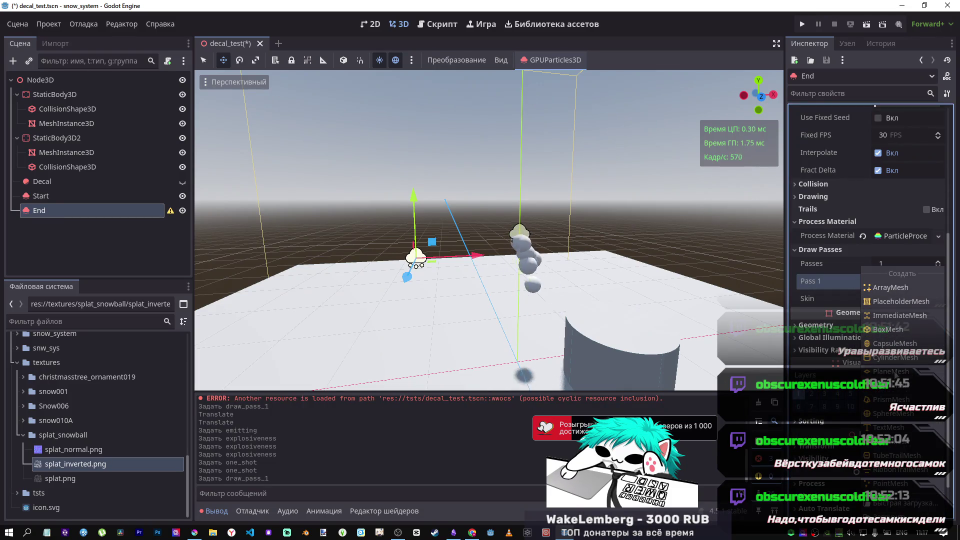
{"action": "left_click", "coordinate": [892, 386]}
{"action": "left_click_drag", "start_coordinate": [553, 278], "coordinate": [375, 242]}
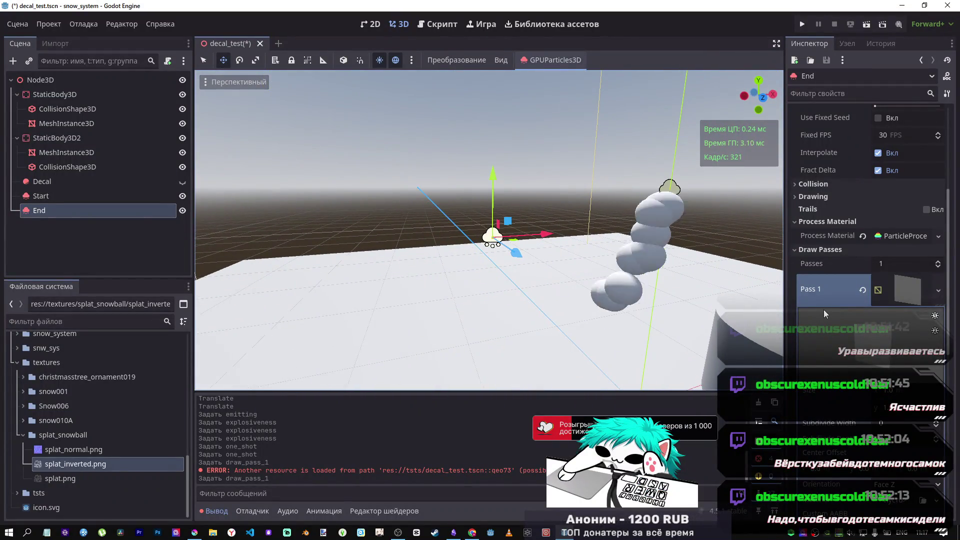
{"action": "scroll", "coordinate": [830, 300], "scroll_direction": "up", "scroll_amount": 5}
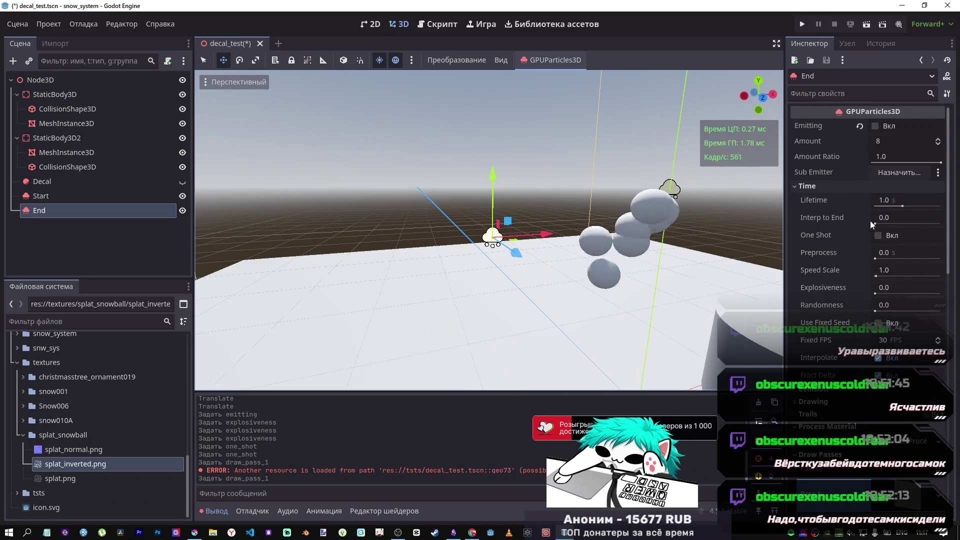
{"action": "left_click_drag", "start_coordinate": [876, 223], "coordinate": [896, 207]}
{"action": "left_click", "coordinate": [862, 200]}
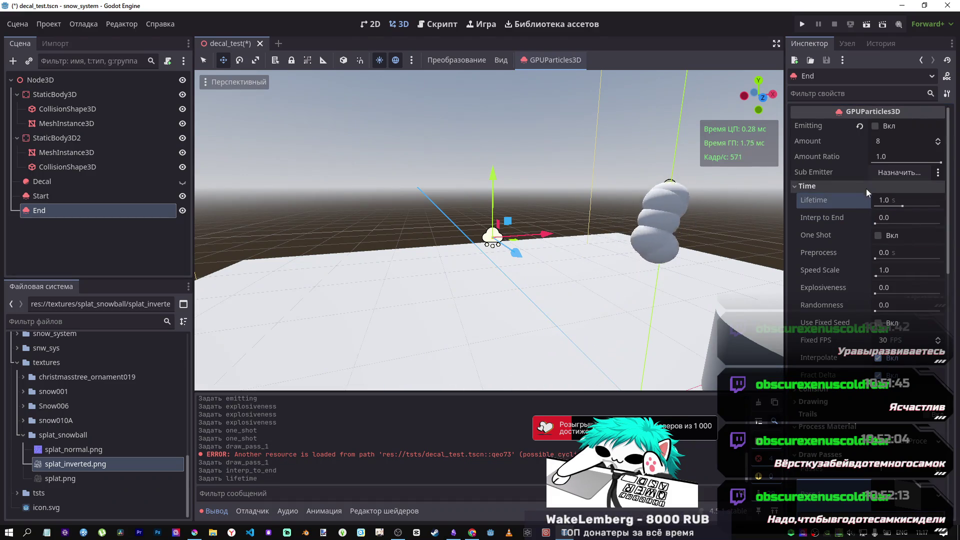
{"action": "left_click", "coordinate": [875, 125]}
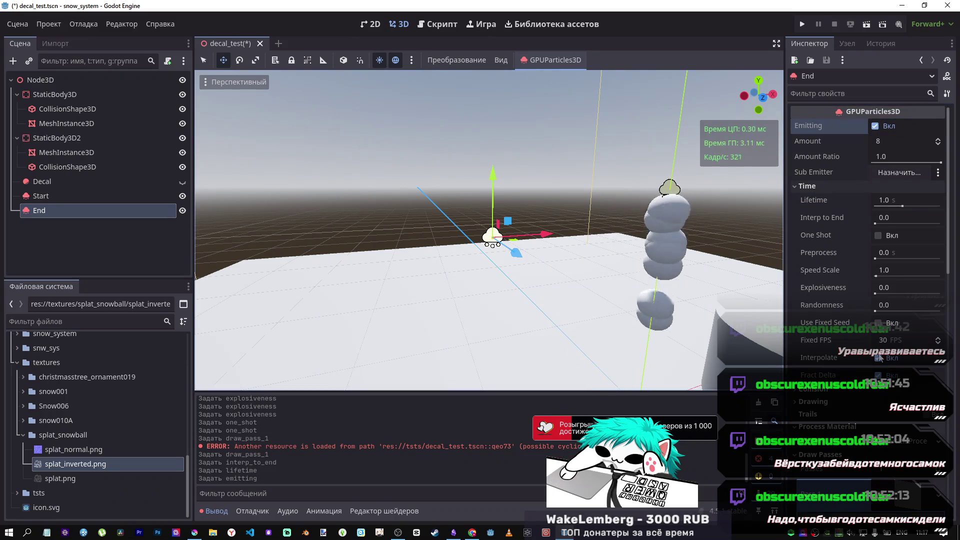
Switch End's Pass 1 mesh to a new CapsuleMesh.
{"action": "mouse_move", "coordinate": [490, 250]}
{"action": "left_mouse_down"}
{"action": "mouse_move", "coordinate": [490, 175]}
{"action": "mouse_move", "coordinate": [600, 264]}
{"action": "mouse_move", "coordinate": [526, 190]}
{"action": "mouse_move", "coordinate": [475, 180]}
{"action": "left_mouse_up"}
{"action": "scroll", "coordinate": [887, 355], "scroll_direction": "down", "scroll_amount": 5}
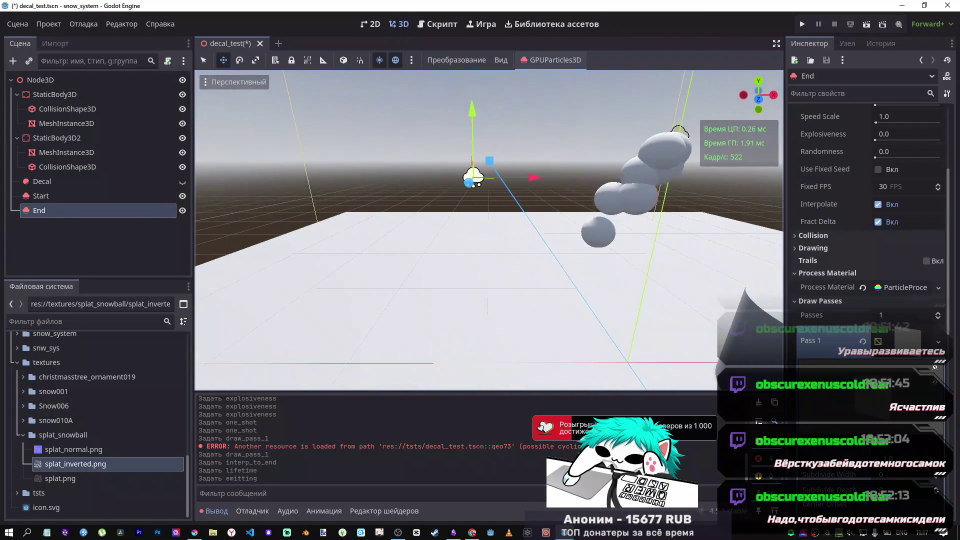
{"action": "left_click", "coordinate": [870, 334]}
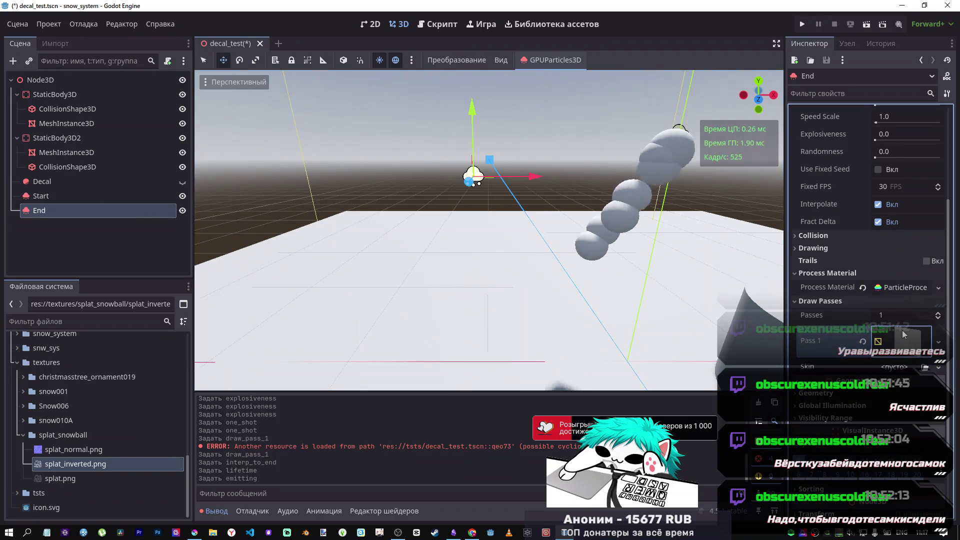
{"action": "left_click", "coordinate": [938, 332]}
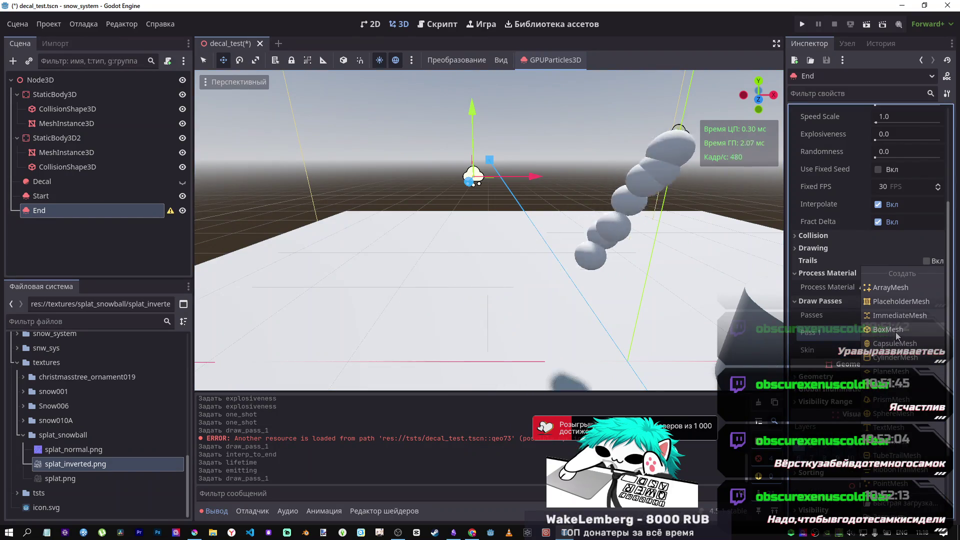
{"action": "left_click", "coordinate": [915, 344]}
{"action": "mouse_move", "coordinate": [511, 248]}
{"action": "left_mouse_down"}
{"action": "mouse_move", "coordinate": [489, 187]}
{"action": "mouse_move", "coordinate": [514, 107]}
{"action": "mouse_move", "coordinate": [548, 55]}
{"action": "mouse_move", "coordinate": [530, 150]}
{"action": "mouse_move", "coordinate": [490, 200]}
{"action": "mouse_move", "coordinate": [480, 251]}
{"action": "mouse_move", "coordinate": [472, 185]}
{"action": "mouse_move", "coordinate": [478, 220]}
{"action": "mouse_move", "coordinate": [478, 205]}
{"action": "left_mouse_up"}
Move End upward, restart its emission, and hide the Start emitter.
{"action": "left_click", "coordinate": [548, 55]}
{"action": "left_click", "coordinate": [551, 61]}
{"action": "left_click", "coordinate": [556, 60]}
{"action": "left_click", "coordinate": [556, 75]}
{"action": "left_click", "coordinate": [547, 60]}
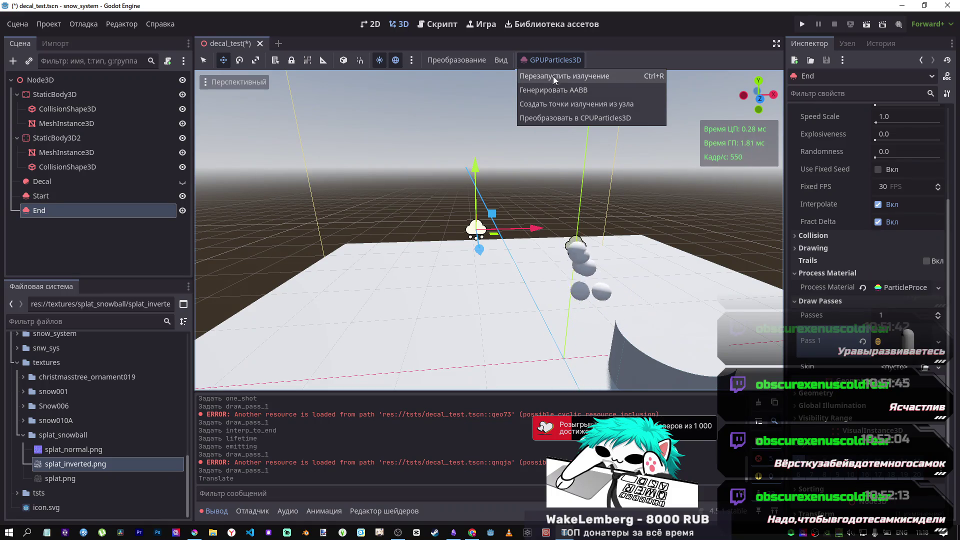
{"action": "left_click", "coordinate": [551, 74]}
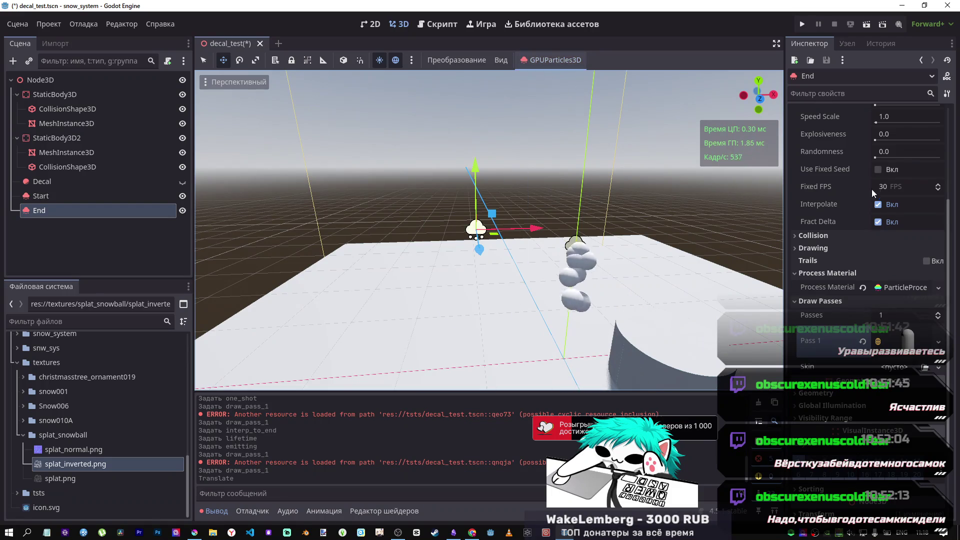
{"action": "left_click", "coordinate": [182, 196]}
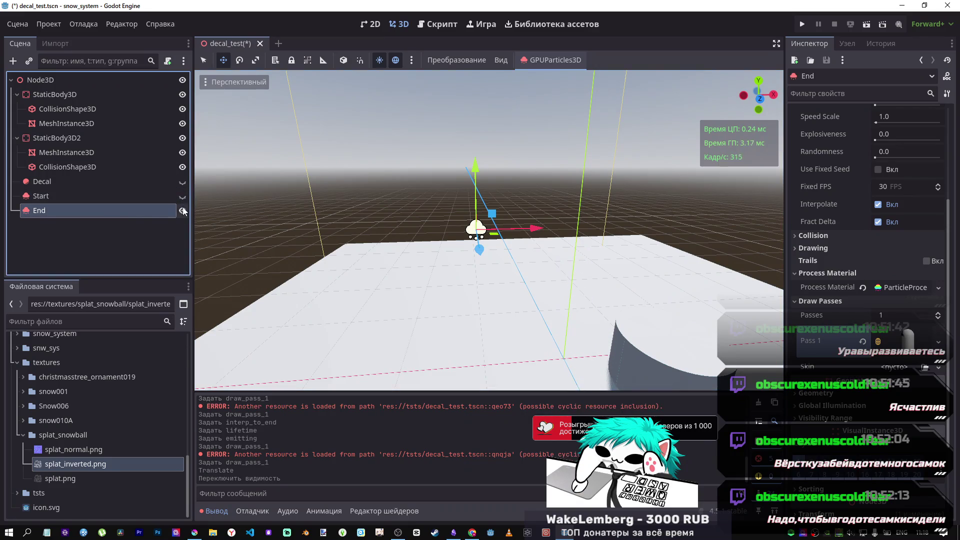
Cancel a rename of End, keeping its name, and select its Amount value.
{"action": "double_click", "coordinate": [140, 210]}
{"action": "scroll", "coordinate": [856, 245], "scroll_direction": "up", "scroll_amount": 5}
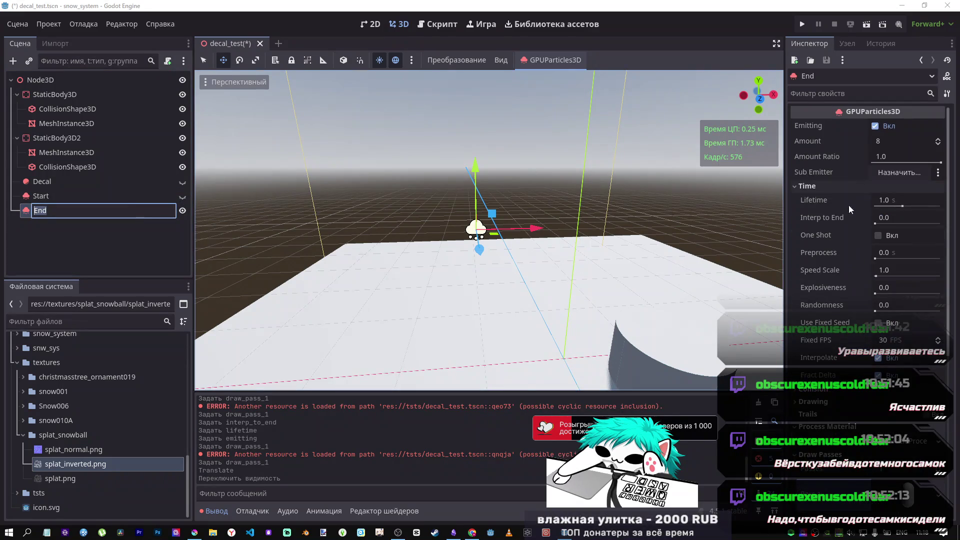
{"action": "key", "text": "Escape"}
{"action": "left_click", "coordinate": [888, 140]}
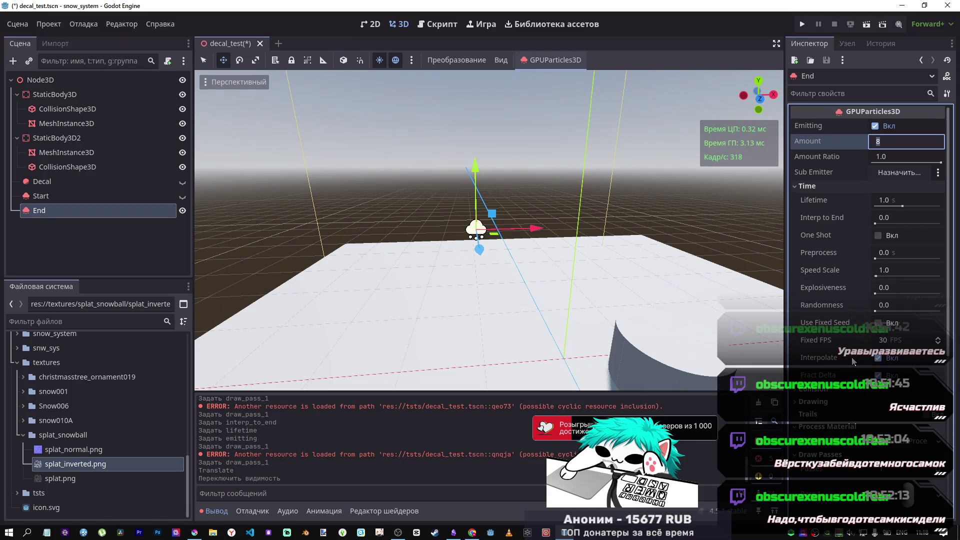
Try the Rotate Y, Disable Z and Damping as Friction particle flags.
{"action": "scroll", "coordinate": [852, 359], "scroll_direction": "down", "scroll_amount": 5}
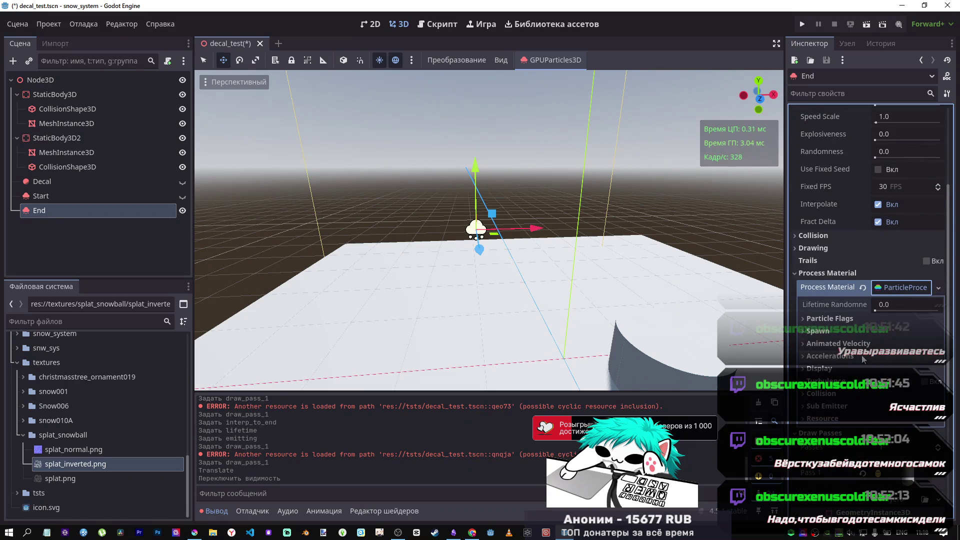
{"action": "left_click", "coordinate": [845, 320]}
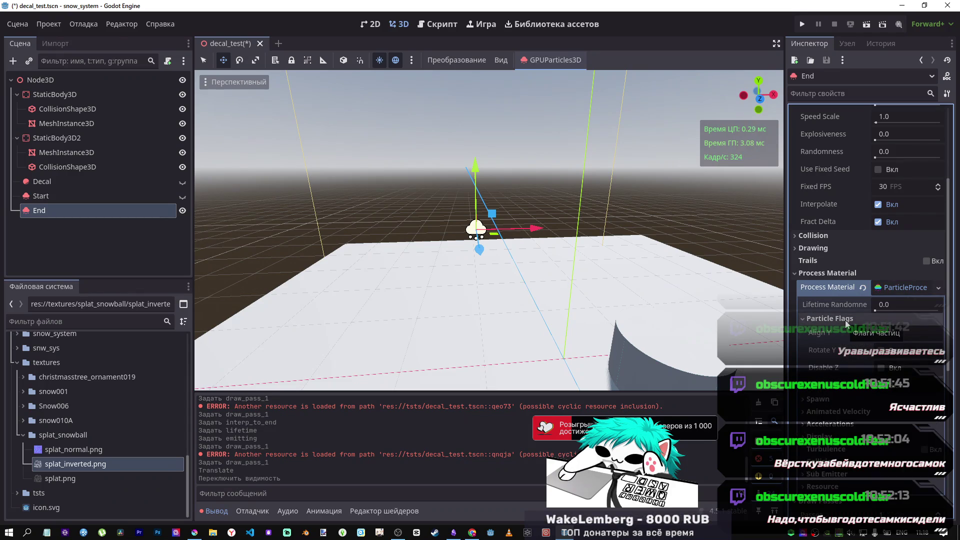
{"action": "left_click", "coordinate": [886, 352]}
{"action": "left_click", "coordinate": [881, 351]}
{"action": "left_click", "coordinate": [882, 368]}
{"action": "left_click", "coordinate": [882, 386]}
{"action": "left_click", "coordinate": [882, 386]}
{"action": "left_click", "coordinate": [837, 322]}
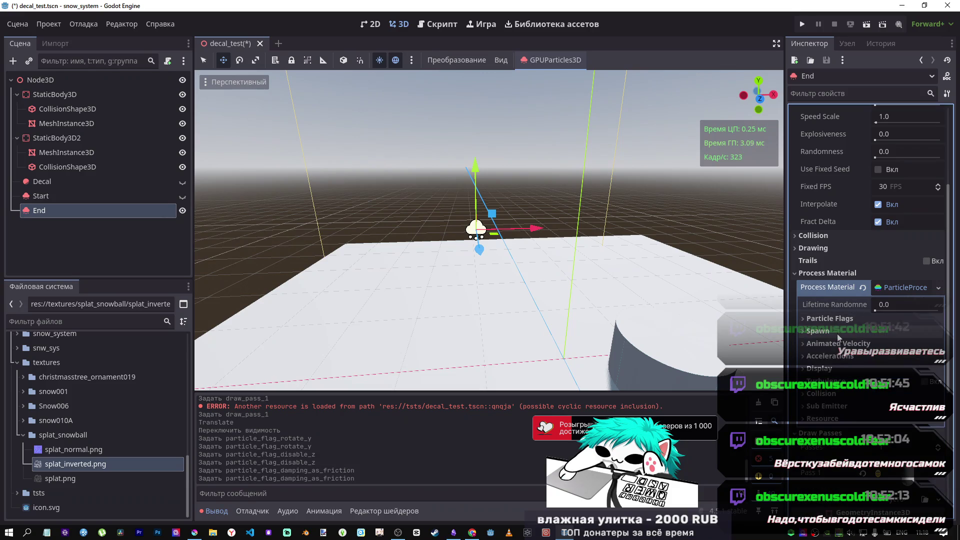
Toggle turbulence on and off, then select the Start emitter.
{"action": "left_click", "coordinate": [926, 383]}
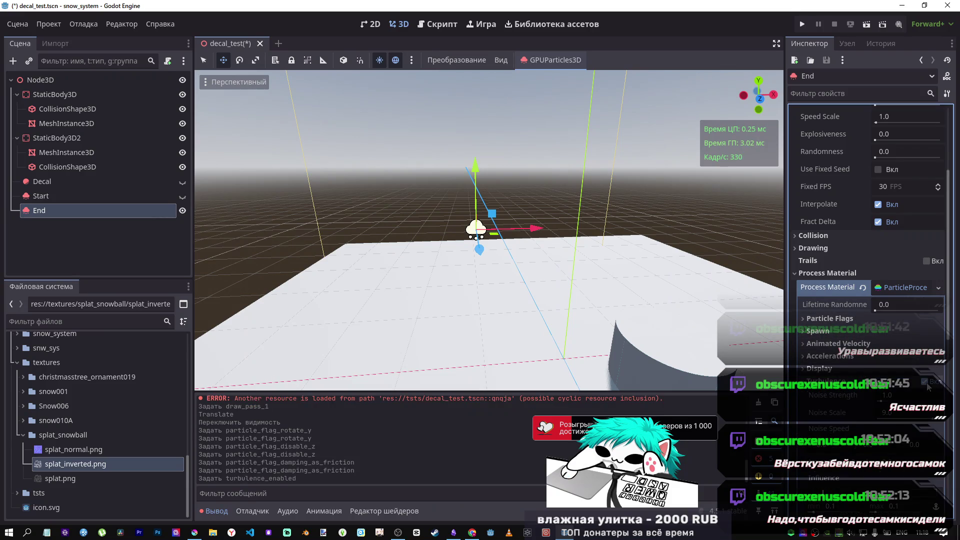
{"action": "left_click", "coordinate": [925, 382]}
{"action": "left_click", "coordinate": [897, 288]}
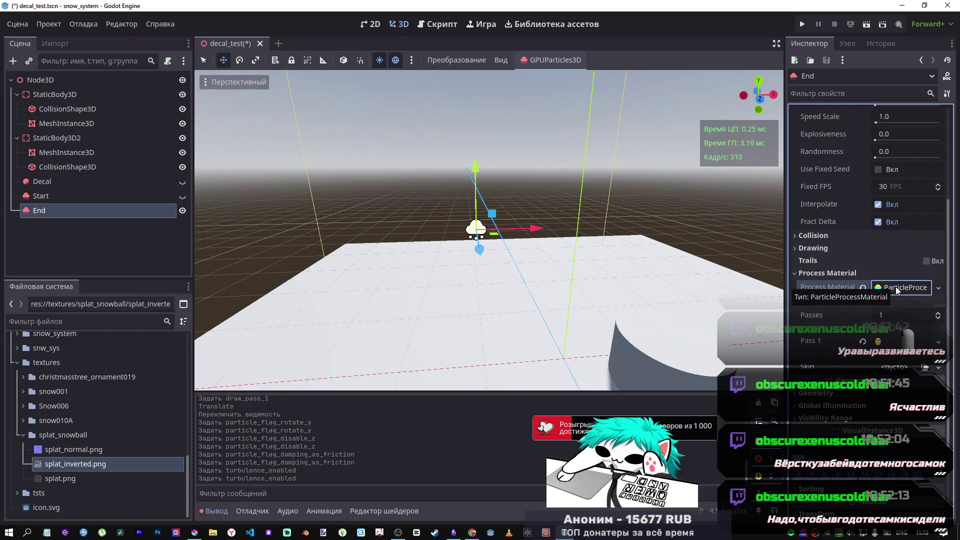
{"action": "left_click", "coordinate": [896, 288]}
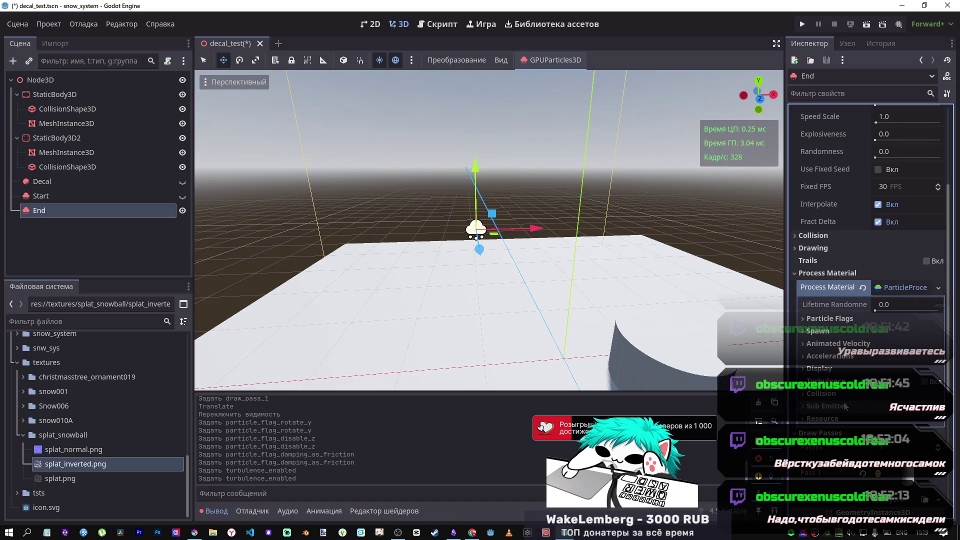
{"action": "left_click", "coordinate": [50, 196]}
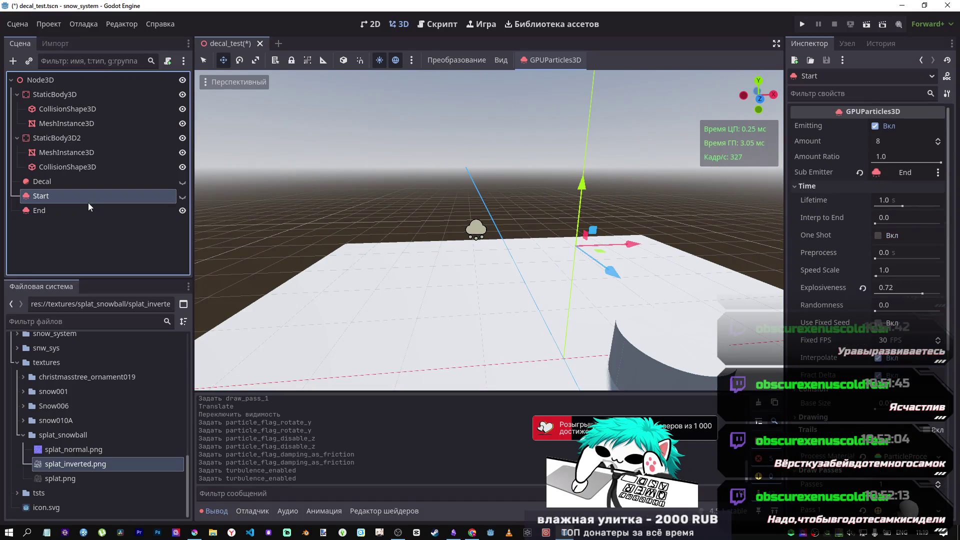
Set Start's process material Sub Emitter mode to At Start.
{"action": "scroll", "coordinate": [901, 279], "scroll_direction": "down", "scroll_amount": 5}
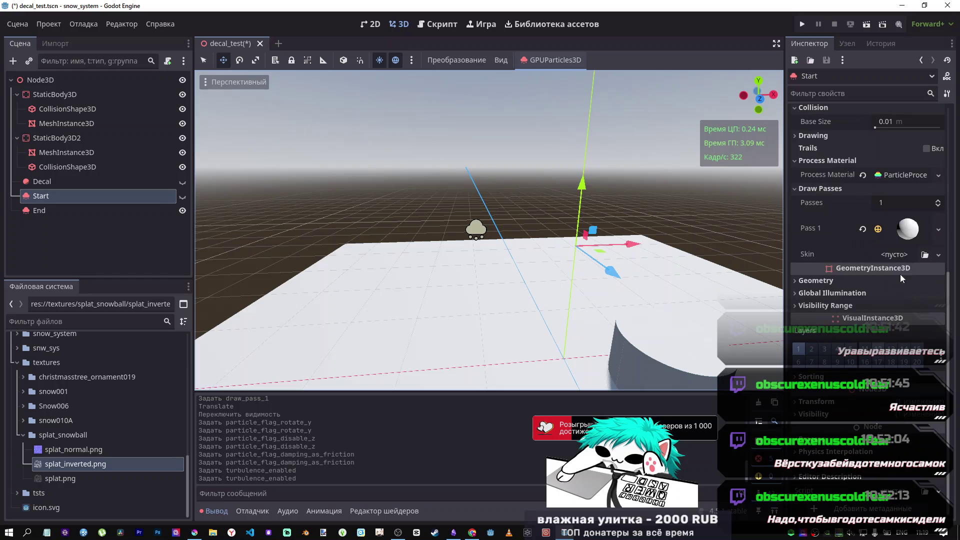
{"action": "left_click", "coordinate": [905, 175]}
{"action": "scroll", "coordinate": [854, 272], "scroll_direction": "down", "scroll_amount": 10}
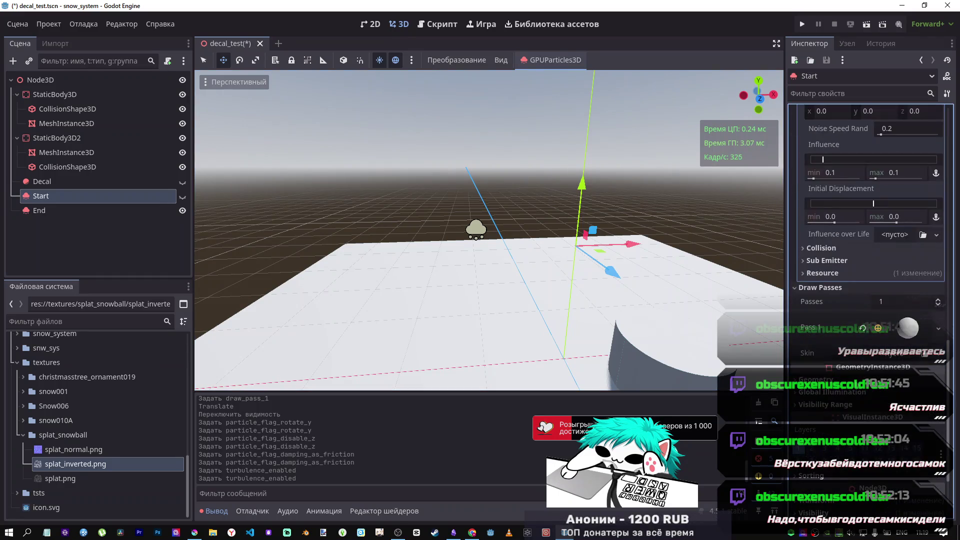
{"action": "left_click", "coordinate": [839, 261]}
{"action": "left_click", "coordinate": [901, 276]}
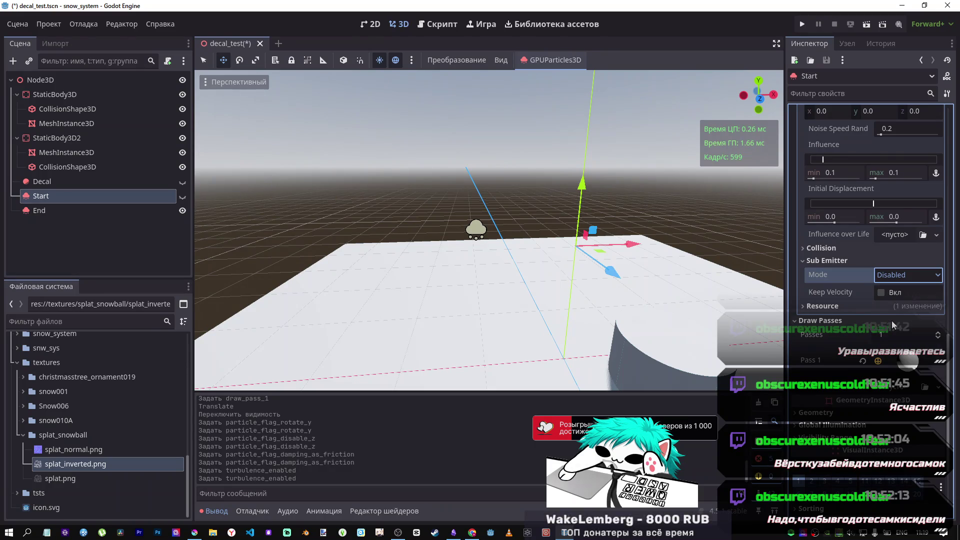
{"action": "left_click", "coordinate": [895, 280]}
{"action": "left_click", "coordinate": [891, 337]}
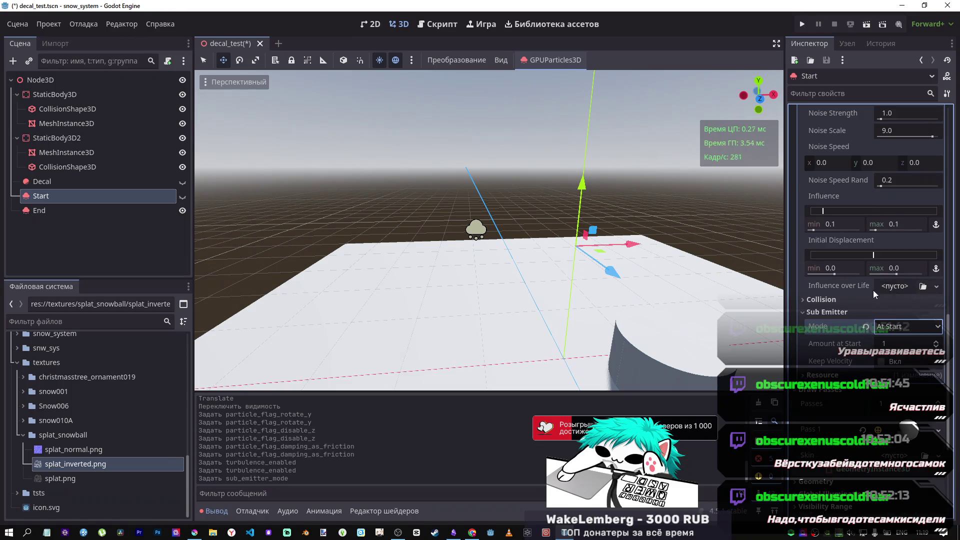
Unhide Start, move End about 2 units along X, and reparent End under Start.
{"action": "left_click", "coordinate": [182, 197]}
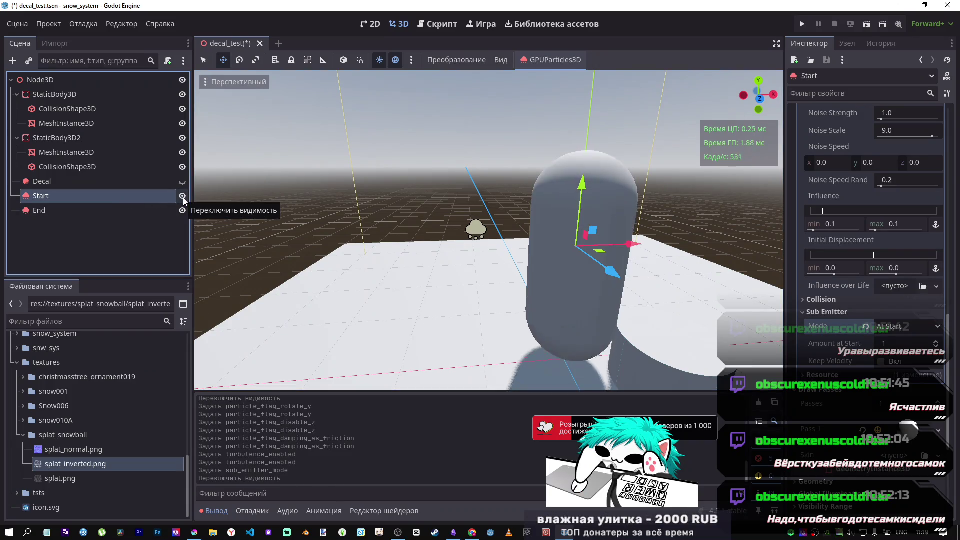
{"action": "left_click", "coordinate": [136, 214]}
{"action": "mouse_move", "coordinate": [530, 229]}
{"action": "left_mouse_down"}
{"action": "mouse_move", "coordinate": [336, 234]}
{"action": "mouse_move", "coordinate": [665, 231]}
{"action": "mouse_move", "coordinate": [622, 235]}
{"action": "mouse_move", "coordinate": [600, 212]}
{"action": "left_mouse_up"}
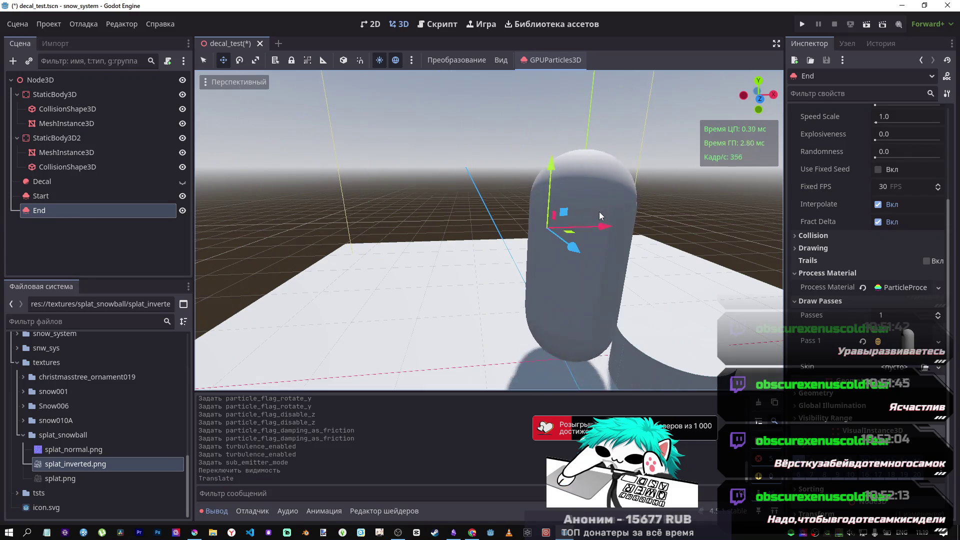
{"action": "mouse_move", "coordinate": [71, 215]}
{"action": "left_mouse_down"}
{"action": "mouse_move", "coordinate": [47, 200]}
{"action": "mouse_move", "coordinate": [65, 199]}
{"action": "left_mouse_up"}
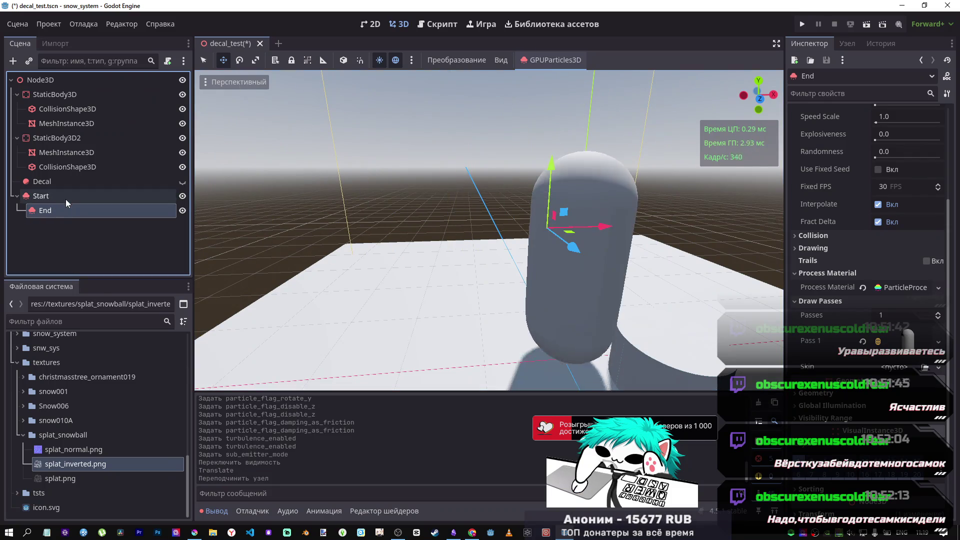
Reset the End node's position to its parent's origin.
{"action": "scroll", "coordinate": [923, 208], "scroll_direction": "up", "scroll_amount": 3}
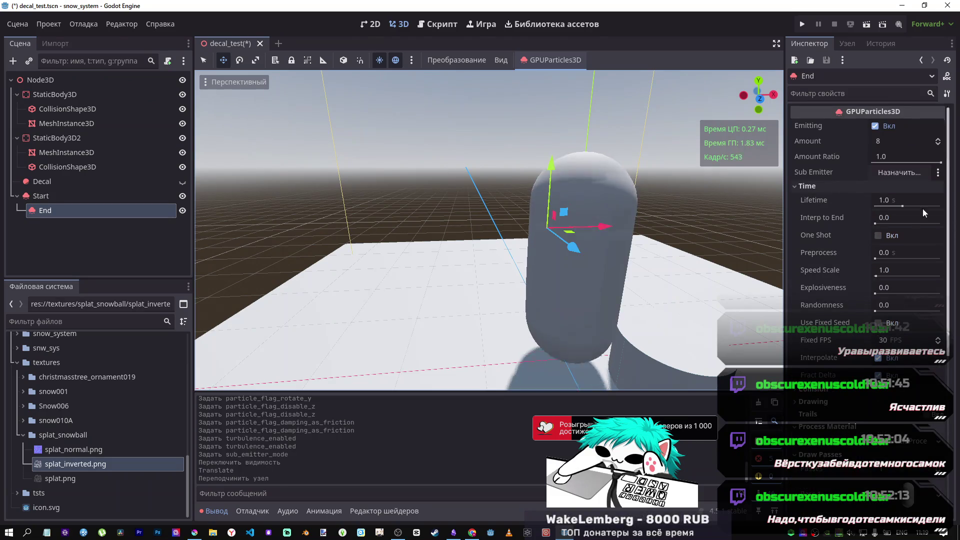
{"action": "scroll", "coordinate": [920, 265], "scroll_direction": "down", "scroll_amount": 5}
{"action": "left_click", "coordinate": [936, 421]}
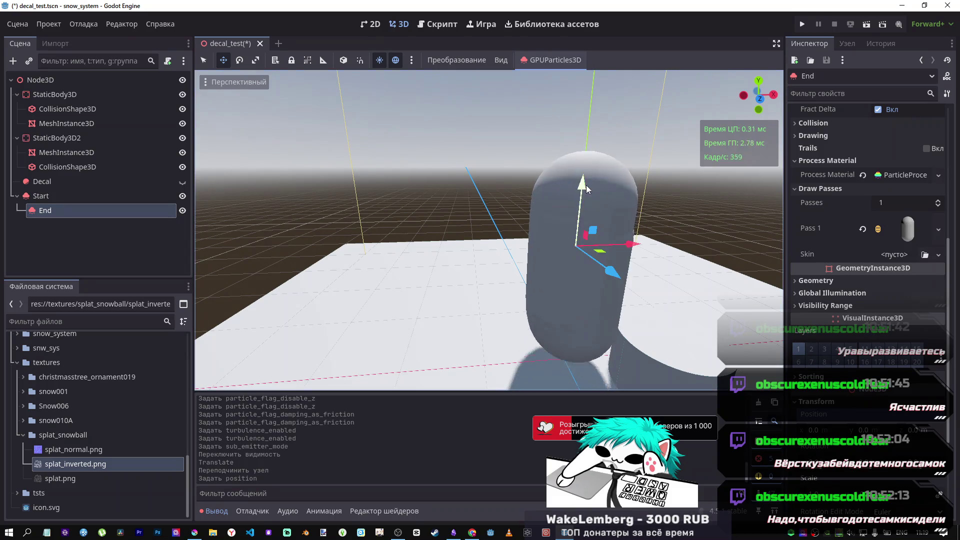
Drag the Start emitter upward along Y, well above the floor.
{"action": "left_click", "coordinate": [65, 195]}
{"action": "left_click_drag", "start_coordinate": [584, 170], "coordinate": [596, 65]}
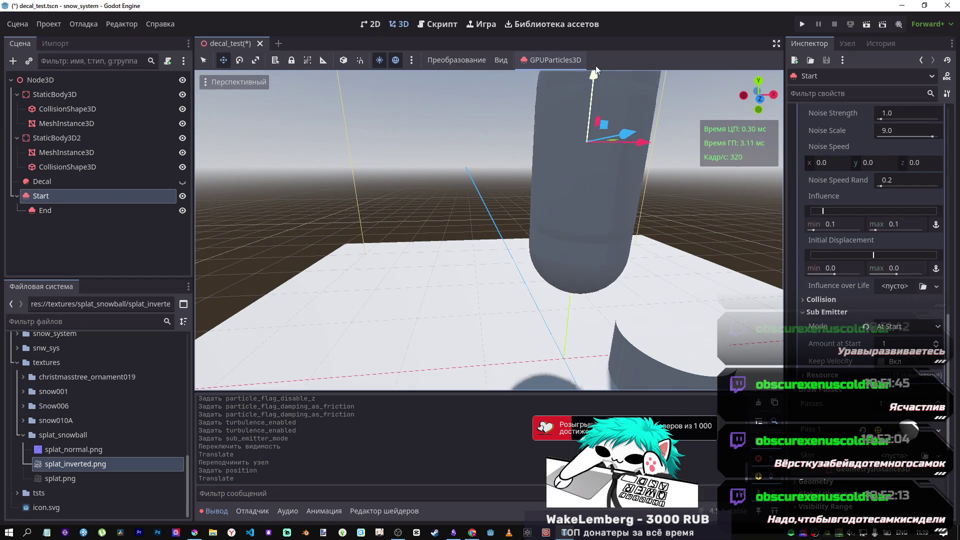
{"action": "scroll", "coordinate": [602, 167], "scroll_direction": "down", "scroll_amount": 5}
{"action": "left_click_drag", "start_coordinate": [602, 167], "coordinate": [82, 213]}
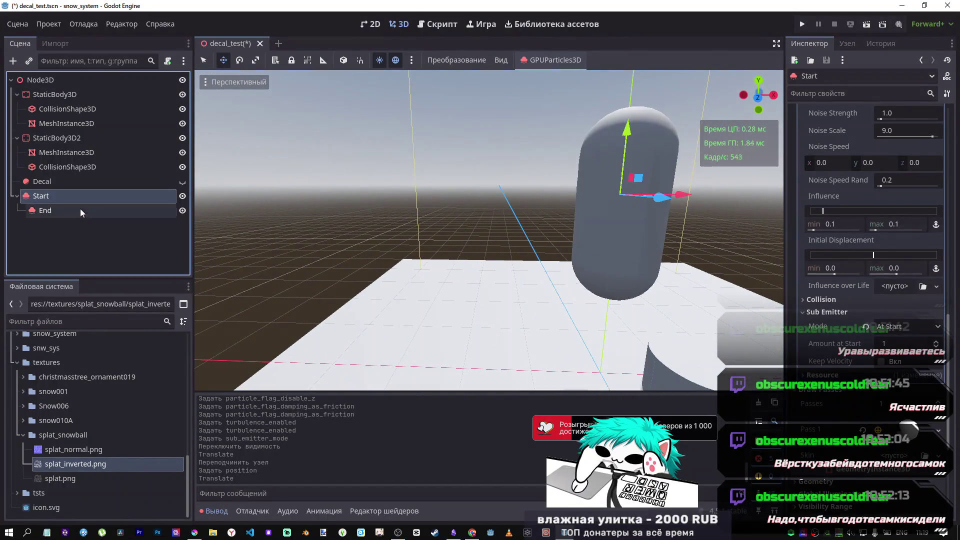
{"action": "left_click", "coordinate": [83, 210]}
{"action": "left_click", "coordinate": [97, 196]}
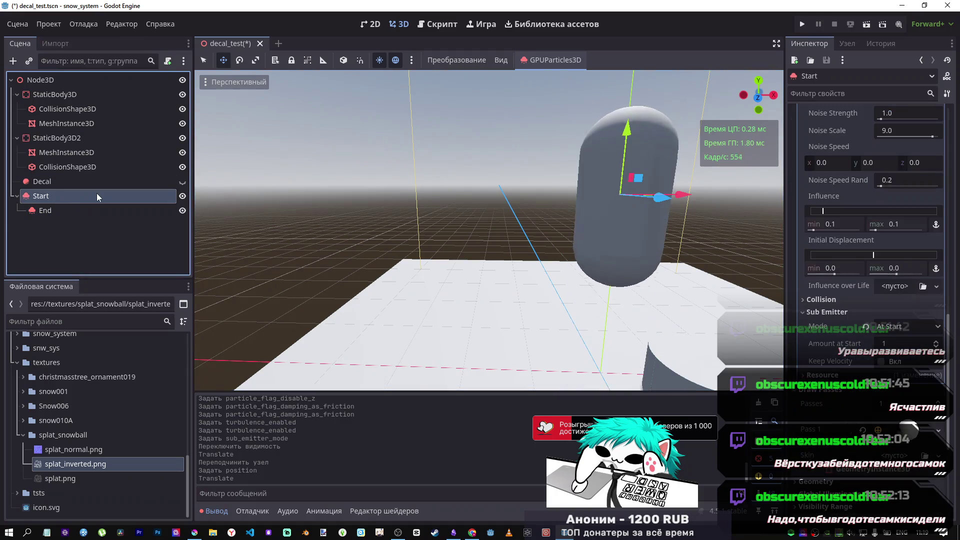
Switch Start's Sub Emitter Mode from At Start through At End to At Collision.
{"action": "scroll", "coordinate": [831, 375], "scroll_direction": "down", "scroll_amount": 5}
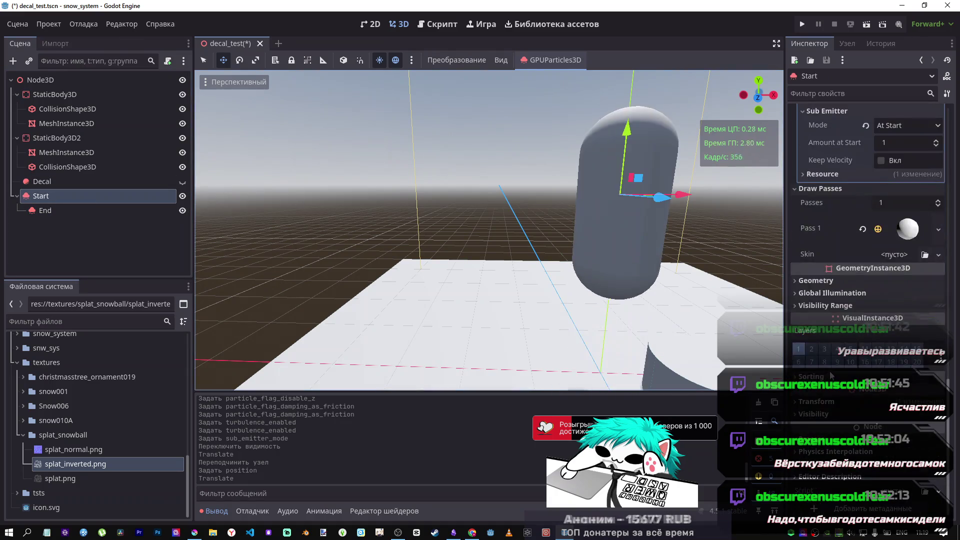
{"action": "scroll", "coordinate": [831, 376], "scroll_direction": "up", "scroll_amount": 3}
{"action": "left_click", "coordinate": [907, 229]}
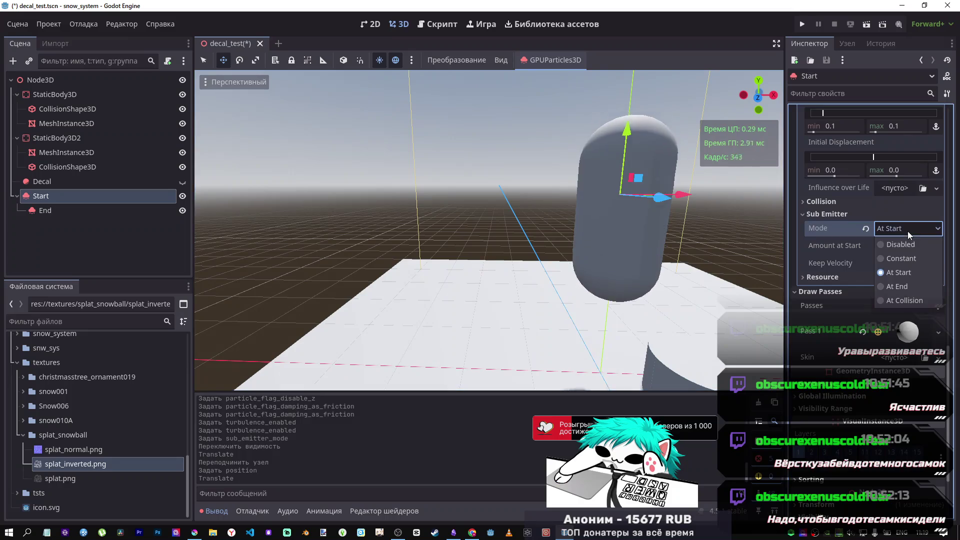
{"action": "left_click", "coordinate": [908, 276]}
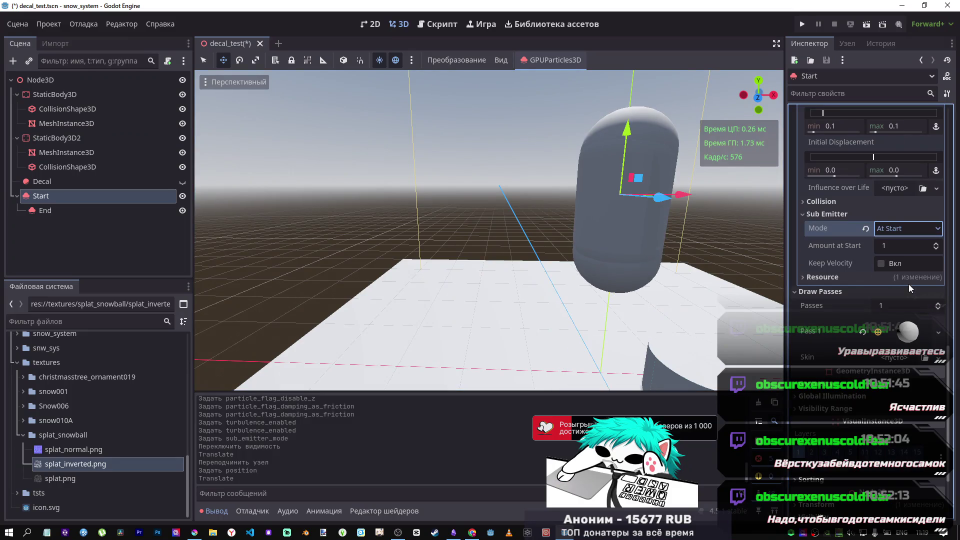
{"action": "scroll", "coordinate": [888, 230], "scroll_direction": "down", "scroll_amount": 1}
{"action": "mouse_move", "coordinate": [500, 225]}
{"action": "left_mouse_down"}
{"action": "mouse_move", "coordinate": [450, 210]}
{"action": "mouse_move", "coordinate": [475, 190]}
{"action": "mouse_move", "coordinate": [426, 220]}
{"action": "mouse_move", "coordinate": [495, 235]}
{"action": "mouse_move", "coordinate": [538, 231]}
{"action": "left_mouse_up"}
{"action": "left_click", "coordinate": [896, 229]}
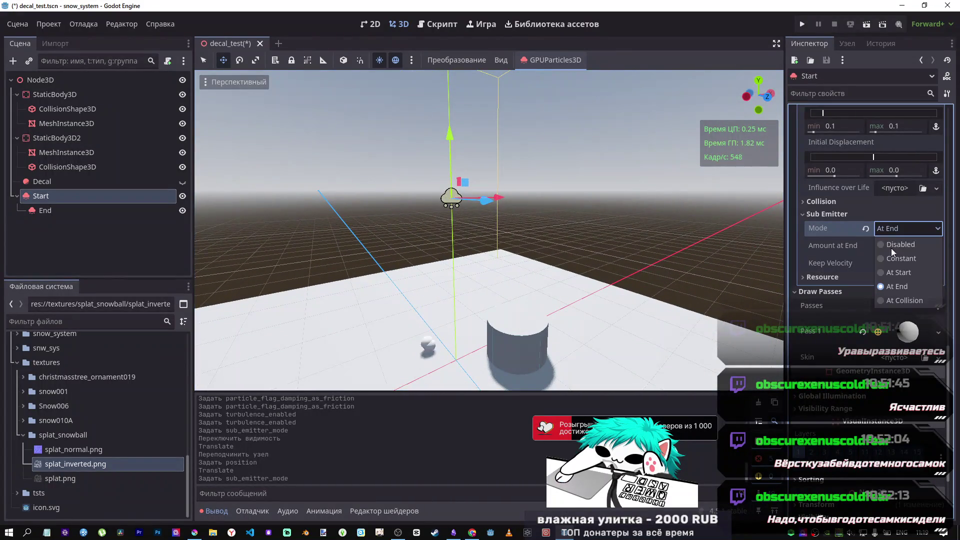
{"action": "left_click", "coordinate": [909, 291]}
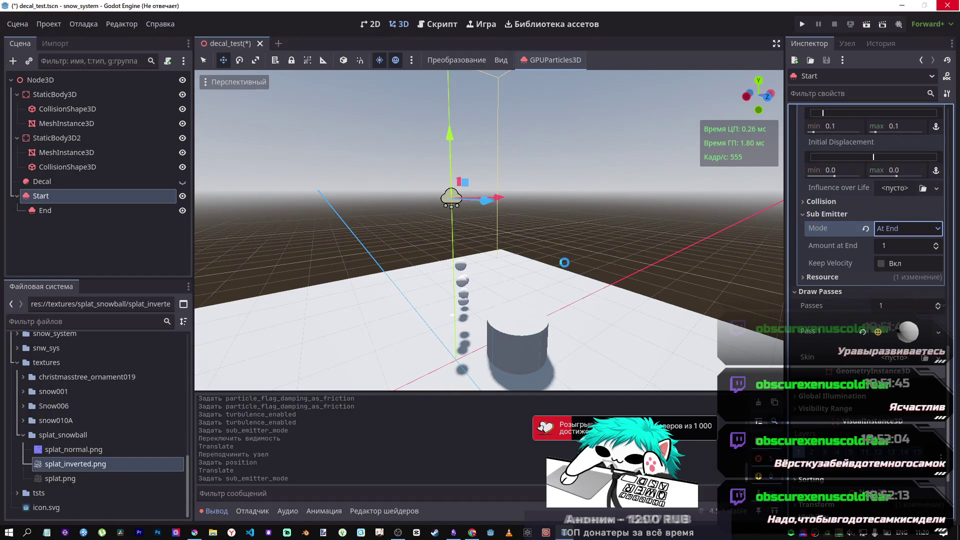
{"action": "left_click_drag", "start_coordinate": [564, 262], "coordinate": [545, 235]}
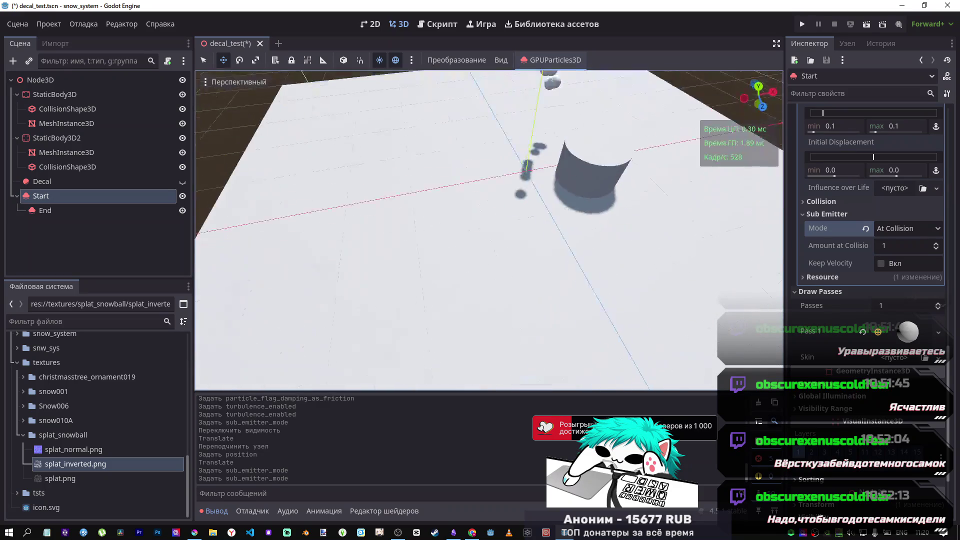
{"action": "left_click", "coordinate": [55, 211]}
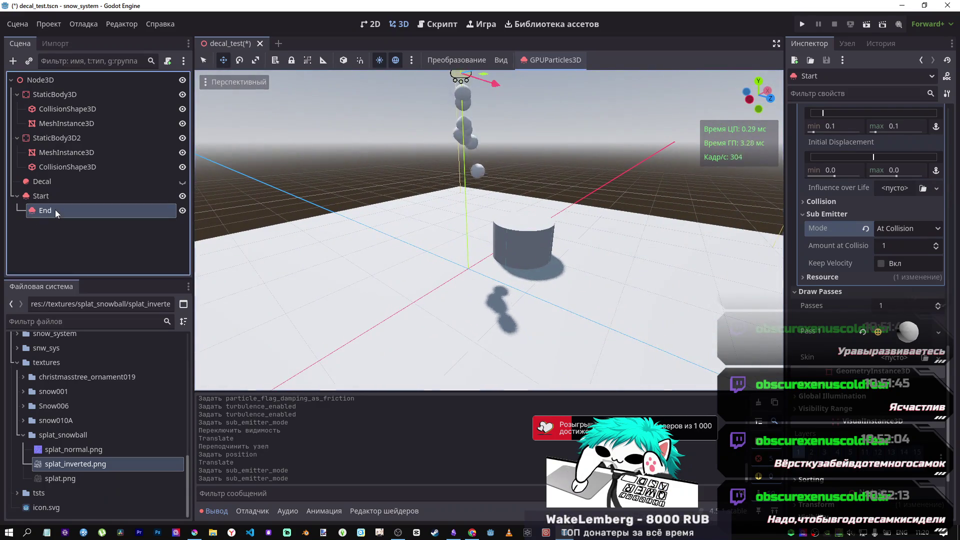
Set End's Draw Pass 1 mesh to a new BoxMesh.
{"action": "left_click", "coordinate": [937, 230]}
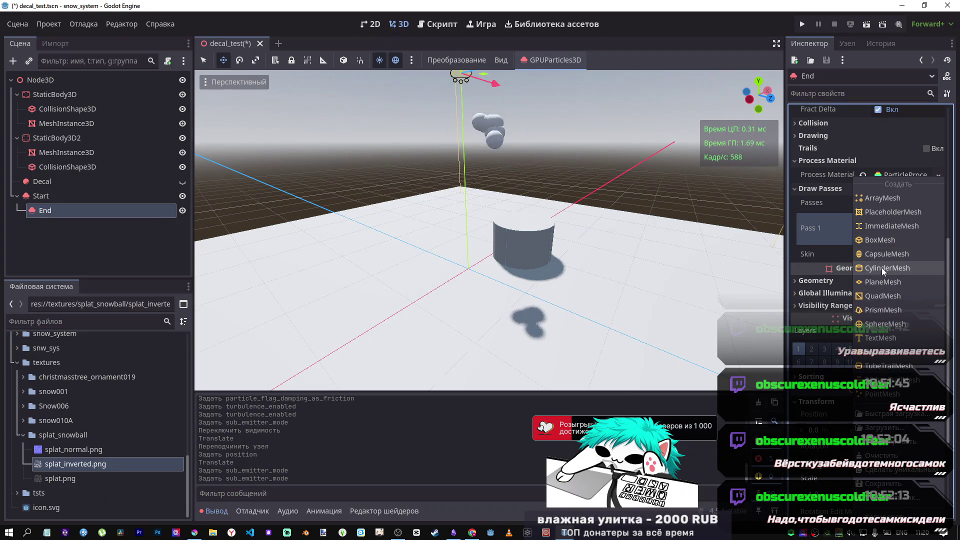
{"action": "left_click", "coordinate": [881, 241]}
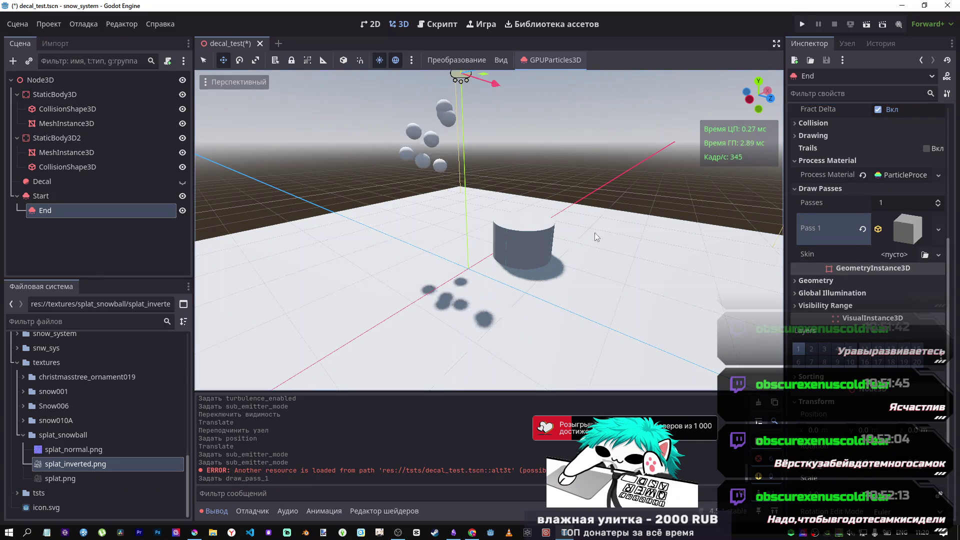
{"action": "left_click", "coordinate": [42, 181]}
{"action": "left_click", "coordinate": [45, 210]}
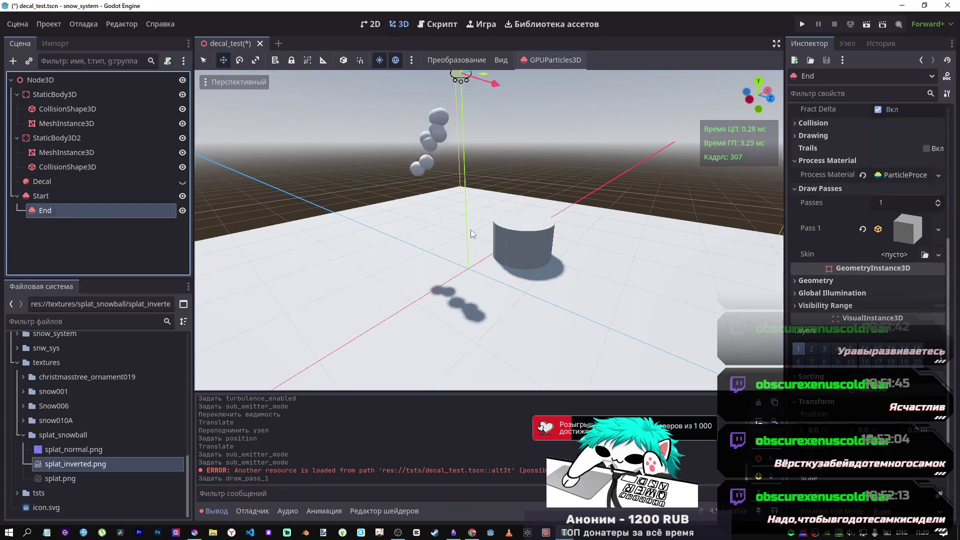
{"action": "left_click", "coordinate": [926, 226]}
{"action": "scroll", "coordinate": [875, 337], "scroll_direction": "down", "scroll_amount": 5}
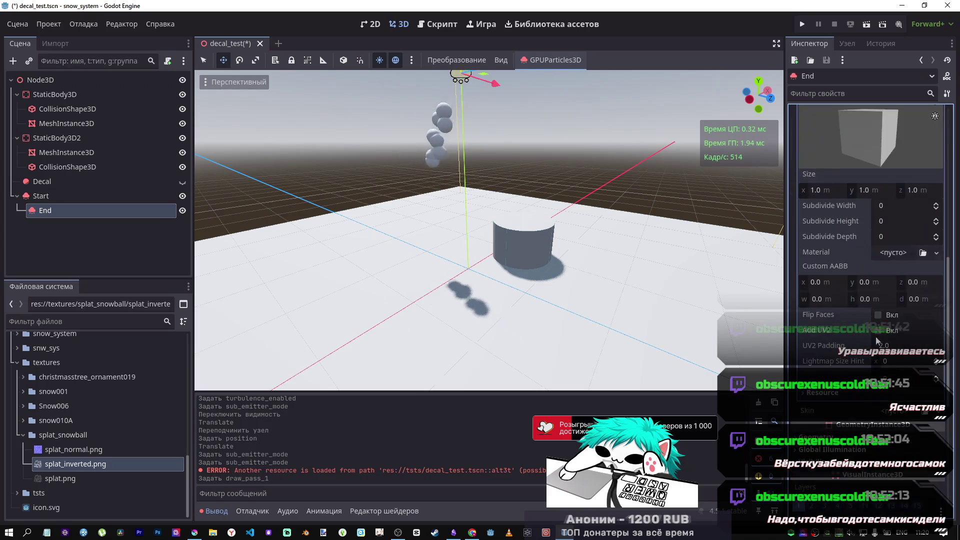
Give the box mesh a new StandardMaterial3D with bright green albedo 28ff00.
{"action": "left_click", "coordinate": [901, 254]}
{"action": "left_click", "coordinate": [875, 294]}
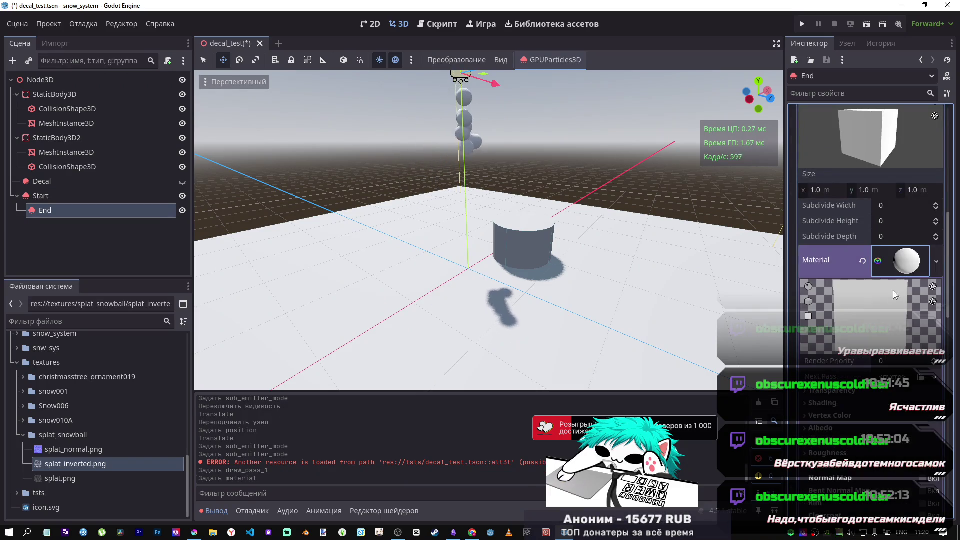
{"action": "scroll", "coordinate": [823, 350], "scroll_direction": "down", "scroll_amount": 4}
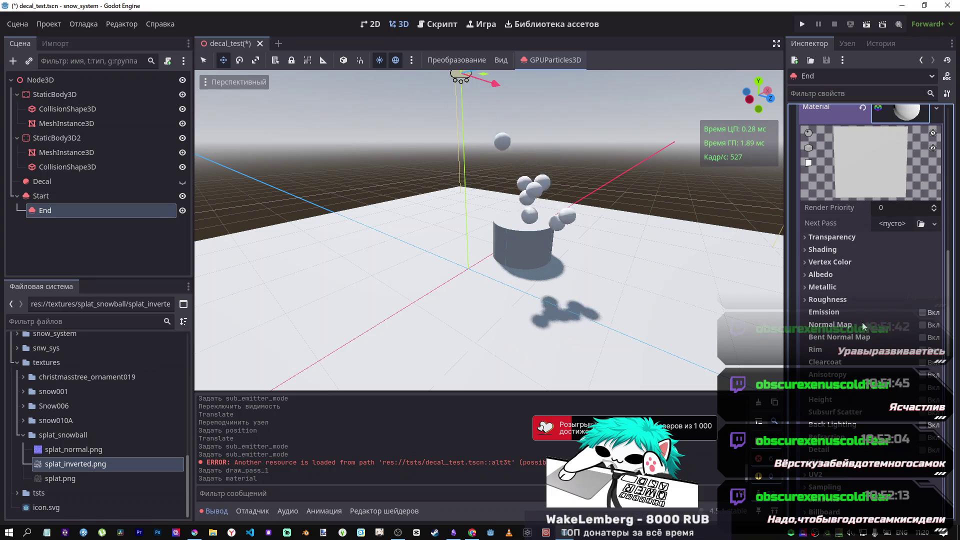
{"action": "left_click", "coordinate": [823, 274]}
{"action": "left_click", "coordinate": [895, 288]}
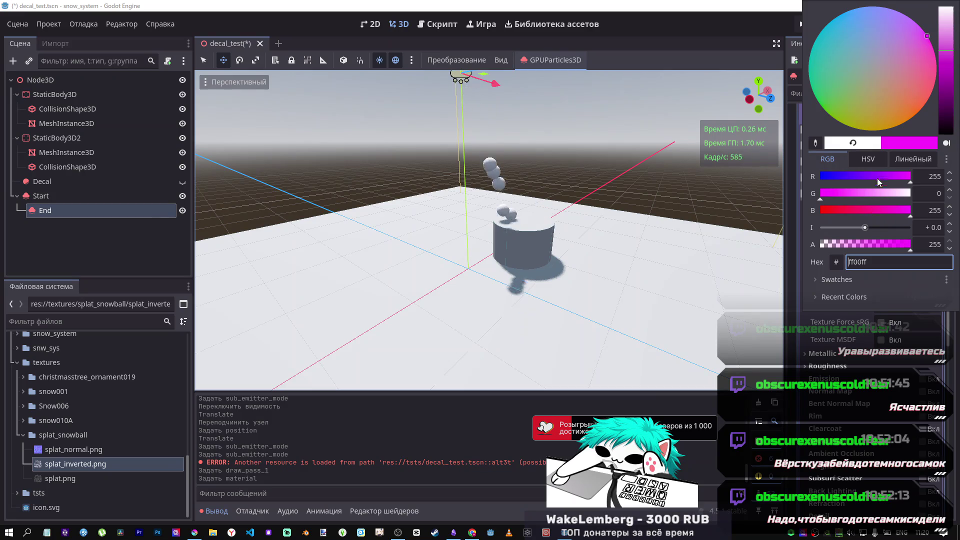
{"action": "mouse_move", "coordinate": [881, 209]}
{"action": "left_mouse_down"}
{"action": "mouse_move", "coordinate": [820, 210]}
{"action": "mouse_move", "coordinate": [926, 186]}
{"action": "mouse_move", "coordinate": [788, 176]}
{"action": "left_mouse_up"}
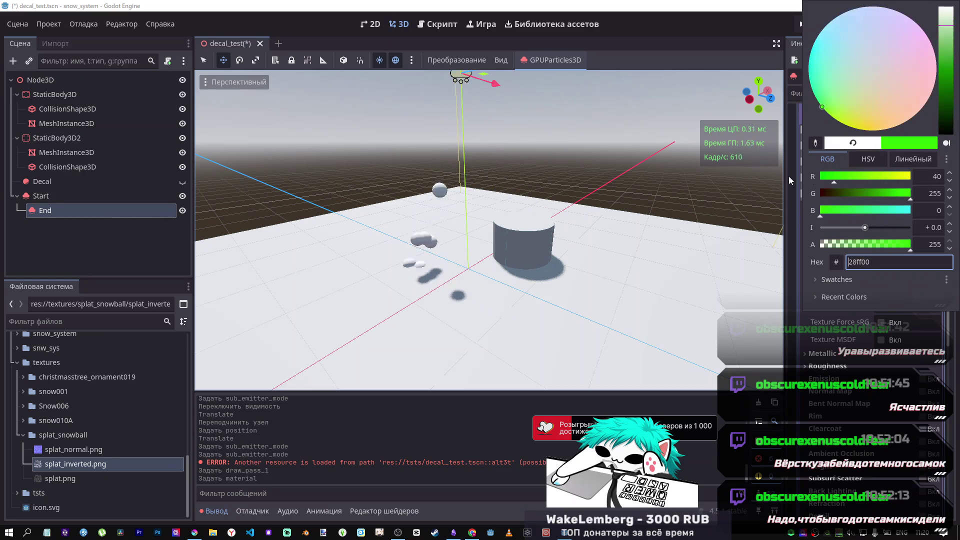
{"action": "left_click", "coordinate": [676, 269]}
Tilt the view to watch the falling green boxes, then select Start and switch to the tutorial.
{"action": "left_click_drag", "start_coordinate": [677, 268], "coordinate": [668, 212]}
{"action": "scroll", "coordinate": [870, 210], "scroll_direction": "up", "scroll_amount": 10}
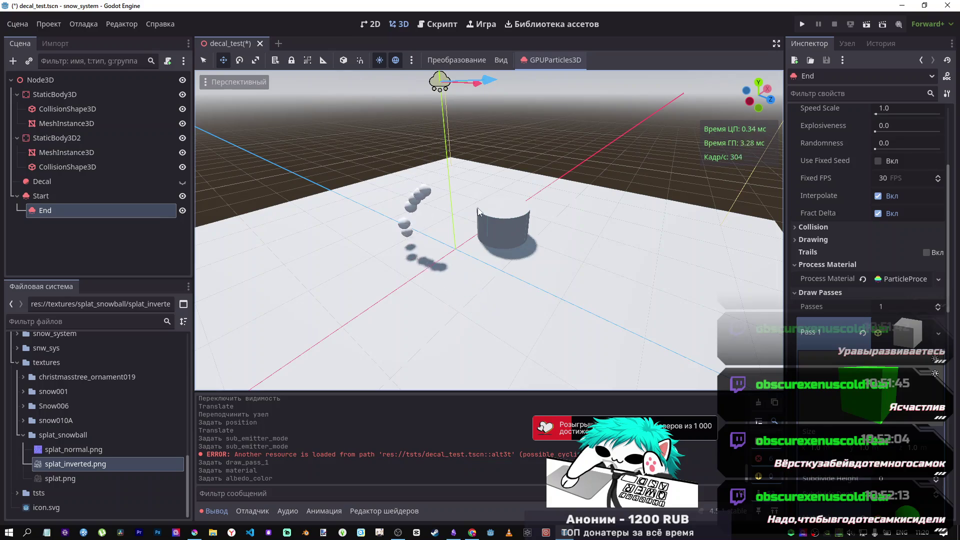
{"action": "left_click", "coordinate": [79, 202]}
{"action": "key", "text": "alt+Tab"}
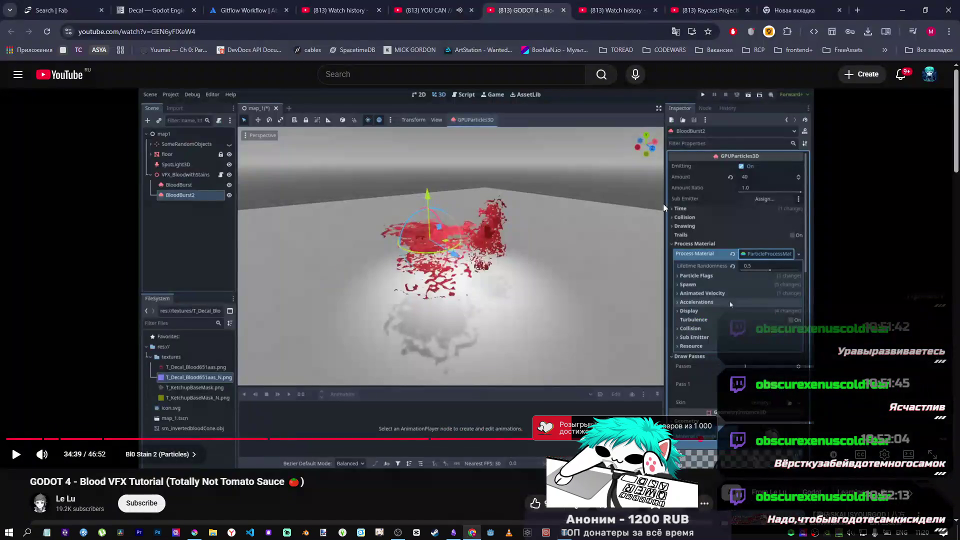
Play the blood VFX tutorial on to 34:45, then return to Godot.
{"action": "left_click", "coordinate": [639, 290]}
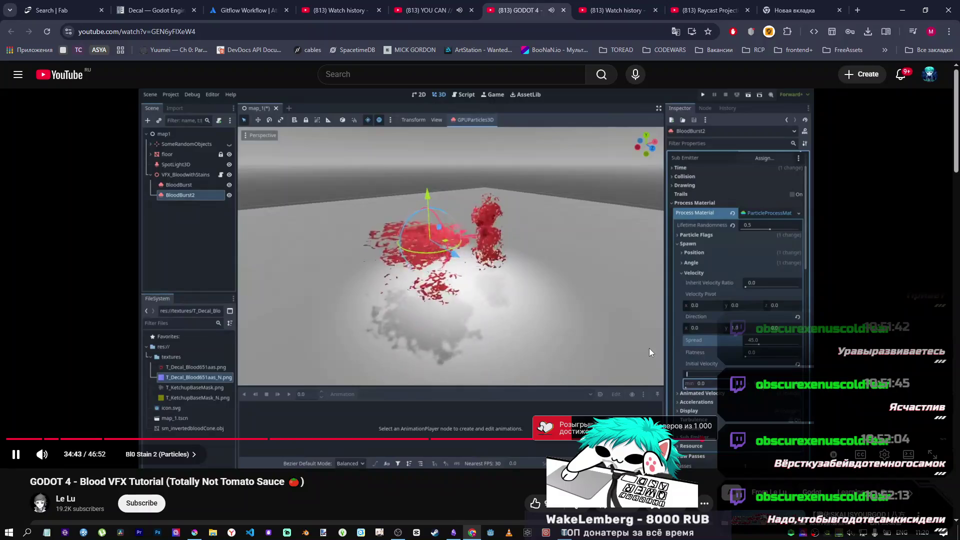
{"action": "left_click", "coordinate": [572, 500]}
{"action": "left_click", "coordinate": [568, 535]}
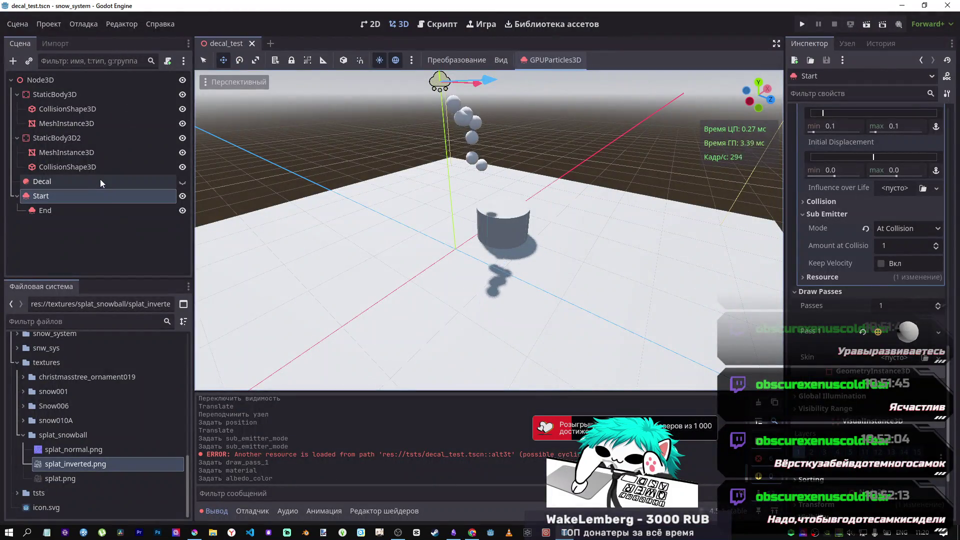
Expand End's process material and browse its Animated, Angular and Directional Velocity sections.
{"action": "left_click", "coordinate": [99, 208]}
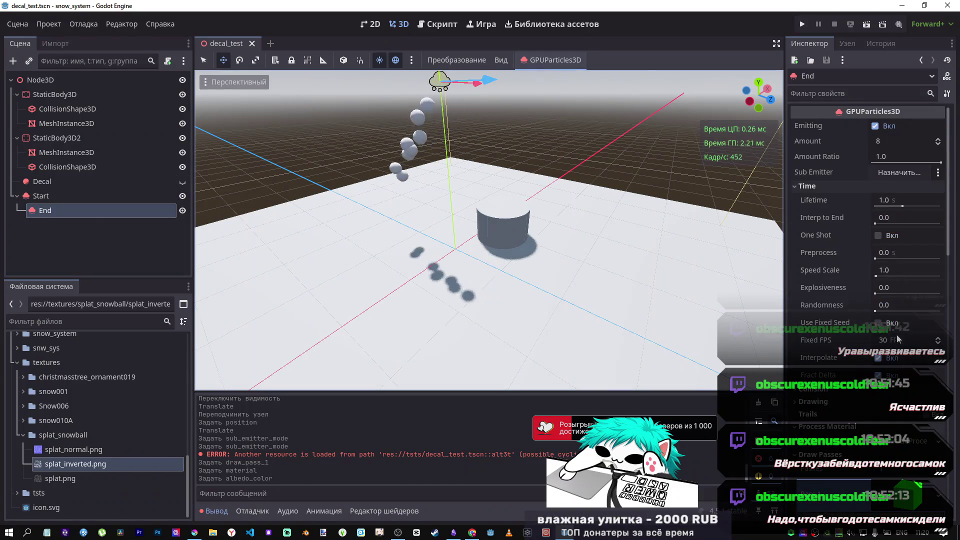
{"action": "scroll", "coordinate": [865, 300], "scroll_direction": "down", "scroll_amount": 5}
{"action": "left_click", "coordinate": [903, 150]}
{"action": "scroll", "coordinate": [850, 240], "scroll_direction": "down", "scroll_amount": 4}
{"action": "scroll", "coordinate": [835, 242], "scroll_direction": "up", "scroll_amount": 4}
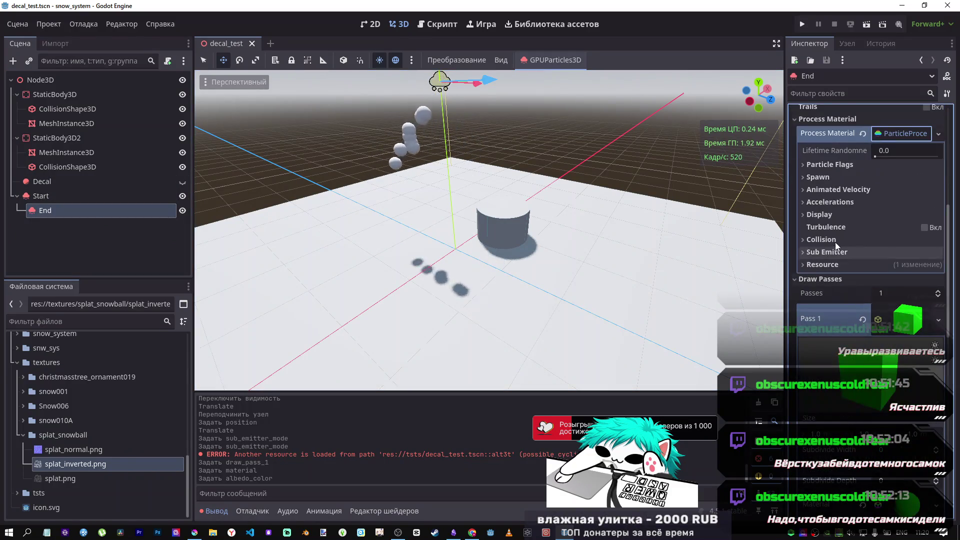
{"action": "left_click", "coordinate": [837, 190]}
{"action": "left_click", "coordinate": [838, 202]}
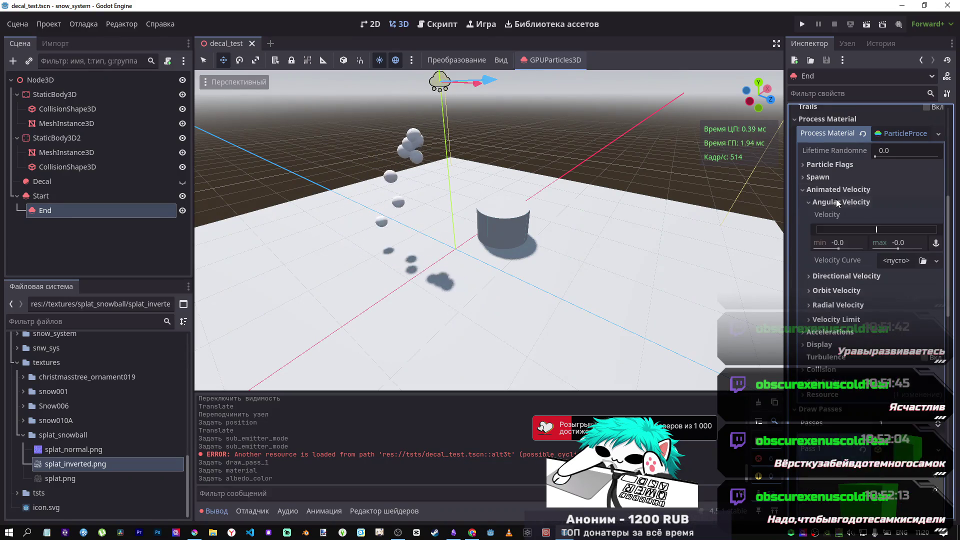
{"action": "left_click", "coordinate": [838, 202]}
{"action": "left_click", "coordinate": [839, 217]}
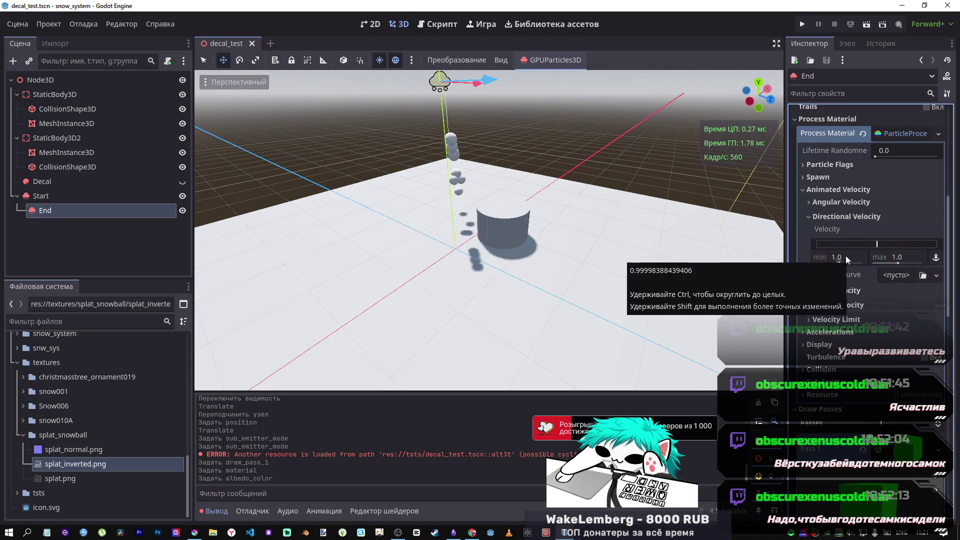
Set End's directional velocity minimum and maximum to 0.
{"action": "left_click", "coordinate": [846, 256]}
{"action": "type", "text": "0"}
{"action": "key", "text": "Return"}
{"action": "left_click_drag", "start_coordinate": [906, 260], "coordinate": [898, 264]}
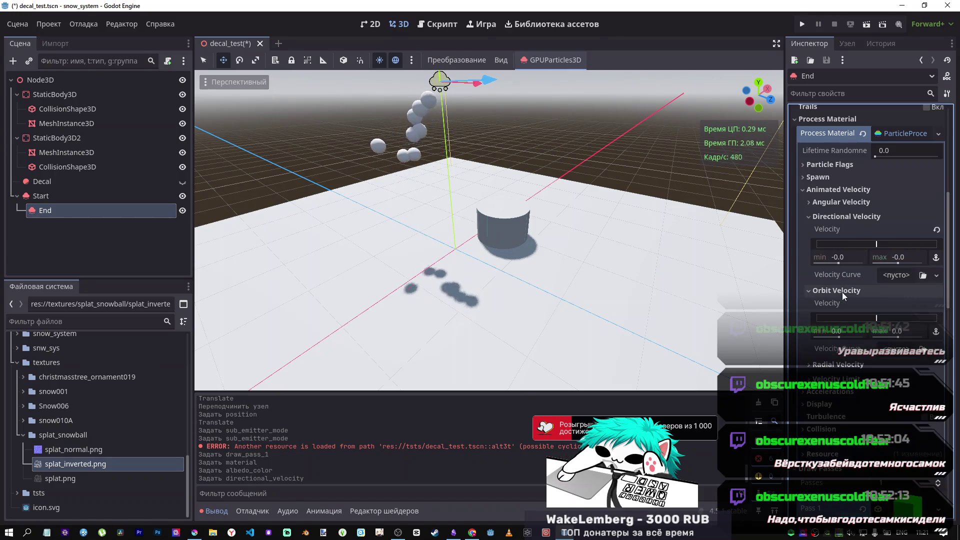
{"action": "left_click", "coordinate": [832, 218]}
Set Start's Sub Emitter Mode to At End, then switch to the YouTube tutorial.
{"action": "left_click", "coordinate": [41, 196]}
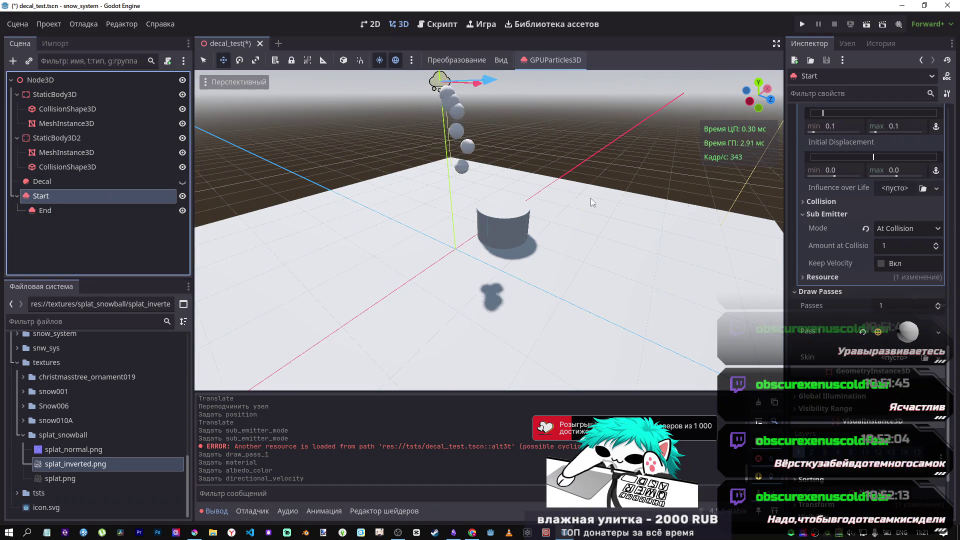
{"action": "left_click", "coordinate": [912, 230]}
{"action": "left_click", "coordinate": [898, 286]}
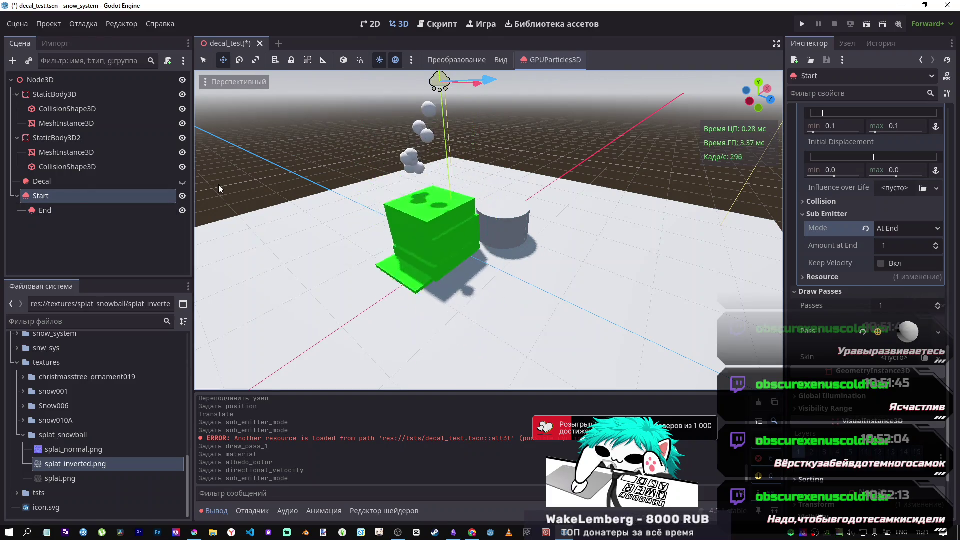
{"action": "key", "text": "alt+Tab"}
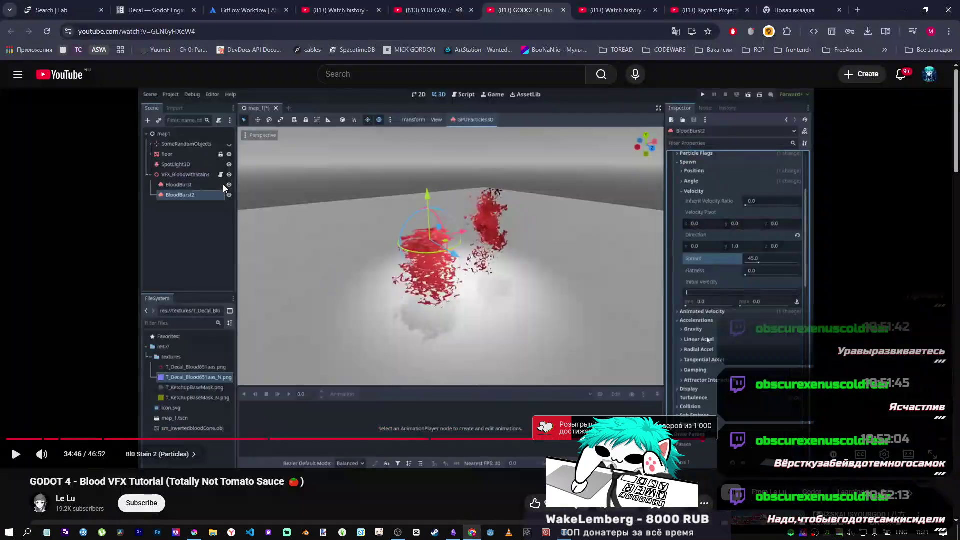
Play the tutorial briefly to 34:47, then return to the Godot editor.
{"action": "left_click", "coordinate": [422, 257]}
{"action": "left_click", "coordinate": [428, 239]}
{"action": "key", "text": "alt+Tab"}
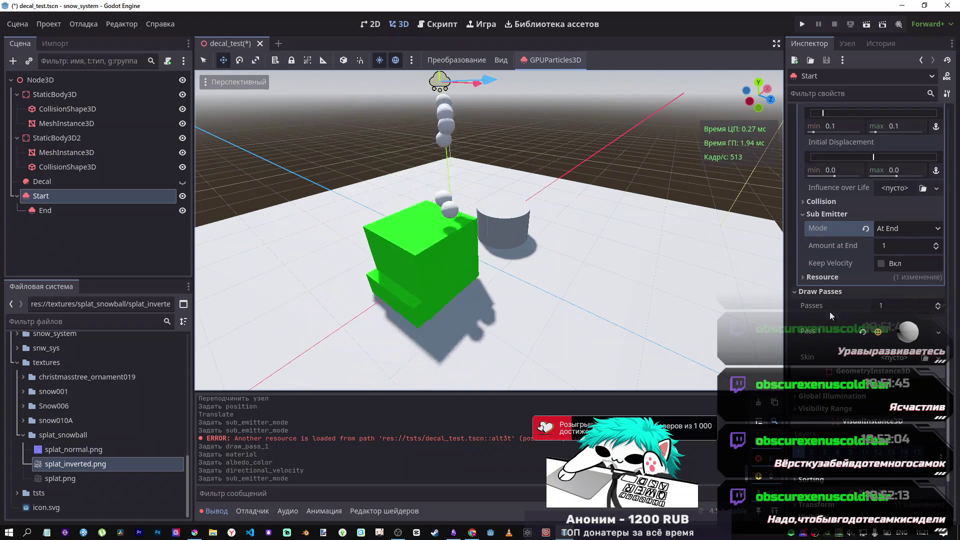
Compare At Collision and At End via undo/redo, keep At End, then select End.
{"action": "scroll", "coordinate": [831, 245], "scroll_direction": "up", "scroll_amount": 5}
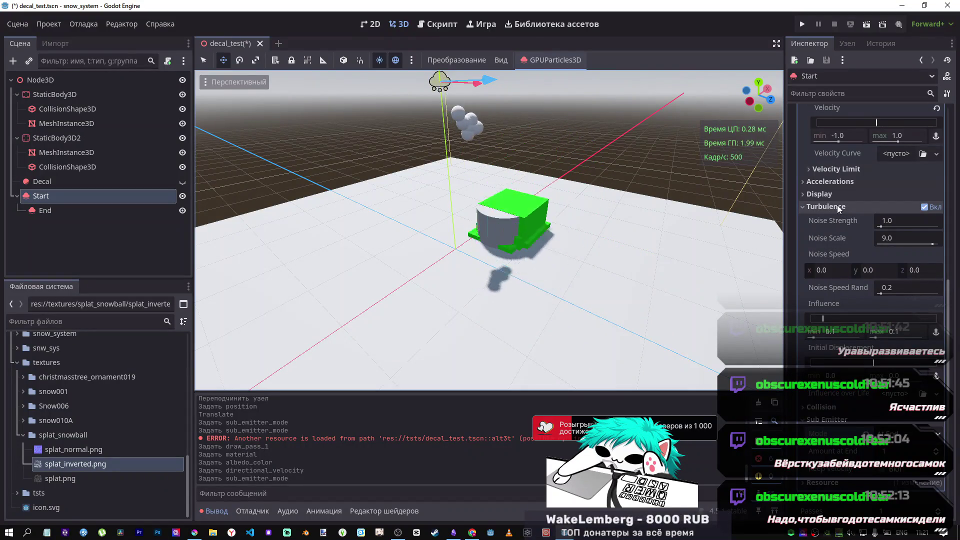
{"action": "left_click", "coordinate": [49, 211]}
{"action": "left_click", "coordinate": [43, 196]}
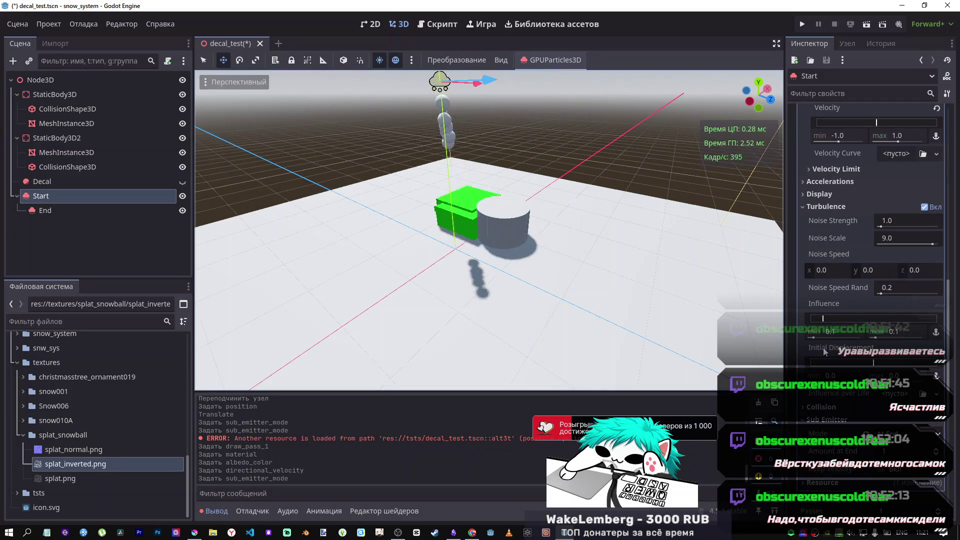
{"action": "key", "text": "ctrl+z"}
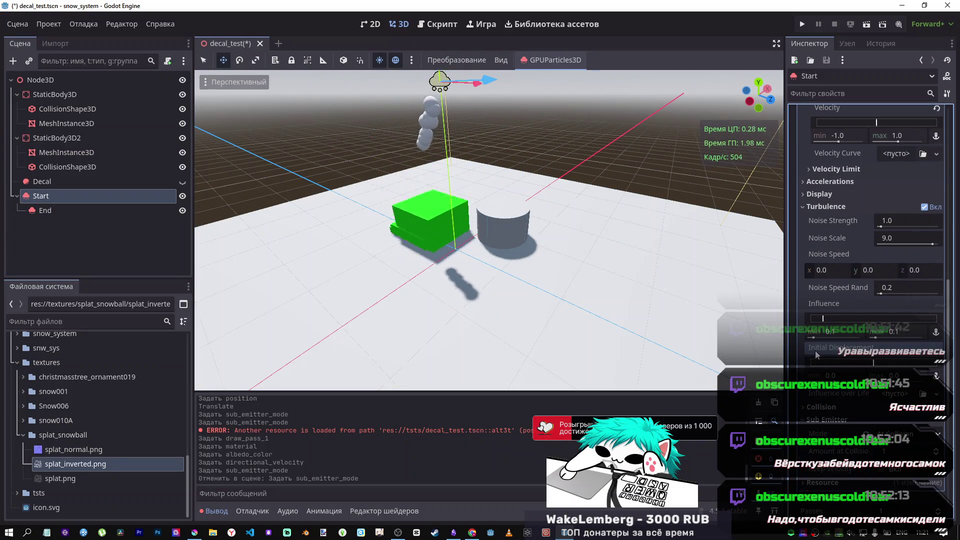
{"action": "key", "text": "ctrl+shift+z"}
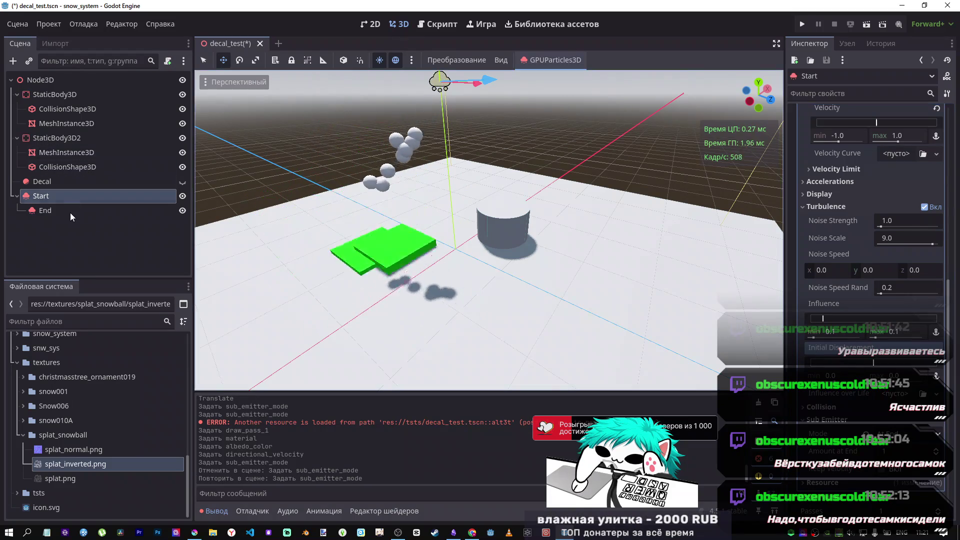
{"action": "left_click", "coordinate": [49, 210]}
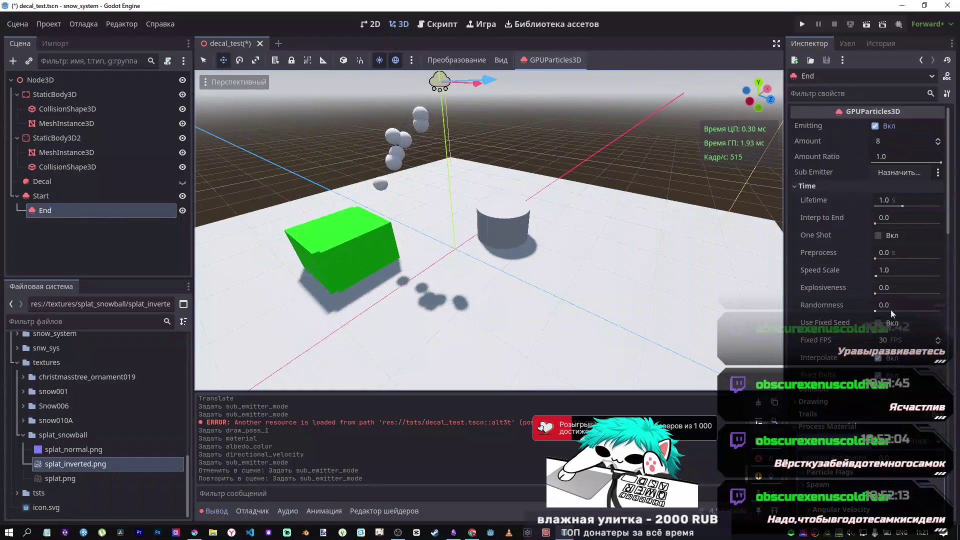
Expand and collapse End's Spawn, Display and velocity sections to review their values.
{"action": "scroll", "coordinate": [880, 225], "scroll_direction": "down", "scroll_amount": 5}
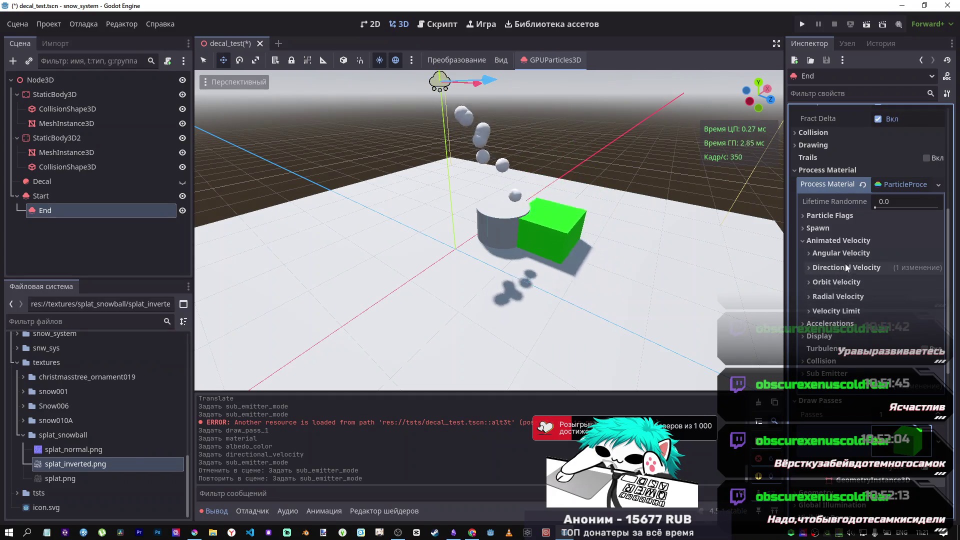
{"action": "left_click", "coordinate": [835, 227]}
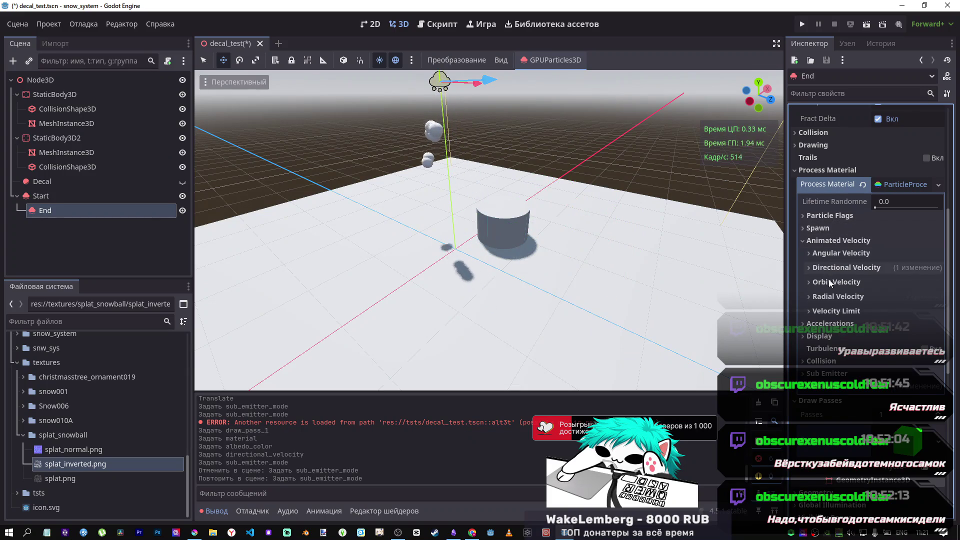
{"action": "left_click", "coordinate": [827, 337]}
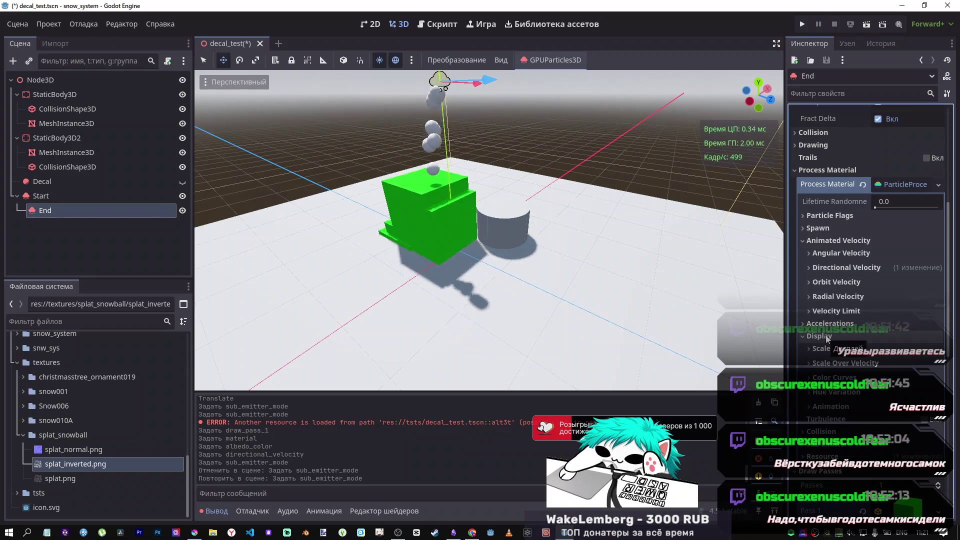
{"action": "left_click", "coordinate": [827, 337]}
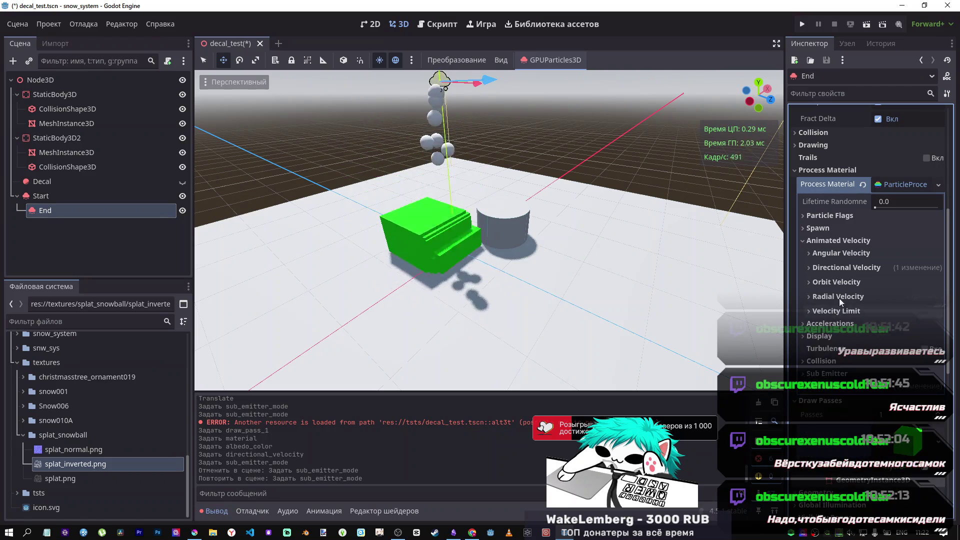
{"action": "left_click", "coordinate": [843, 282]}
{"action": "left_click", "coordinate": [845, 280]}
{"action": "left_click", "coordinate": [844, 263]}
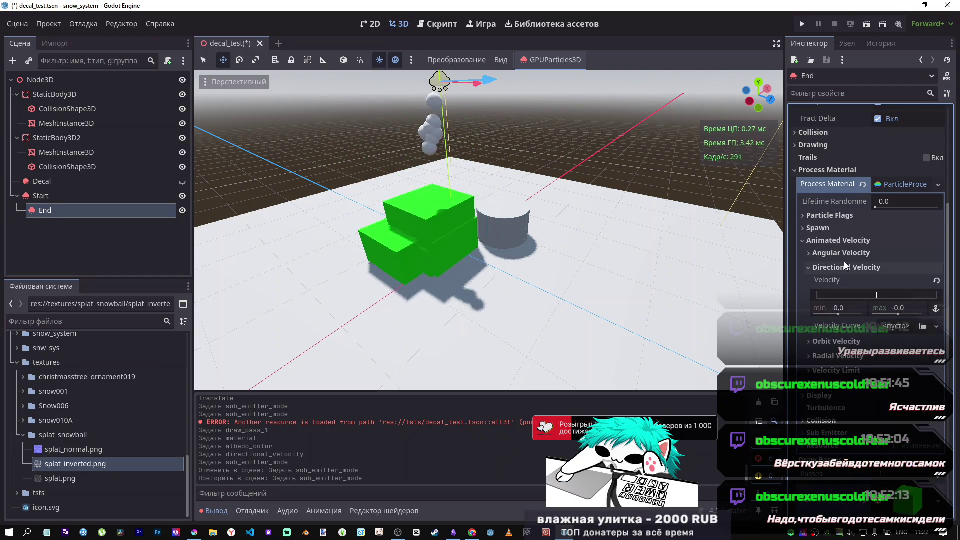
{"action": "left_click", "coordinate": [845, 267]}
{"action": "left_click", "coordinate": [829, 253]}
{"action": "left_click", "coordinate": [829, 252]}
{"action": "left_click", "coordinate": [806, 240]}
{"action": "left_click", "coordinate": [805, 229]}
{"action": "left_click", "coordinate": [803, 229]}
Glance at the tutorial, then expand End's Accelerations settings.
{"action": "key", "text": "alt+Tab"}
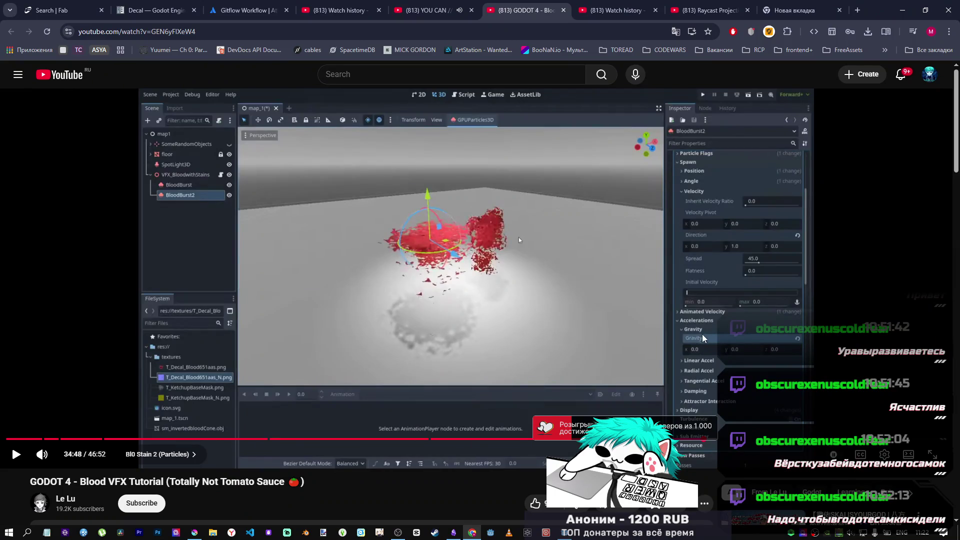
{"action": "key", "text": "alt+Tab"}
{"action": "left_click", "coordinate": [824, 256]}
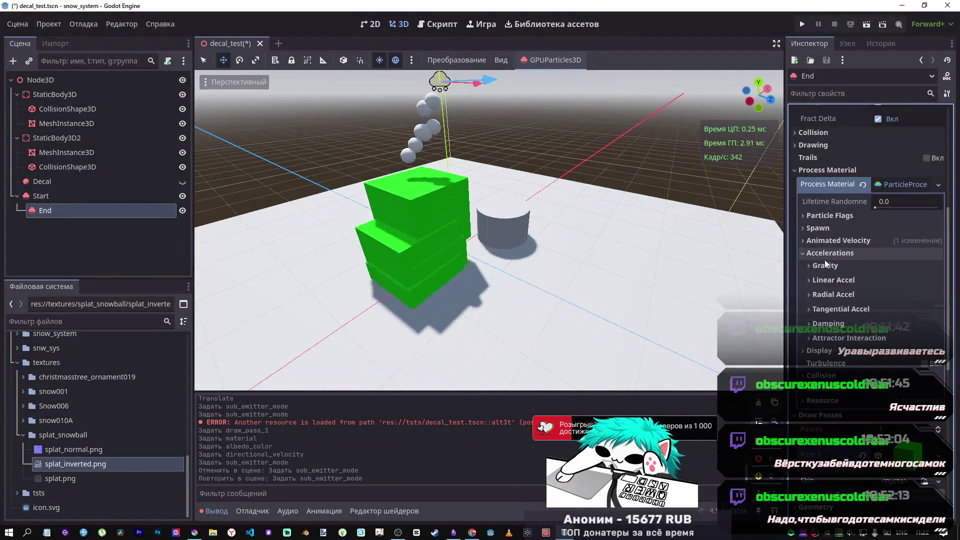
Set End's Gravity Y from -9.8 to 0.
{"action": "left_click", "coordinate": [842, 266]}
{"action": "left_click", "coordinate": [875, 296]}
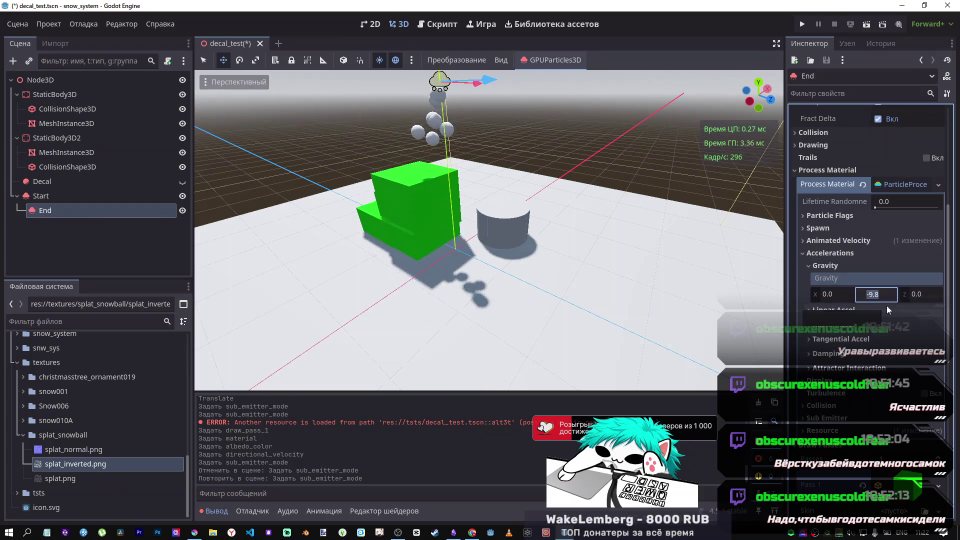
{"action": "type", "text": "0"}
{"action": "key", "text": "Return"}
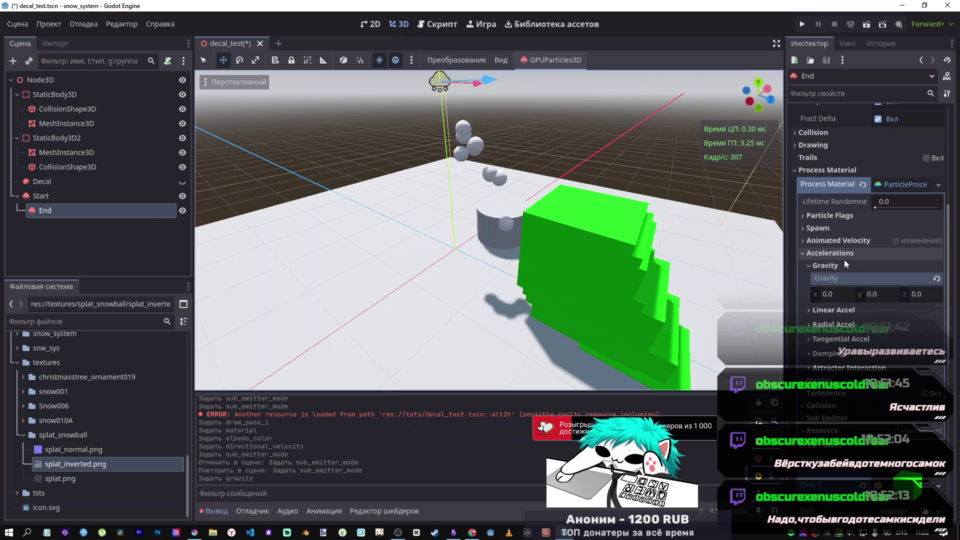
Check the Radial Accel and Attractor Interaction settings, then switch to the tutorial.
{"action": "left_click", "coordinate": [851, 324]}
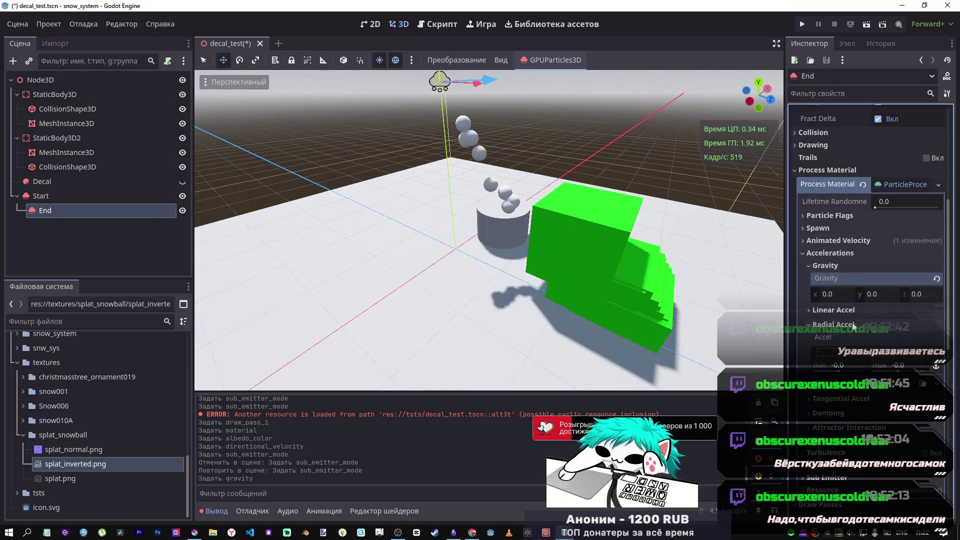
{"action": "left_click", "coordinate": [849, 326]}
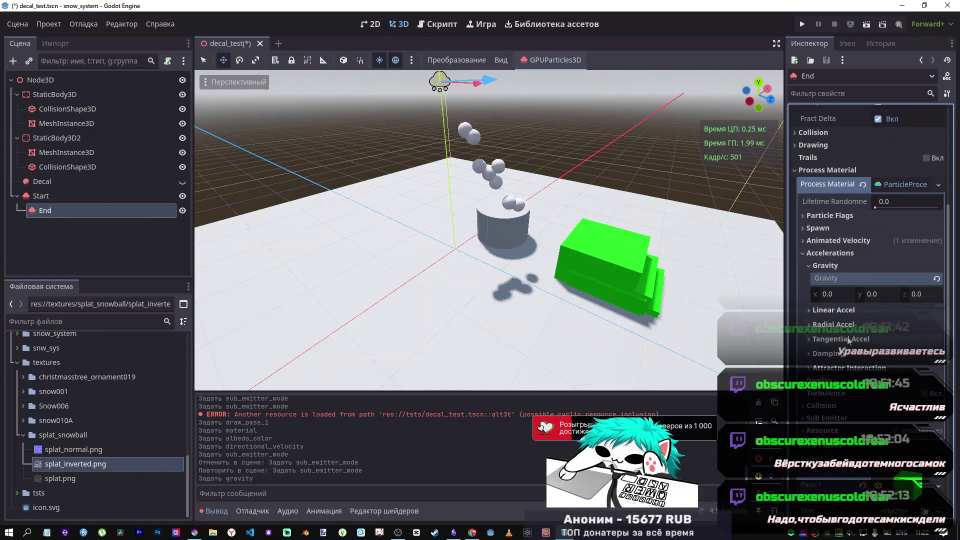
{"action": "left_click", "coordinate": [844, 367]}
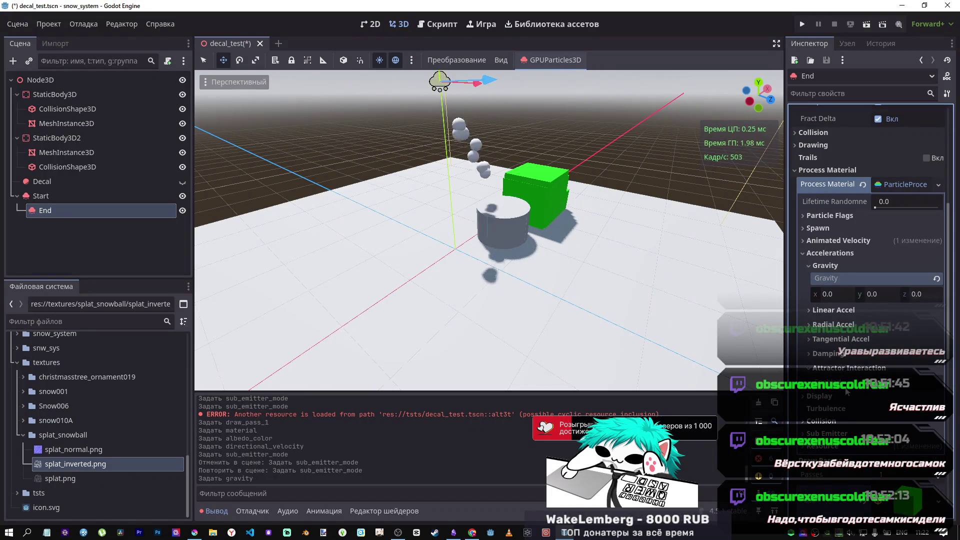
{"action": "key", "text": "alt+Tab"}
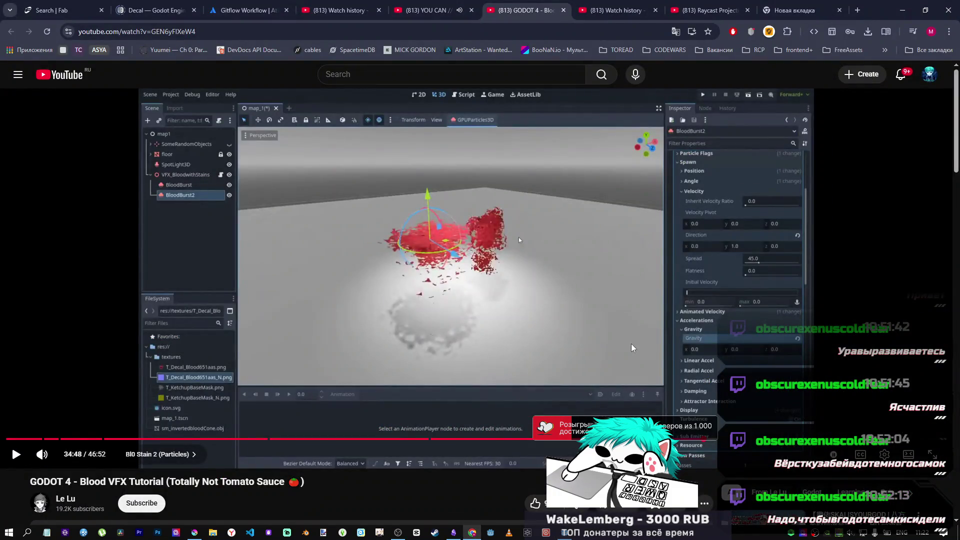
Play the tutorial from 34:48 to about 39:56 in its Particles + shader chapter.
{"action": "left_click", "coordinate": [637, 345]}
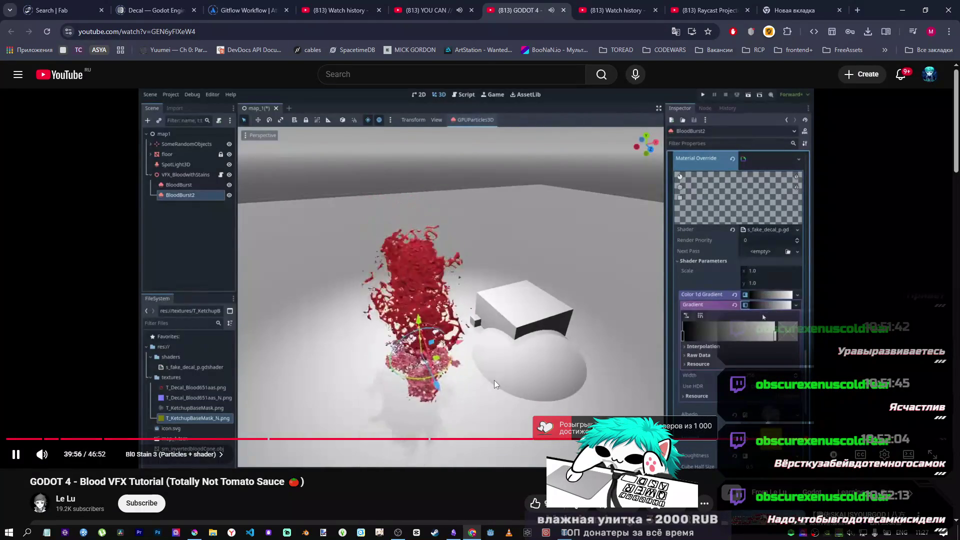
Resume the blood VFX tutorial and watch until the Color Curves gradient at 41:27.
{"action": "left_click", "coordinate": [567, 371]}
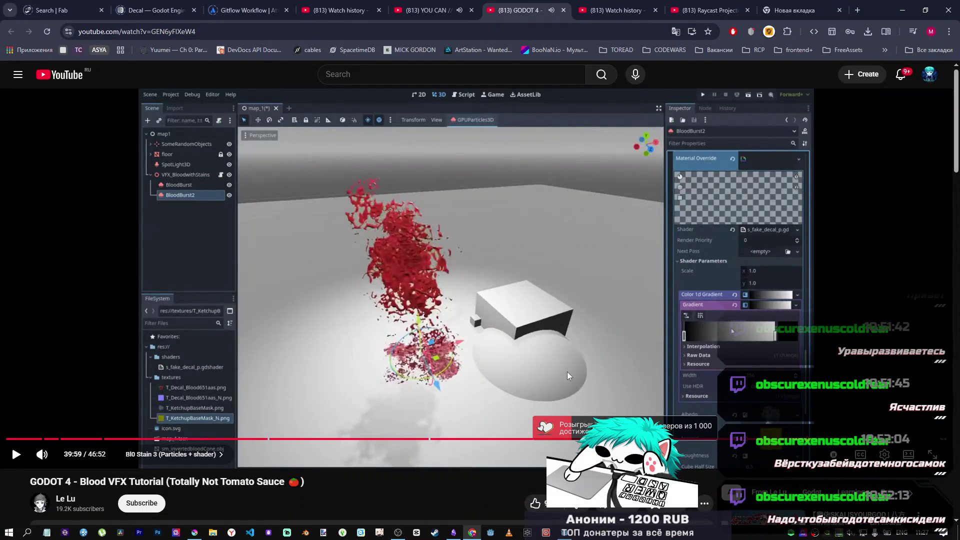
{"action": "left_click", "coordinate": [567, 371]}
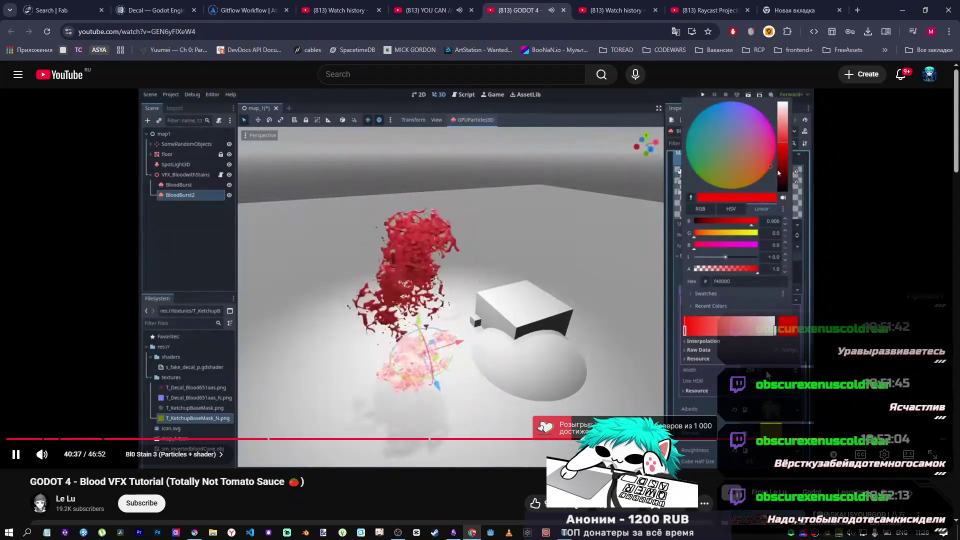
{"action": "left_click", "coordinate": [449, 7]}
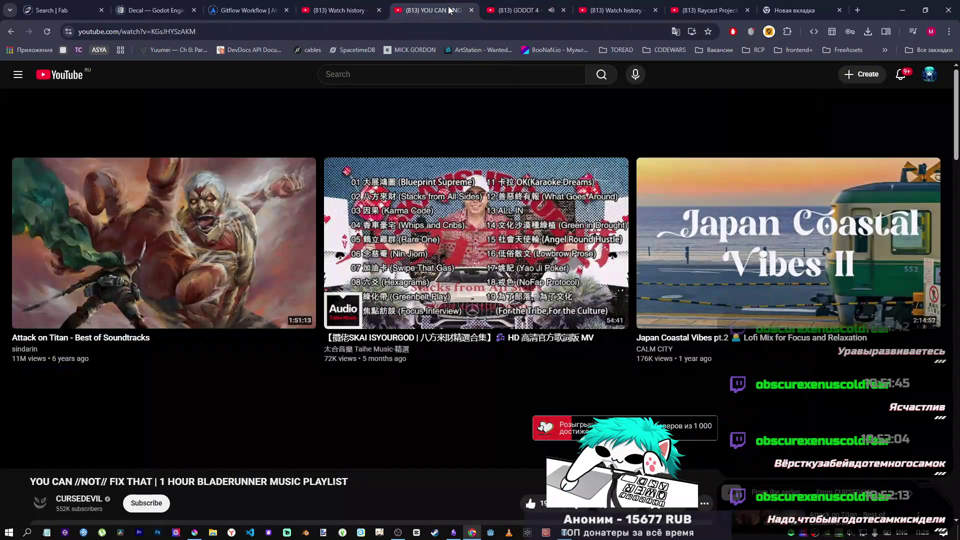
{"action": "left_click", "coordinate": [520, 6]}
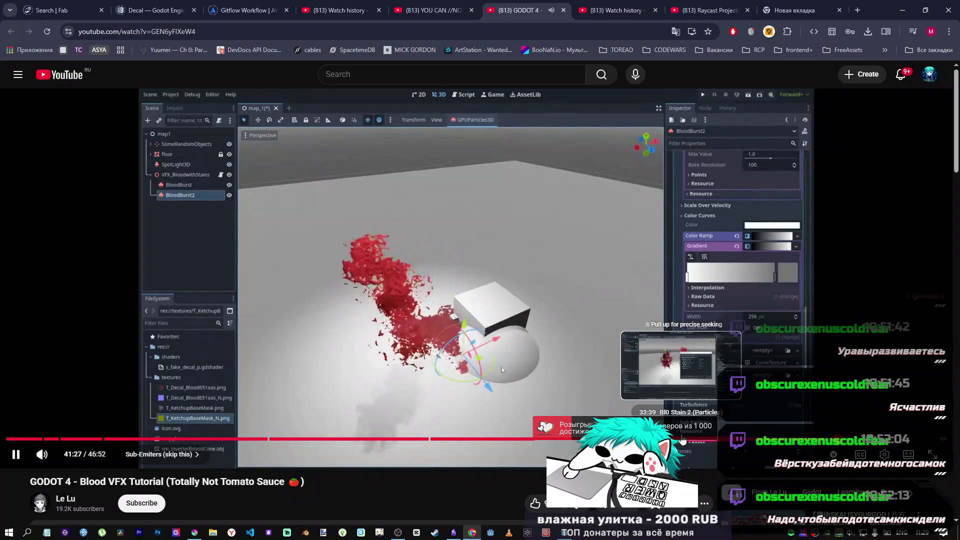
Skip the tutorial to 41:45, rewind to 41:35, and watch past 42:25 before returning to Godot.
{"action": "left_click", "coordinate": [561, 373]}
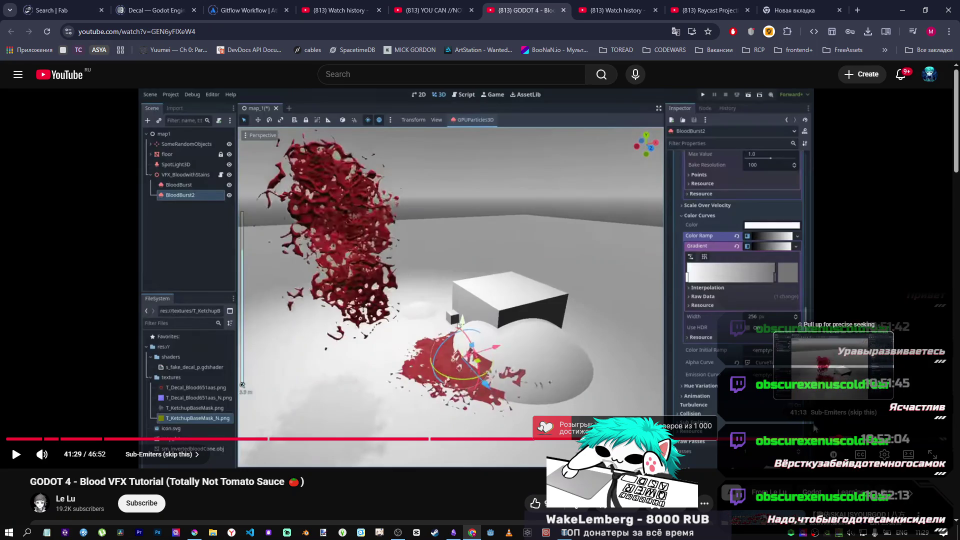
{"action": "left_click", "coordinate": [771, 413]}
{"action": "left_click", "coordinate": [847, 439]}
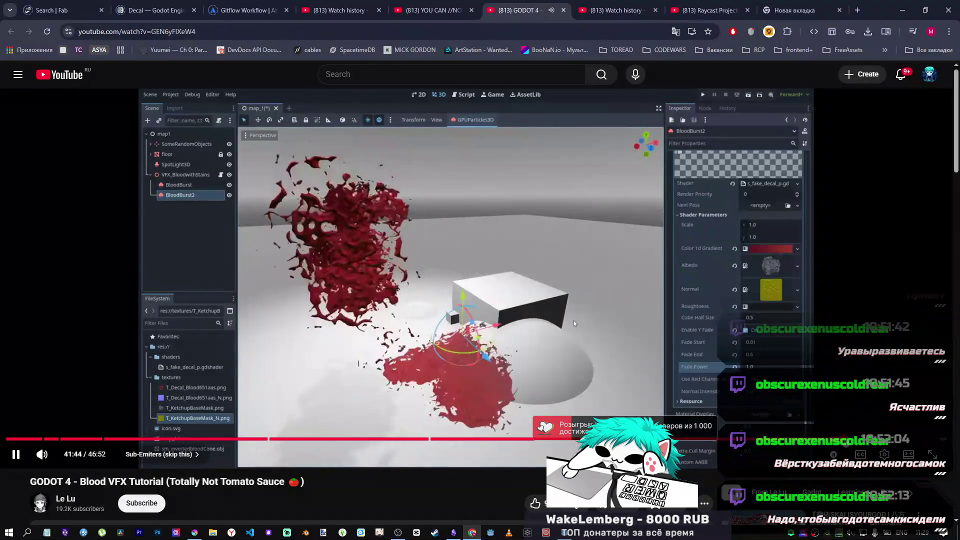
{"action": "left_click", "coordinate": [472, 350]}
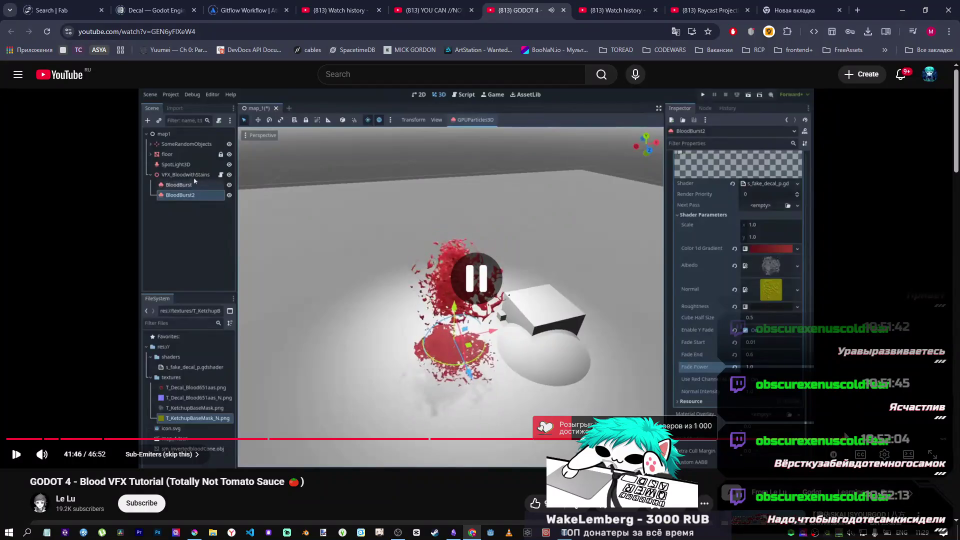
{"action": "key", "text": "Left"}
{"action": "key", "text": "Left"}
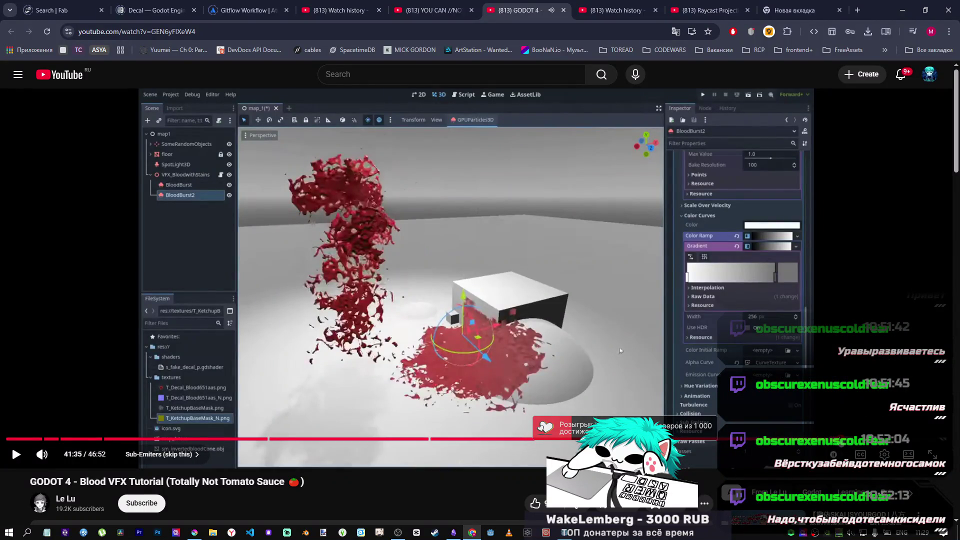
{"action": "left_click", "coordinate": [491, 359]}
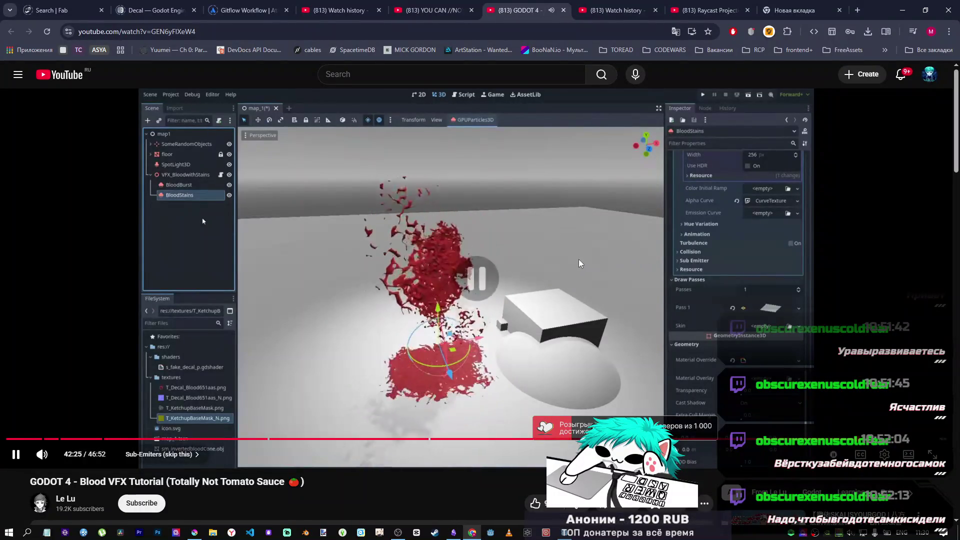
{"action": "left_click", "coordinate": [565, 533]}
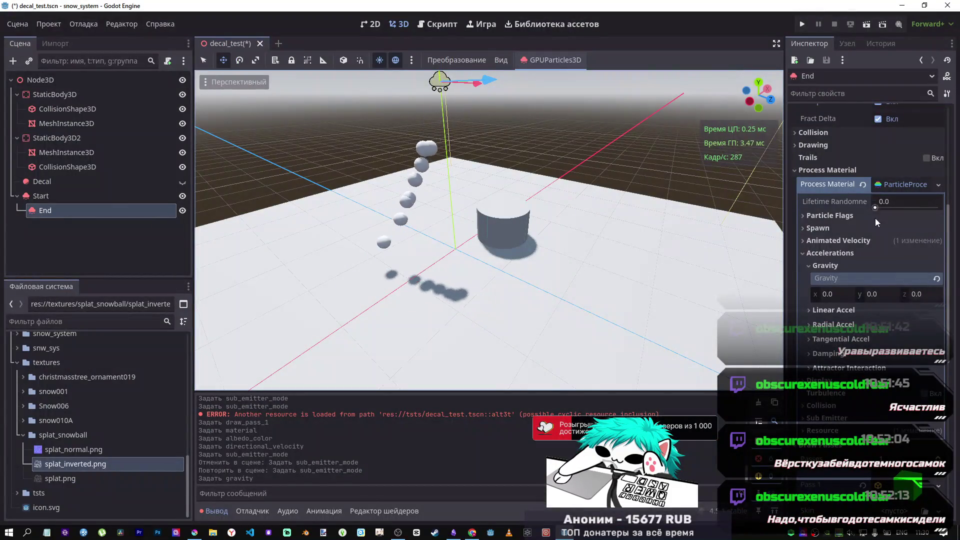
Select the Start emitter and set its Sub Emitter Mode to At Collision.
{"action": "left_click", "coordinate": [900, 186]}
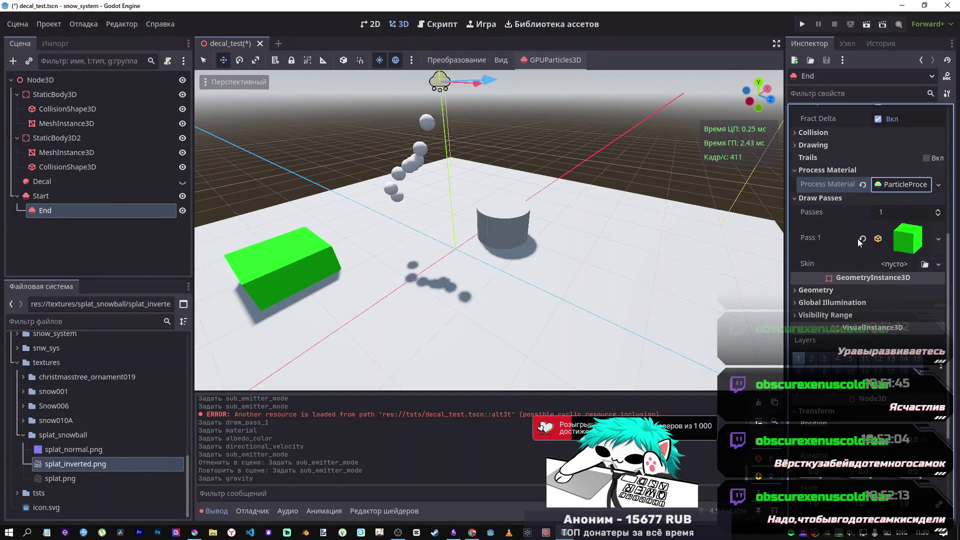
{"action": "scroll", "coordinate": [888, 260], "scroll_direction": "up", "scroll_amount": 5}
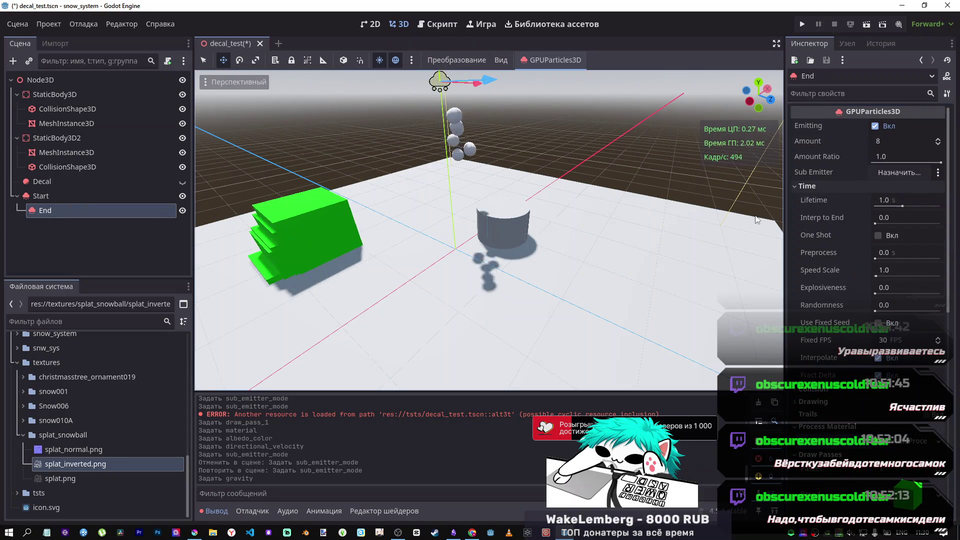
{"action": "left_click", "coordinate": [118, 197]}
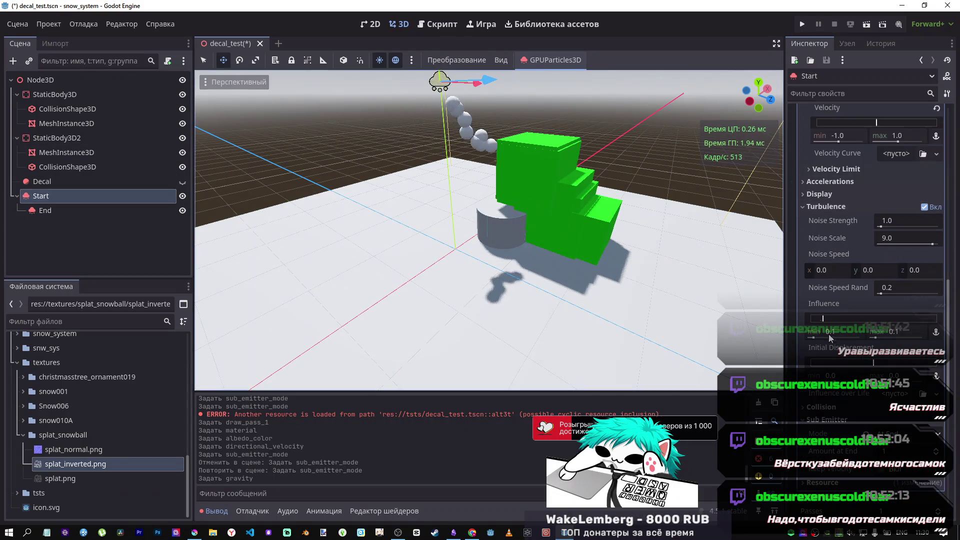
{"action": "scroll", "coordinate": [844, 409], "scroll_direction": "down", "scroll_amount": 3}
{"action": "left_click", "coordinate": [899, 281]}
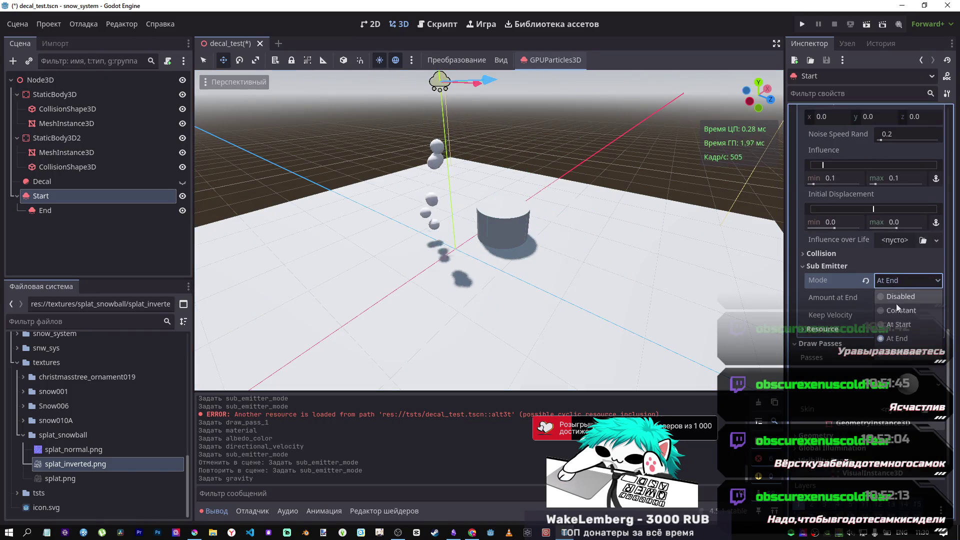
{"action": "left_click", "coordinate": [899, 354]}
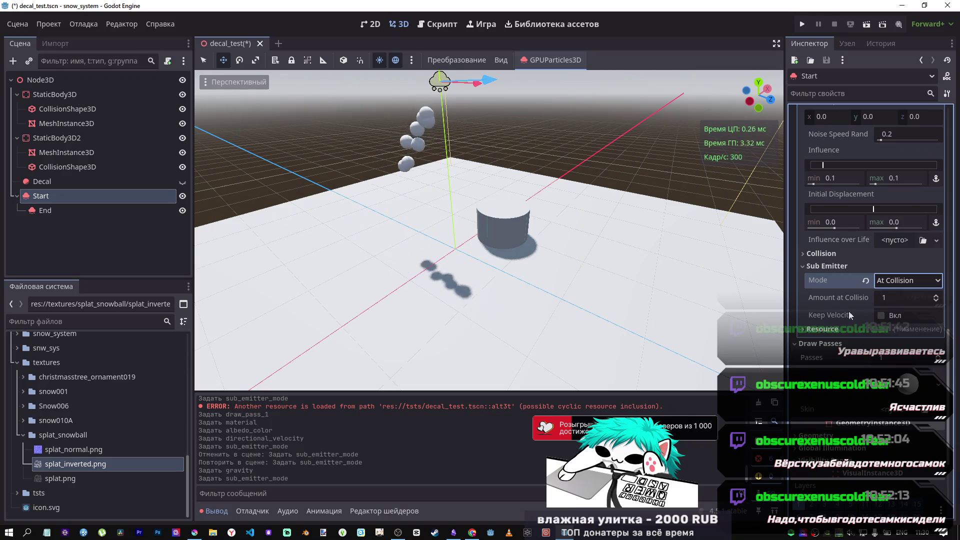
Try adjusting Start's Collision Base Size, leaving it at 0.01.
{"action": "scroll", "coordinate": [848, 311], "scroll_direction": "up", "scroll_amount": 10}
{"action": "scroll", "coordinate": [848, 312], "scroll_direction": "up", "scroll_amount": 1}
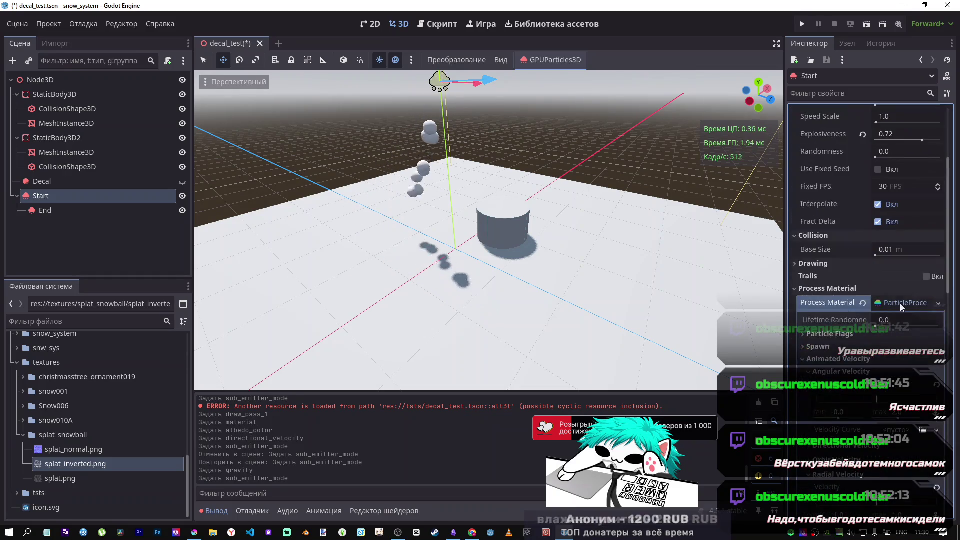
{"action": "left_click", "coordinate": [900, 303]}
{"action": "scroll", "coordinate": [851, 320], "scroll_direction": "up", "scroll_amount": 3}
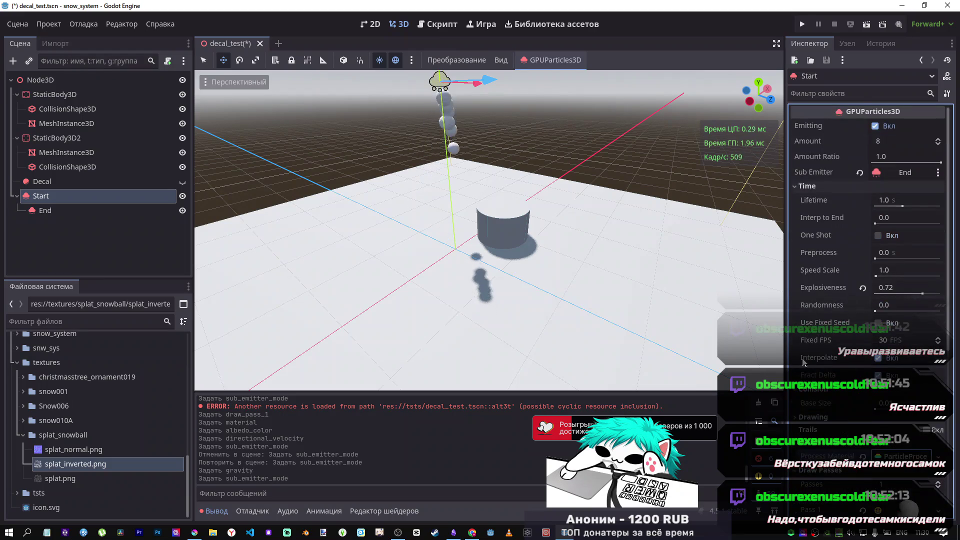
{"action": "left_click", "coordinate": [815, 186]}
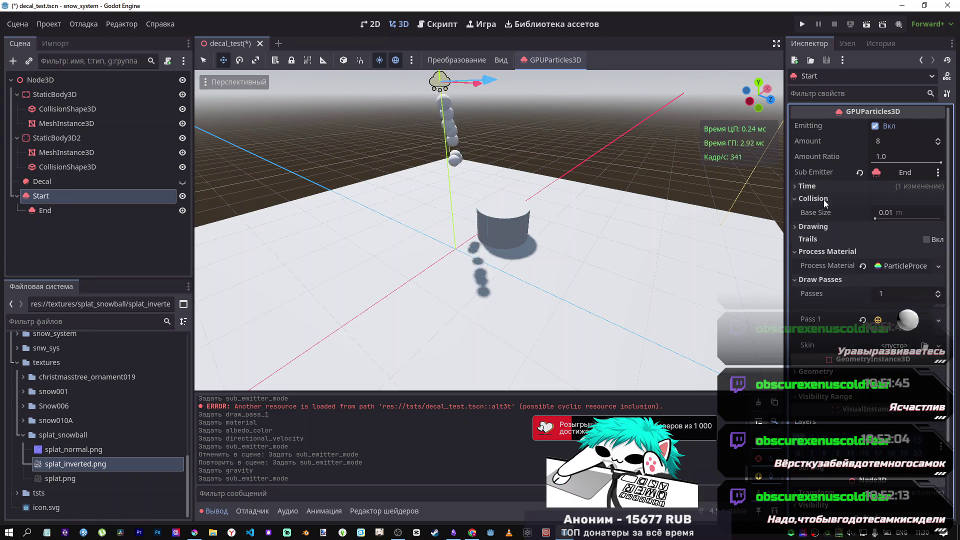
{"action": "left_click_drag", "start_coordinate": [875, 218], "coordinate": [889, 220]}
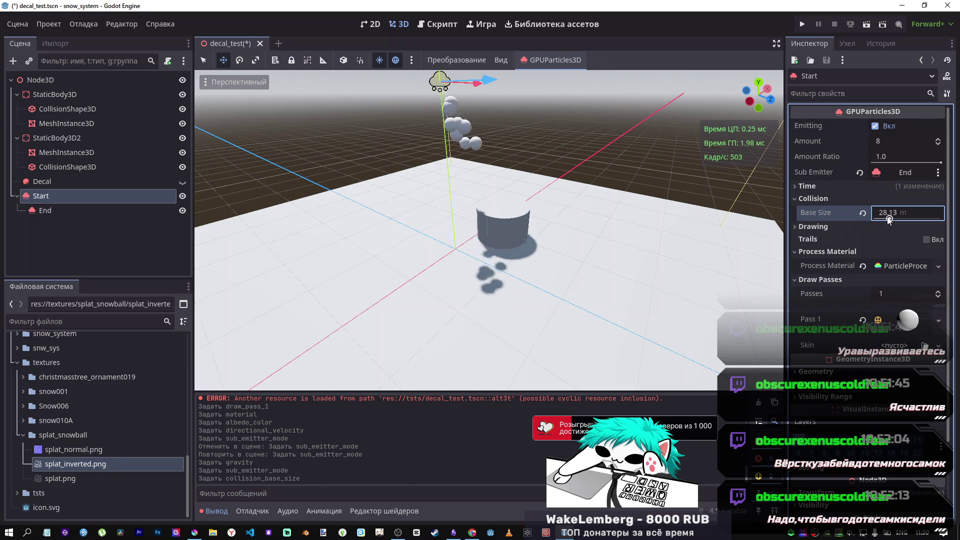
{"action": "left_click_drag", "start_coordinate": [890, 218], "coordinate": [887, 220]}
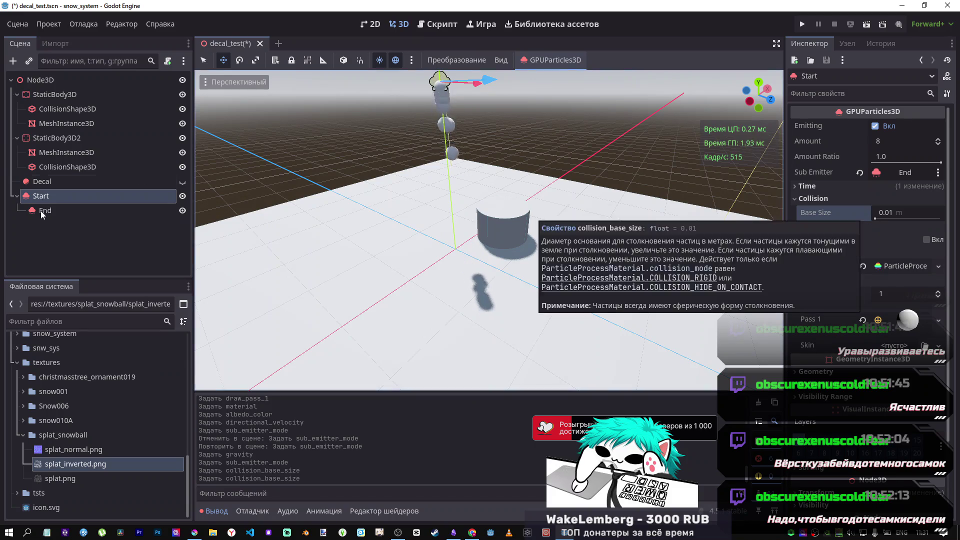
{"action": "right_click", "coordinate": [113, 198]}
Add a 2.0 m GPUParticlesCollisionBox3D child under Start and drag it about 2.76 units down.
{"action": "left_click", "coordinate": [108, 221]}
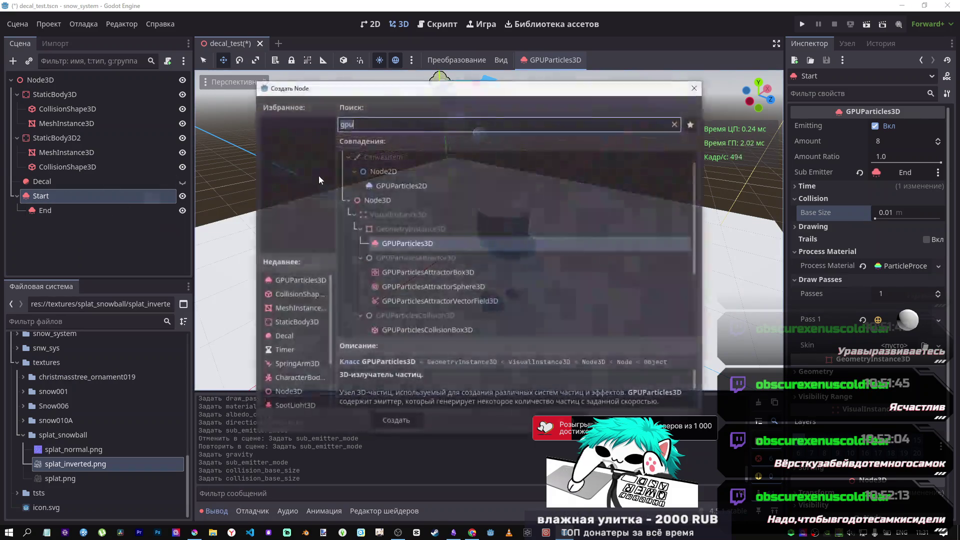
{"action": "left_click", "coordinate": [437, 287]}
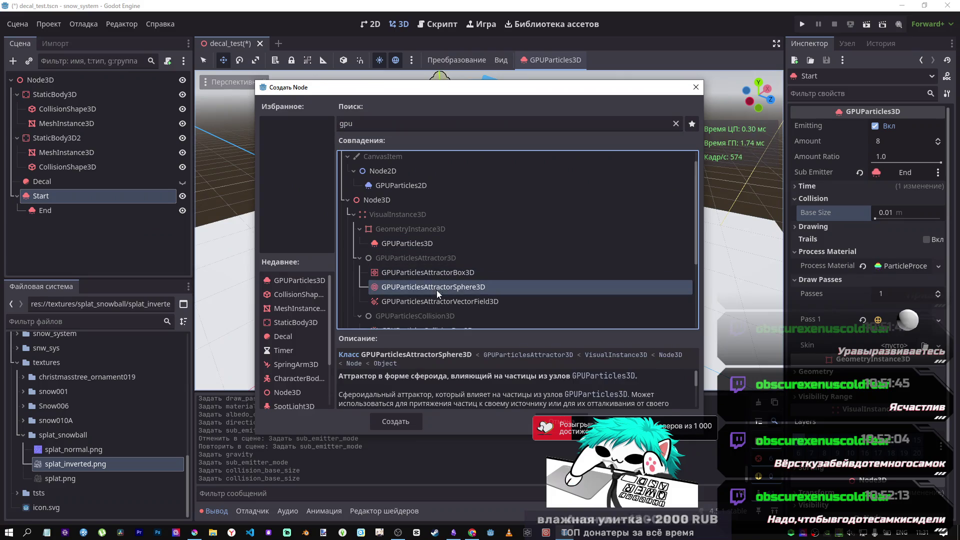
{"action": "scroll", "coordinate": [436, 297], "scroll_direction": "down", "scroll_amount": 1}
{"action": "scroll", "coordinate": [439, 265], "scroll_direction": "down", "scroll_amount": 3}
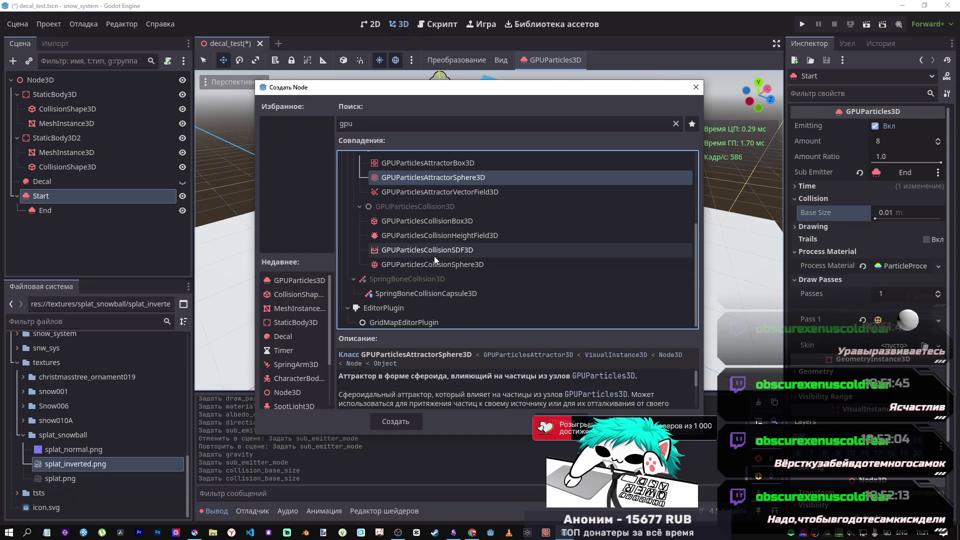
{"action": "left_click", "coordinate": [432, 221]}
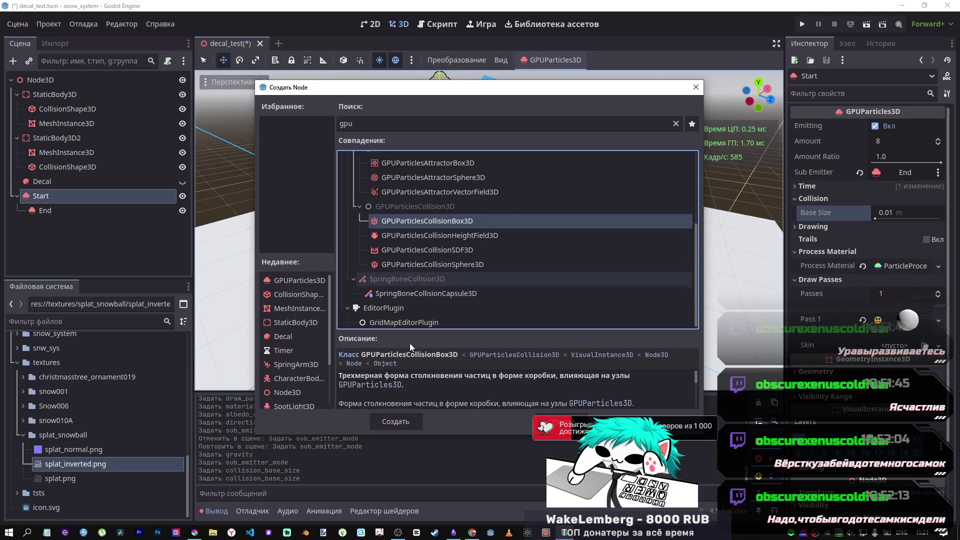
{"action": "left_click", "coordinate": [395, 422]}
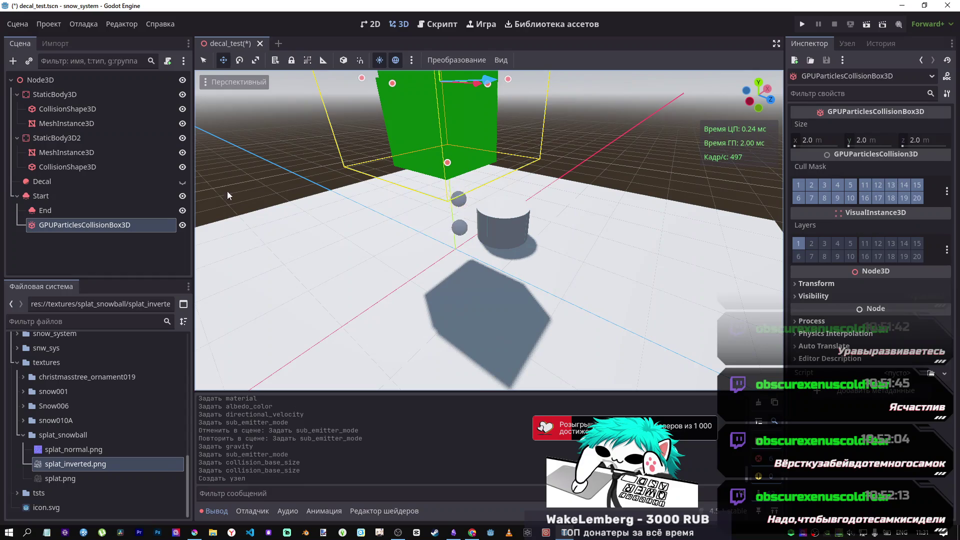
{"action": "scroll", "coordinate": [466, 224], "scroll_direction": "down", "scroll_amount": 8}
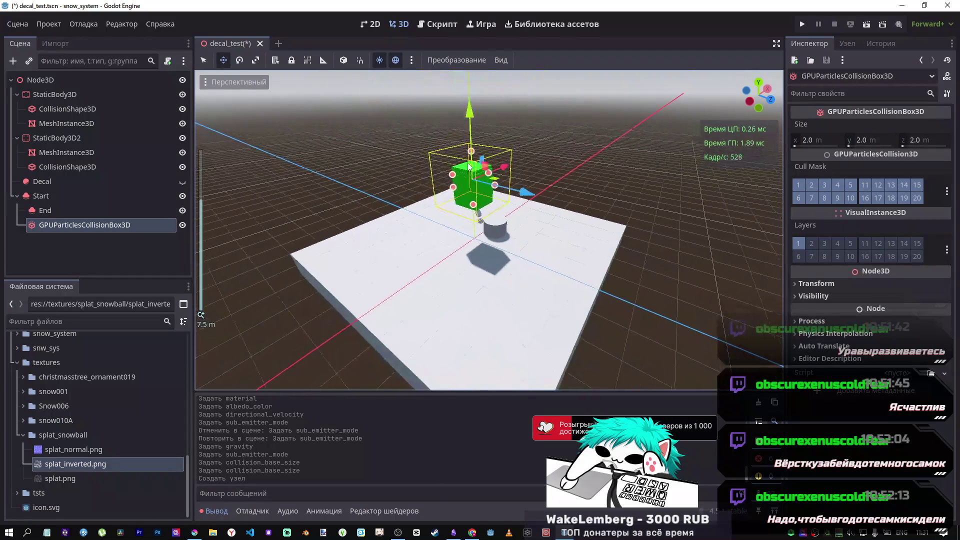
{"action": "left_click_drag", "start_coordinate": [473, 150], "coordinate": [474, 163]}
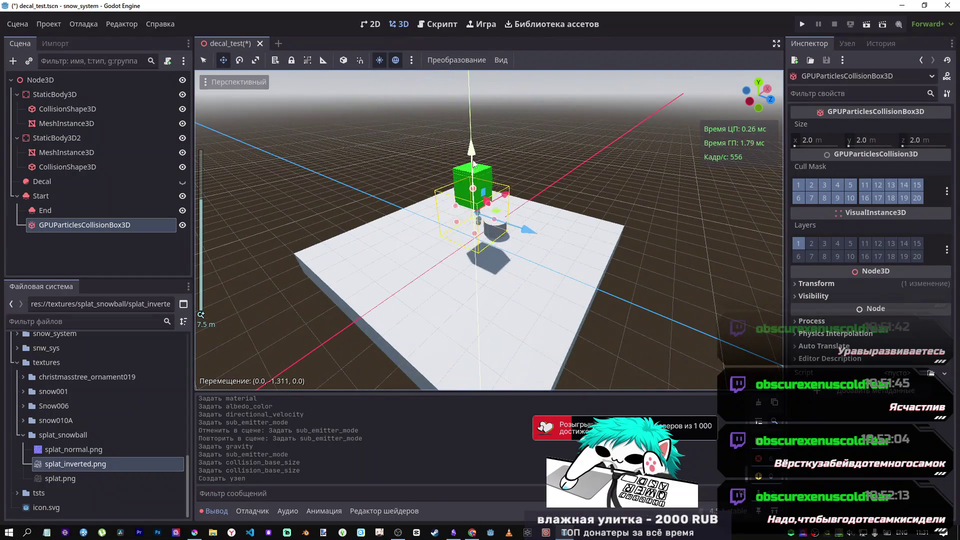
Fly the camera around the green box, then delete the GPUParticlesCollisionBox3D node.
{"action": "right_click", "coordinate": [477, 199]}
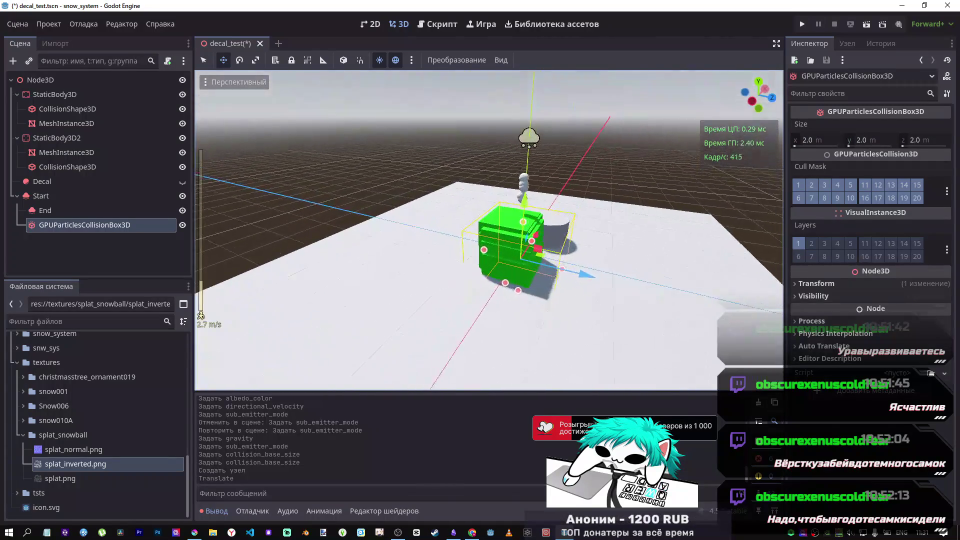
{"action": "key", "text": "w"}
{"action": "key", "text": "s"}
{"action": "scroll", "coordinate": [502, 237], "scroll_direction": "up", "scroll_amount": 2}
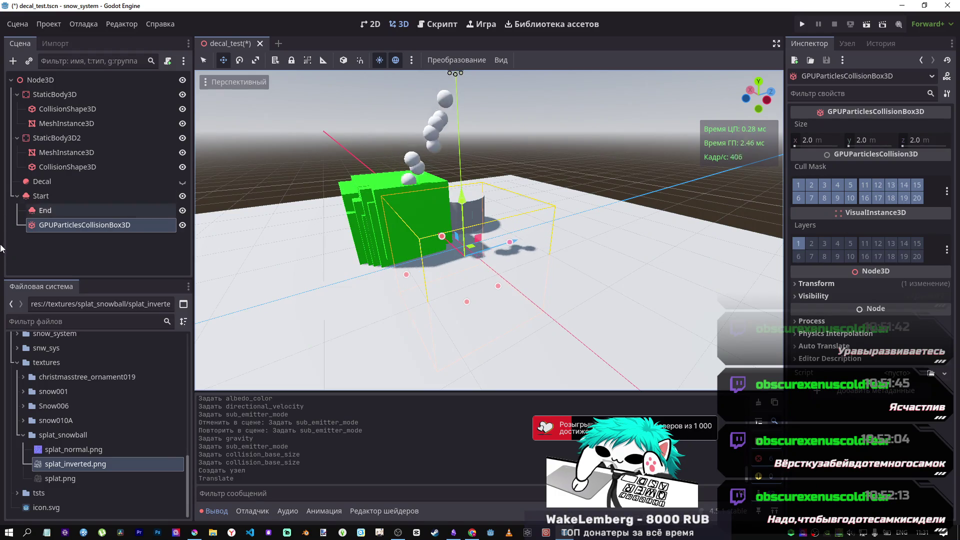
{"action": "left_click", "coordinate": [54, 229]}
{"action": "key", "text": "Delete"}
{"action": "key", "text": "Return"}
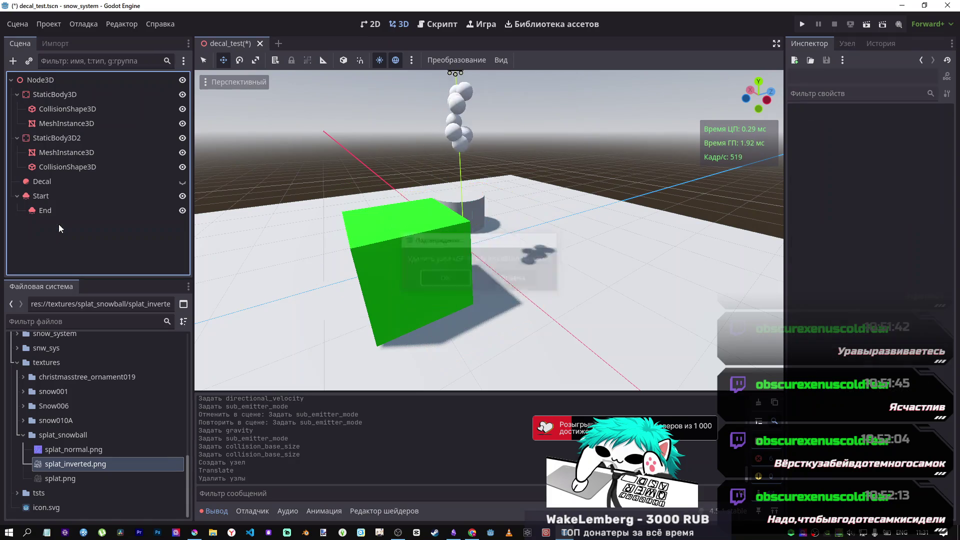
Create a GPUParticlesCollisionHeightField3D child under Start, alongside End.
{"action": "right_click", "coordinate": [67, 196]}
{"action": "mouse_move", "coordinate": [129, 200]}
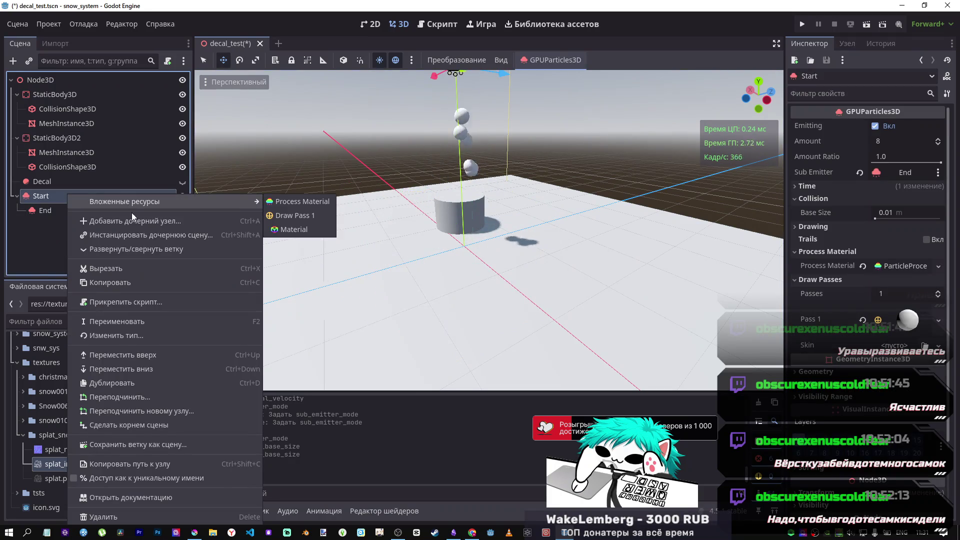
{"action": "left_click", "coordinate": [131, 221]}
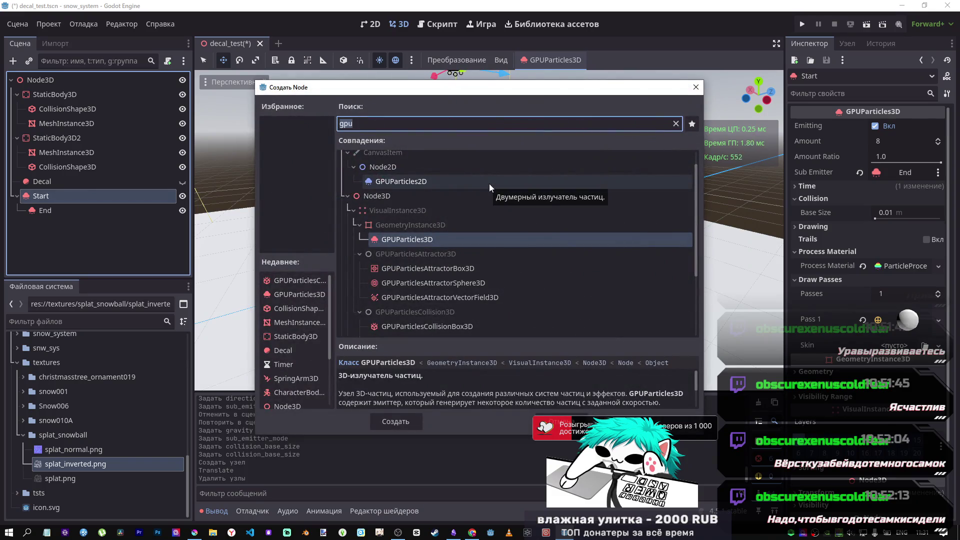
{"action": "scroll", "coordinate": [451, 317], "scroll_direction": "down", "scroll_amount": 3}
{"action": "left_click", "coordinate": [436, 290]}
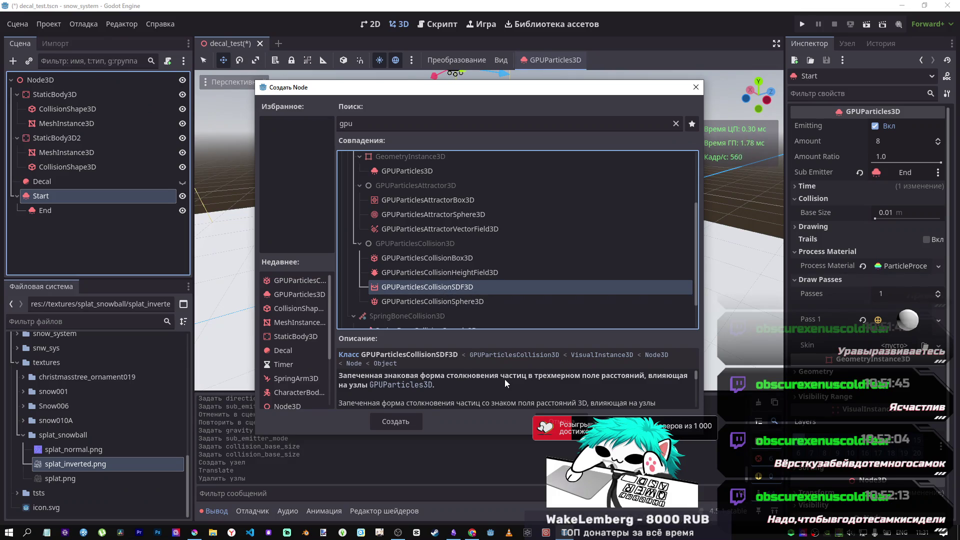
{"action": "left_click", "coordinate": [456, 274]}
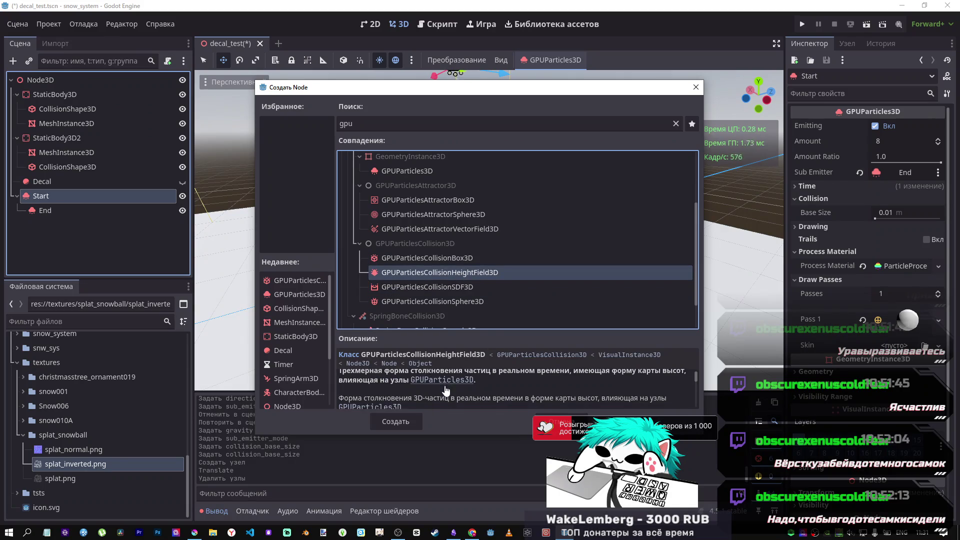
{"action": "left_click", "coordinate": [413, 422]}
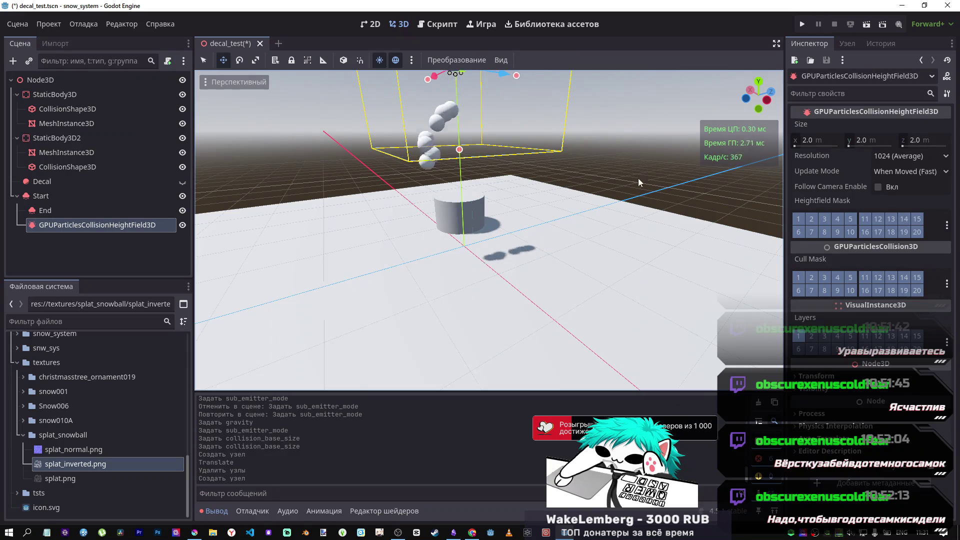
Look through the viewport's Display Advanced modes without changing any, then switch to the YouTube tutorial.
{"action": "scroll", "coordinate": [600, 195], "scroll_direction": "down", "scroll_amount": 5}
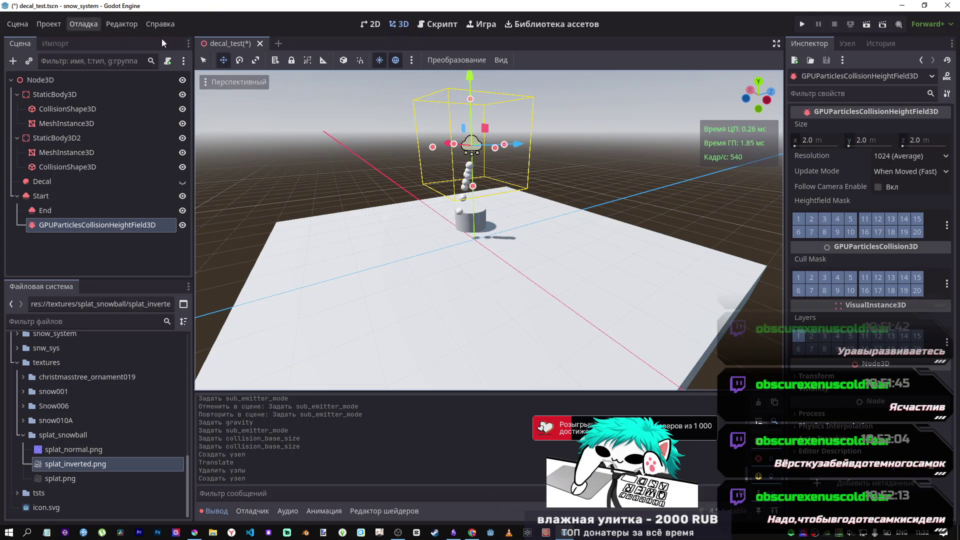
{"action": "left_click", "coordinate": [206, 82]}
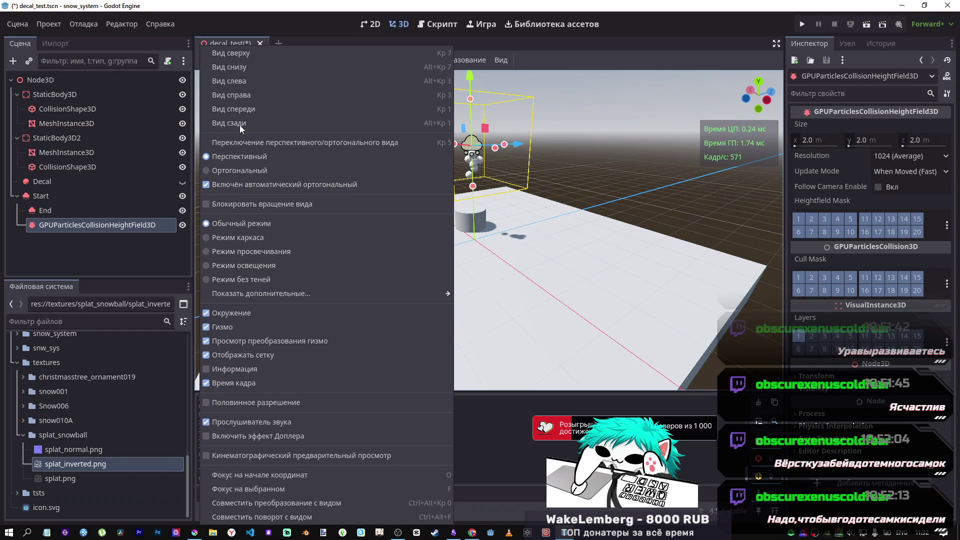
{"action": "mouse_move", "coordinate": [397, 296]}
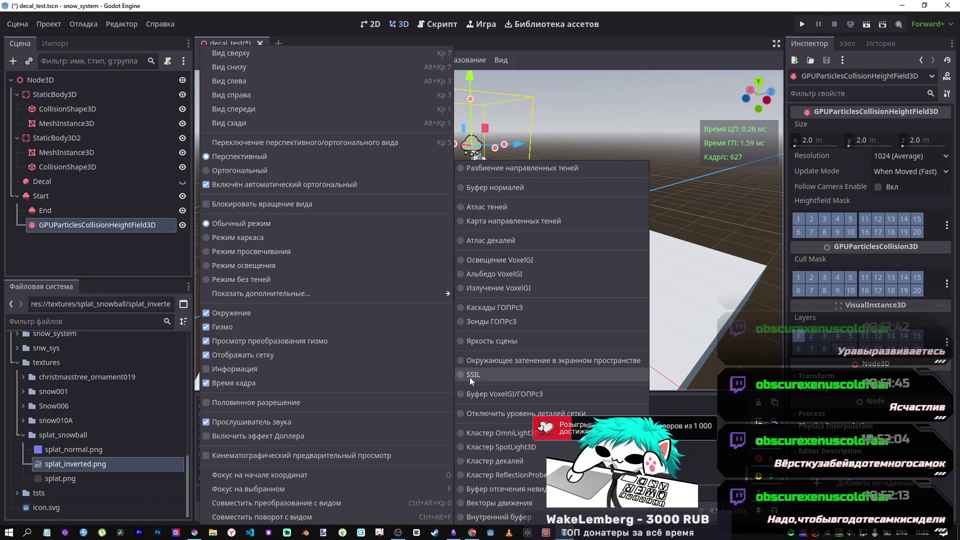
{"action": "left_click", "coordinate": [592, 19]}
{"action": "key", "text": "alt+Tab"}
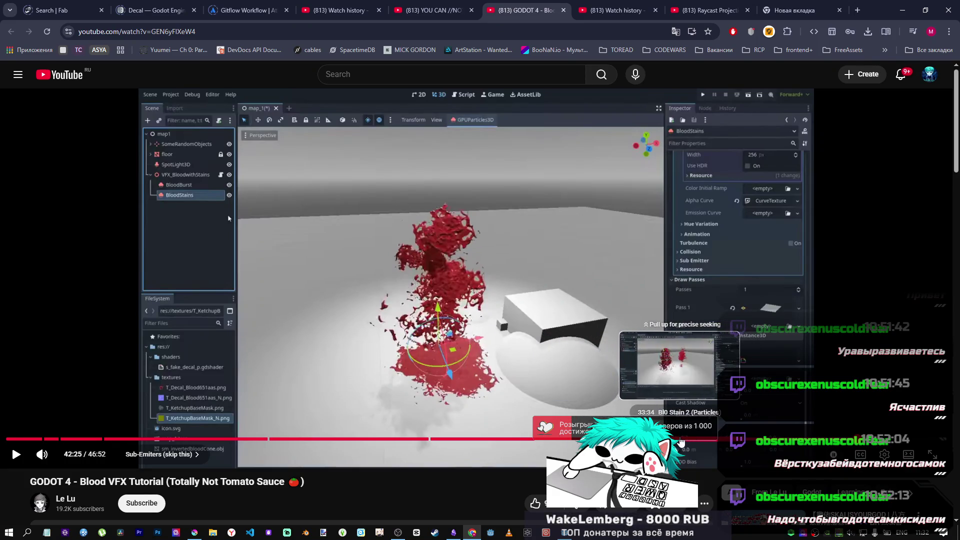
Rewind the tutorial to 35:13 in the Bl0 Stain 2 chapter, then return to Godot.
{"action": "left_click", "coordinate": [687, 440]}
{"action": "mouse_move", "coordinate": [688, 442]}
{"action": "left_mouse_down"}
{"action": "mouse_move", "coordinate": [724, 442]}
{"action": "mouse_move", "coordinate": [717, 438]}
{"action": "left_mouse_up"}
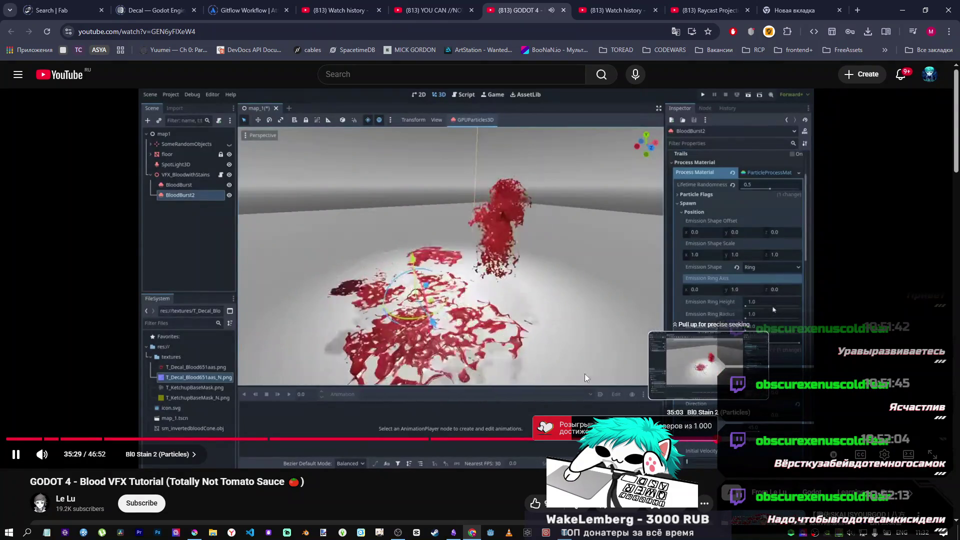
{"action": "key", "text": "space"}
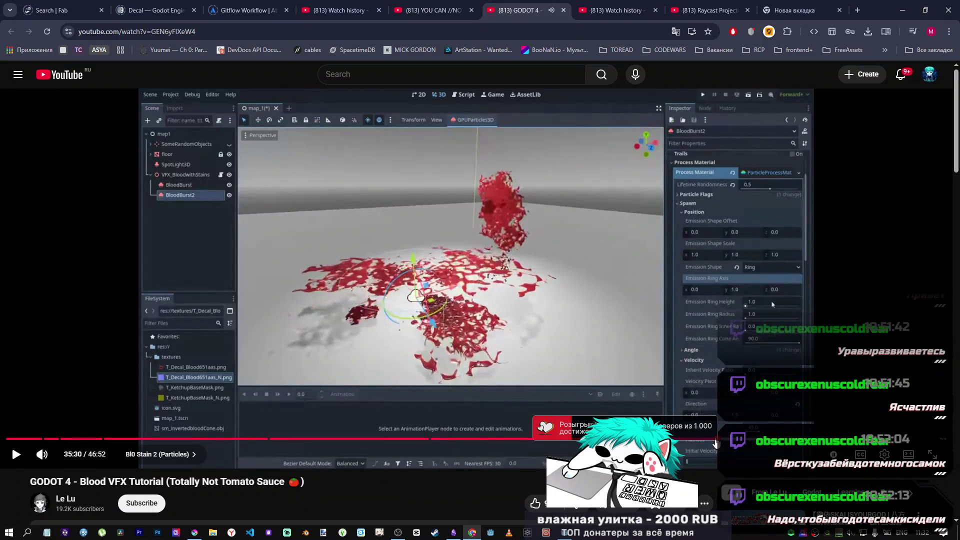
{"action": "left_click", "coordinate": [715, 441]}
{"action": "key", "text": "space"}
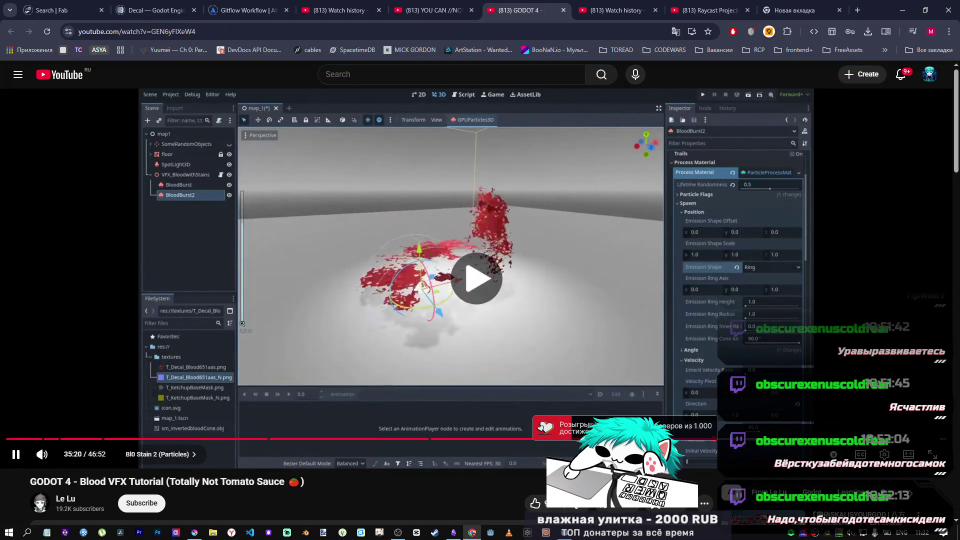
{"action": "left_click_drag", "start_coordinate": [724, 444], "coordinate": [713, 443]}
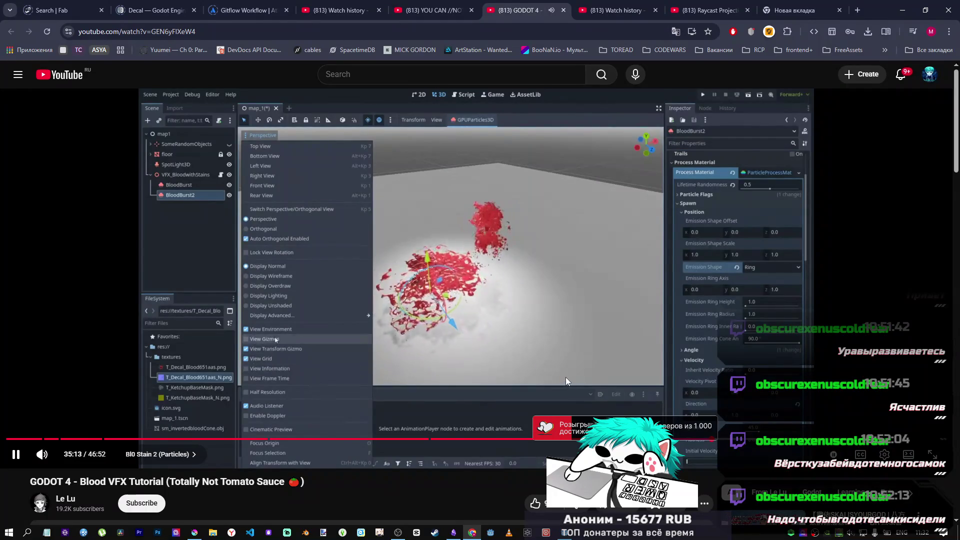
{"action": "key", "text": "alt+Tab"}
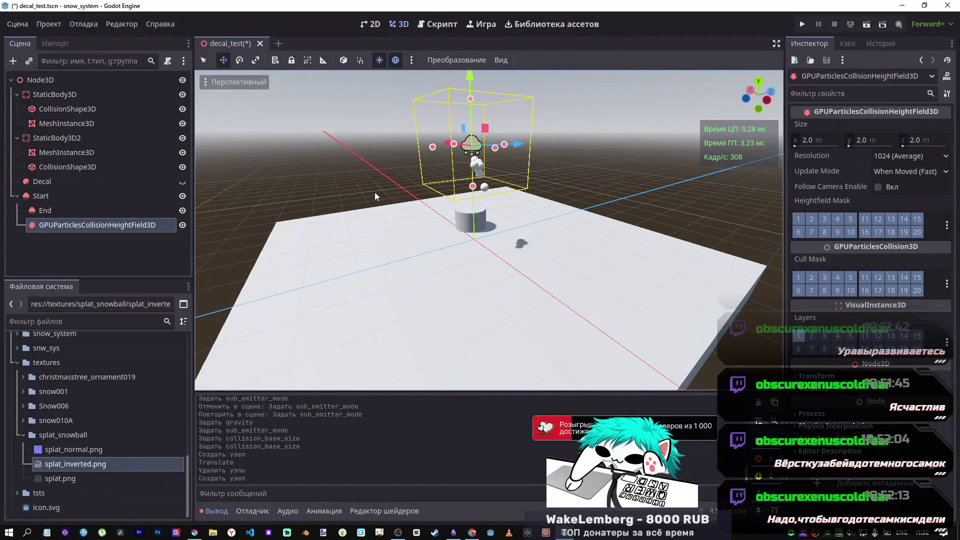
Toggle viewport gizmos and keep the height field's Update Mode at When Moved (Fast).
{"action": "left_click", "coordinate": [203, 84]}
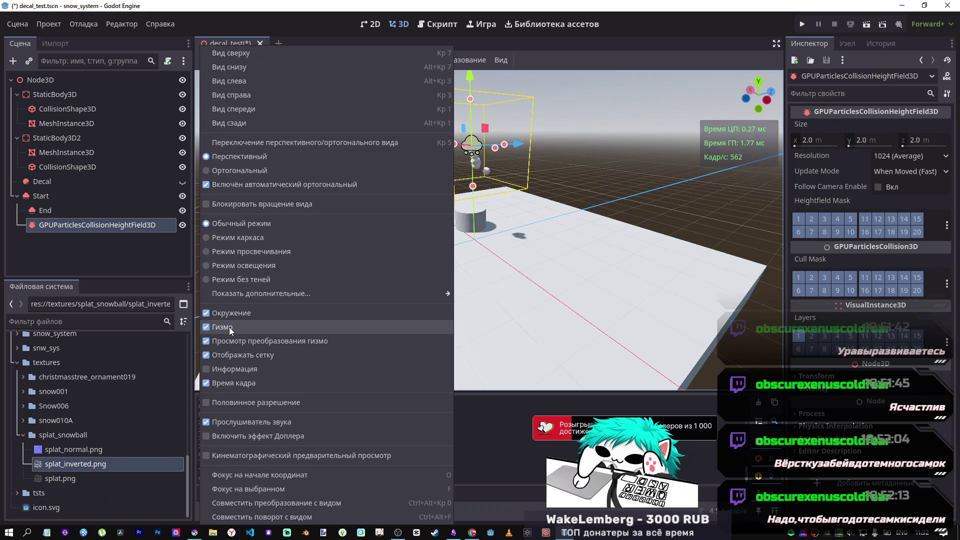
{"action": "left_click", "coordinate": [647, 58]}
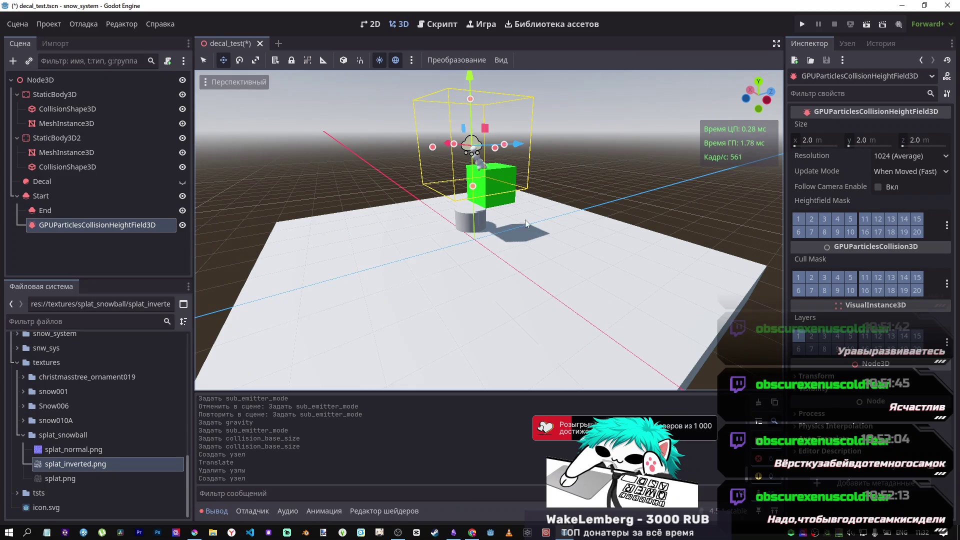
{"action": "scroll", "coordinate": [526, 219], "scroll_direction": "up", "scroll_amount": 5}
{"action": "scroll", "coordinate": [489, 230], "scroll_direction": "down", "scroll_amount": 5}
{"action": "scroll", "coordinate": [489, 230], "scroll_direction": "up", "scroll_amount": 3}
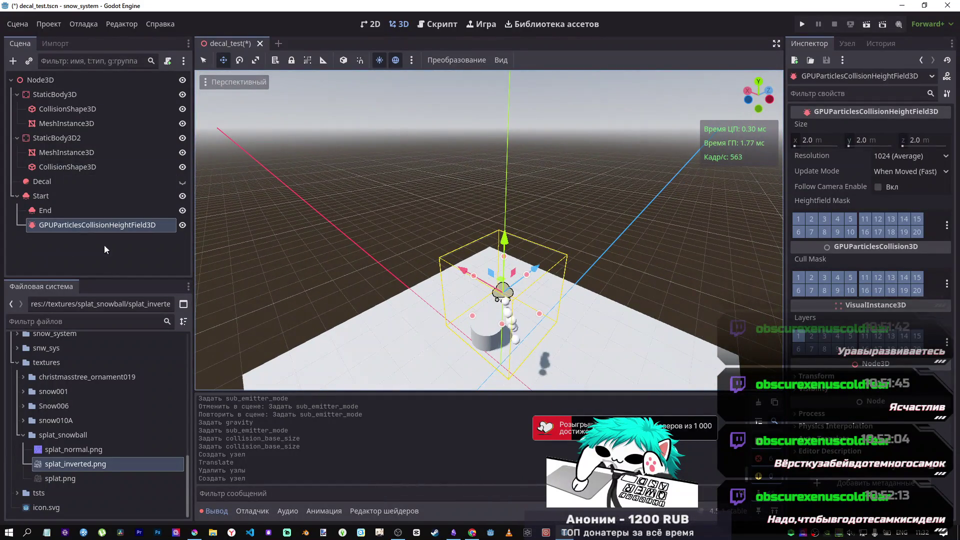
{"action": "left_click", "coordinate": [914, 171]}
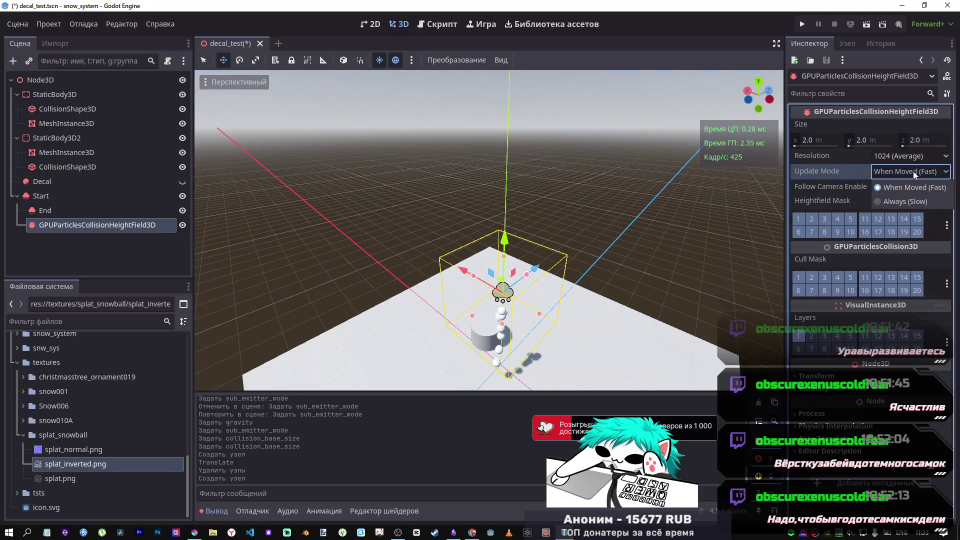
{"action": "left_click", "coordinate": [912, 172]}
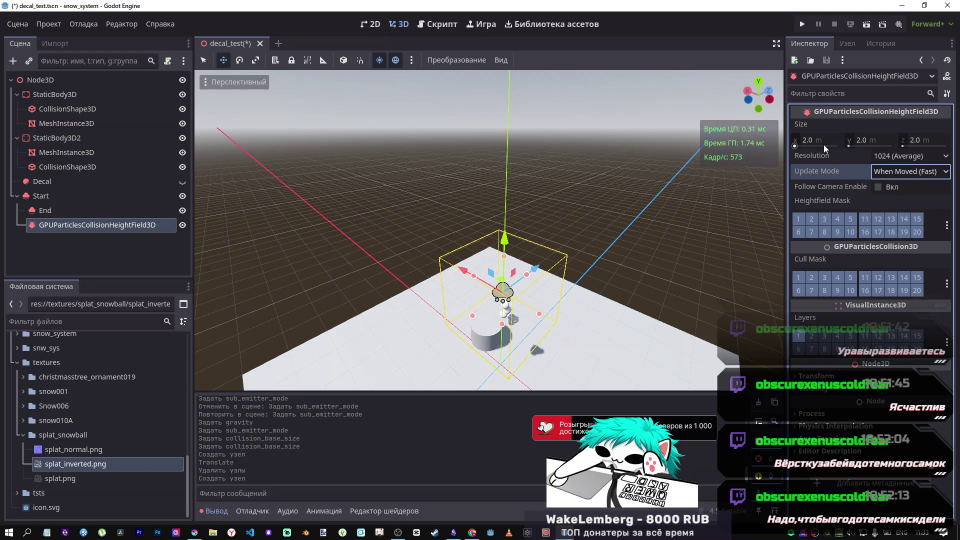
Widen the height-field box to 3.97 m along X and lower it onto the floor.
{"action": "mouse_move", "coordinate": [539, 314]}
{"action": "left_mouse_down"}
{"action": "mouse_move", "coordinate": [644, 350]}
{"action": "mouse_move", "coordinate": [588, 292]}
{"action": "left_mouse_up"}
{"action": "mouse_move", "coordinate": [545, 261]}
{"action": "left_mouse_down"}
{"action": "mouse_move", "coordinate": [533, 368]}
{"action": "mouse_move", "coordinate": [536, 355]}
{"action": "left_mouse_up"}
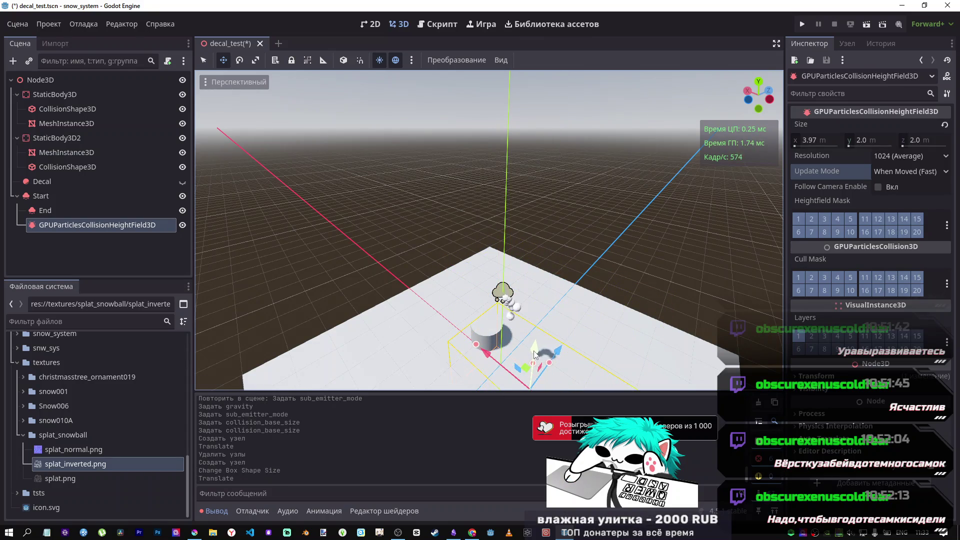
{"action": "scroll", "coordinate": [582, 364], "scroll_direction": "up", "scroll_amount": 3}
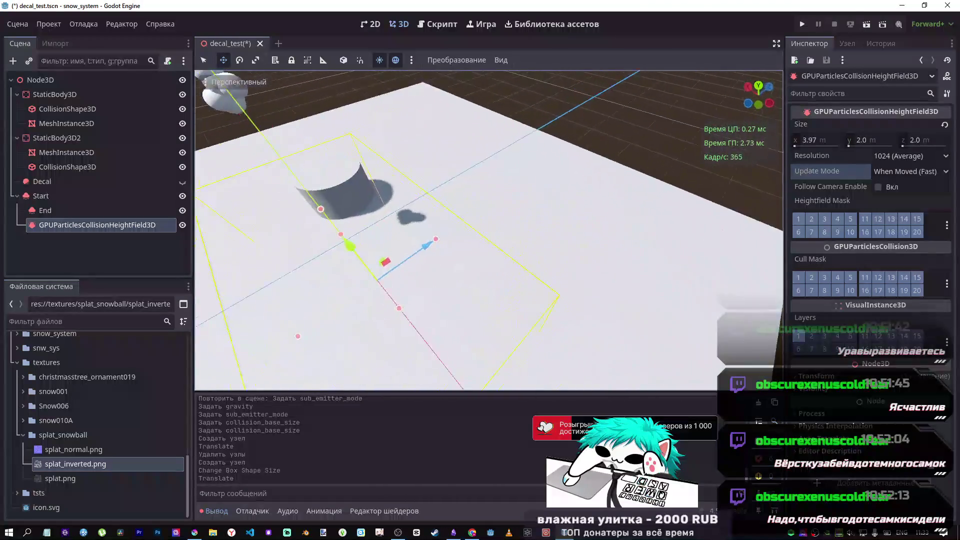
{"action": "scroll", "coordinate": [489, 230], "scroll_direction": "up", "scroll_amount": 5}
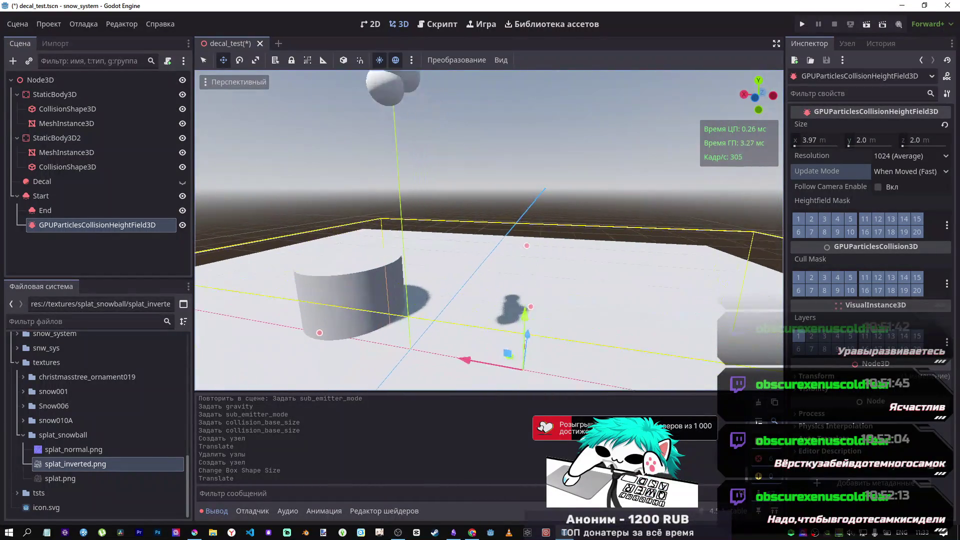
{"action": "scroll", "coordinate": [489, 230], "scroll_direction": "down", "scroll_amount": 5}
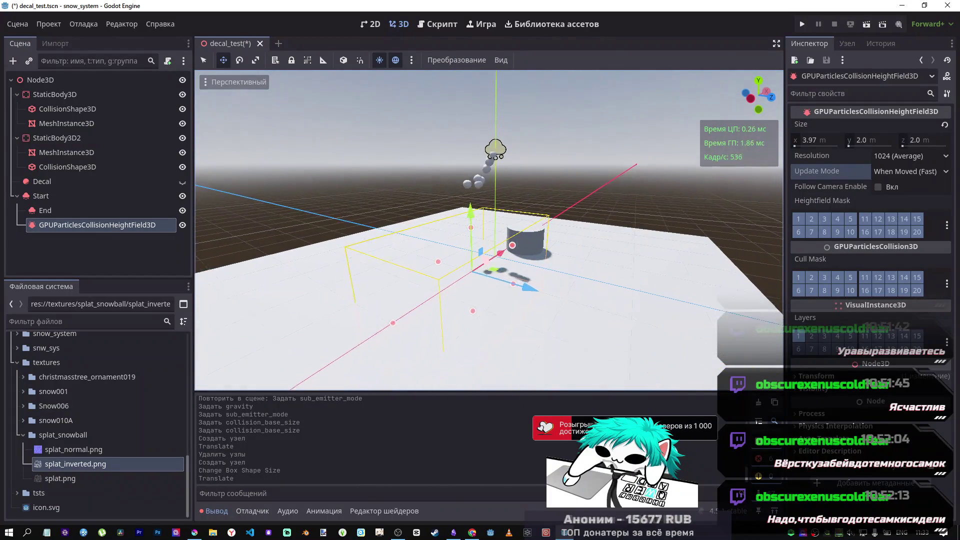
{"action": "left_click_drag", "start_coordinate": [583, 364], "coordinate": [632, 328]}
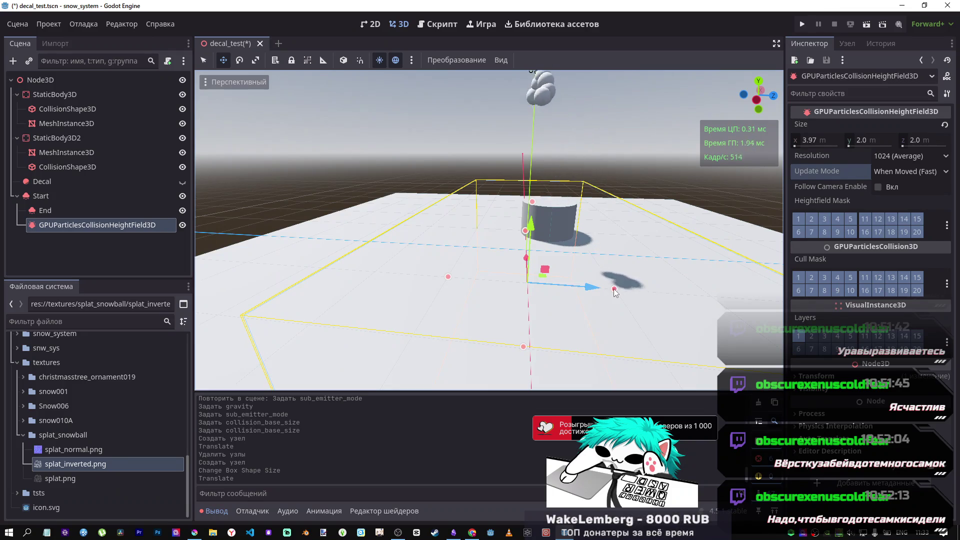
Toggle the height field's Follow Camera Enable and reset its X size to 2.0 m.
{"action": "left_click", "coordinate": [880, 189]}
{"action": "left_click", "coordinate": [880, 187]}
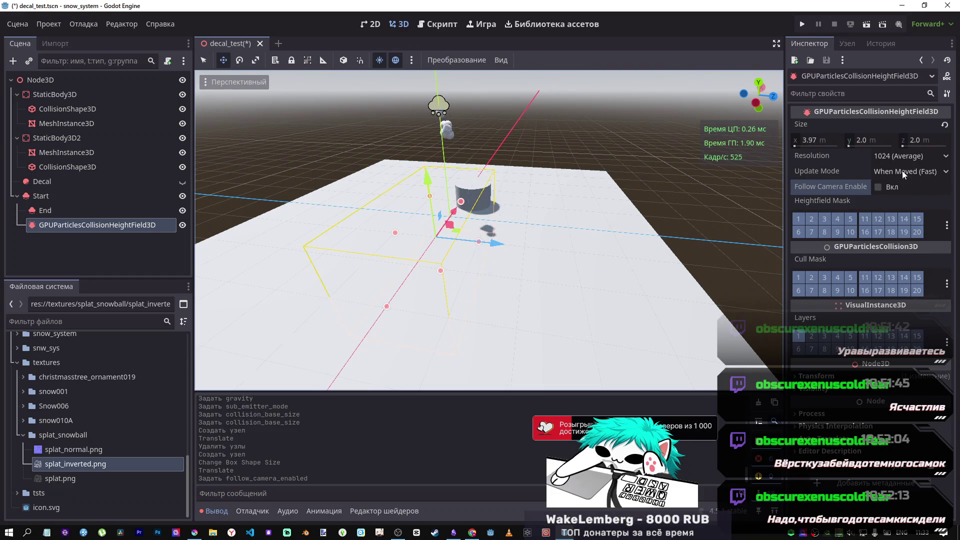
{"action": "left_click", "coordinate": [944, 125]}
{"action": "left_click", "coordinate": [59, 229]}
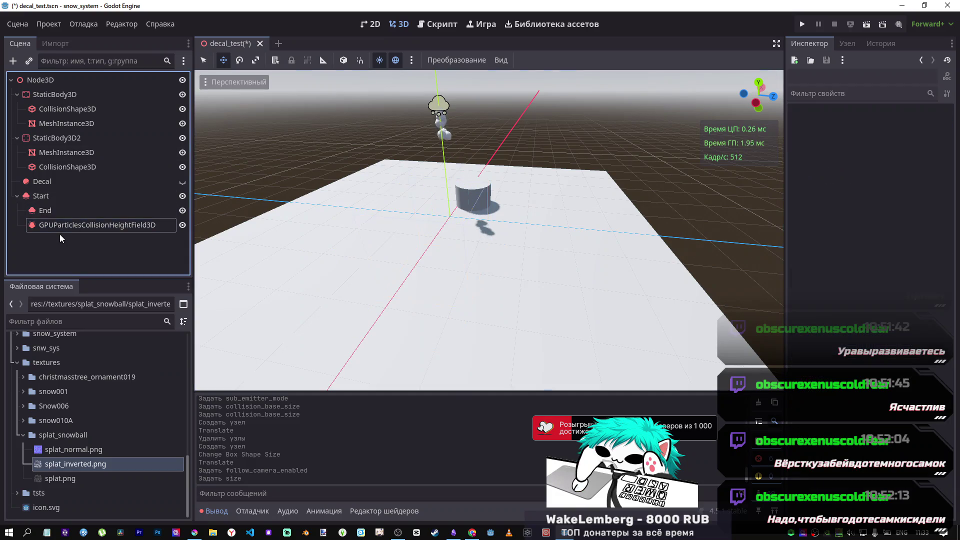
Delete the height field and add a GPUParticlesCollisionSDF3D child under Start.
{"action": "key", "text": "Return"}
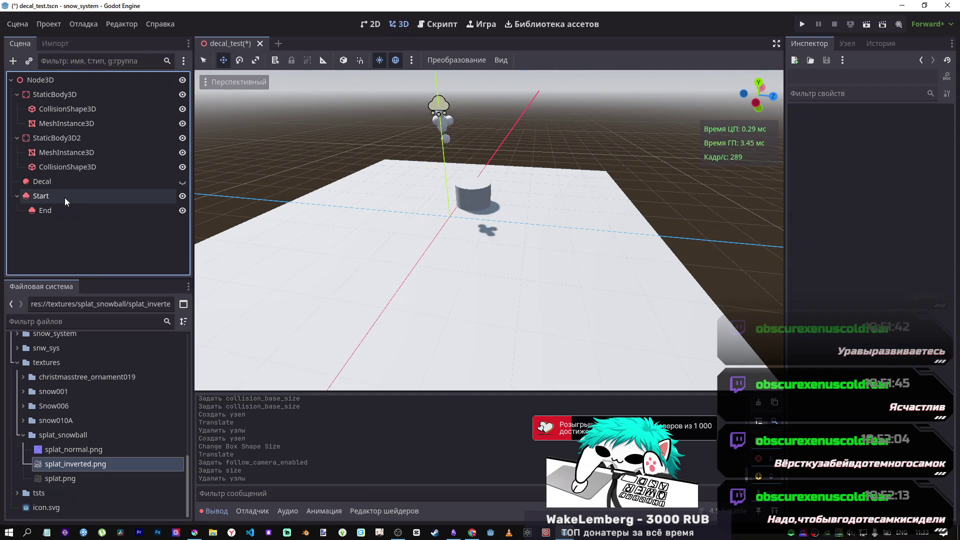
{"action": "right_click", "coordinate": [64, 197]}
{"action": "left_click", "coordinate": [131, 221]}
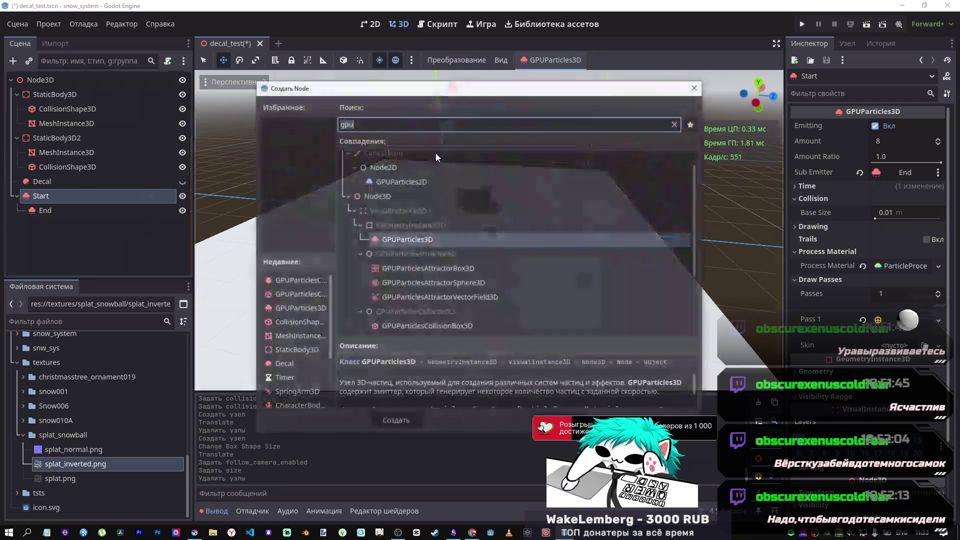
{"action": "scroll", "coordinate": [450, 265], "scroll_direction": "down", "scroll_amount": 3}
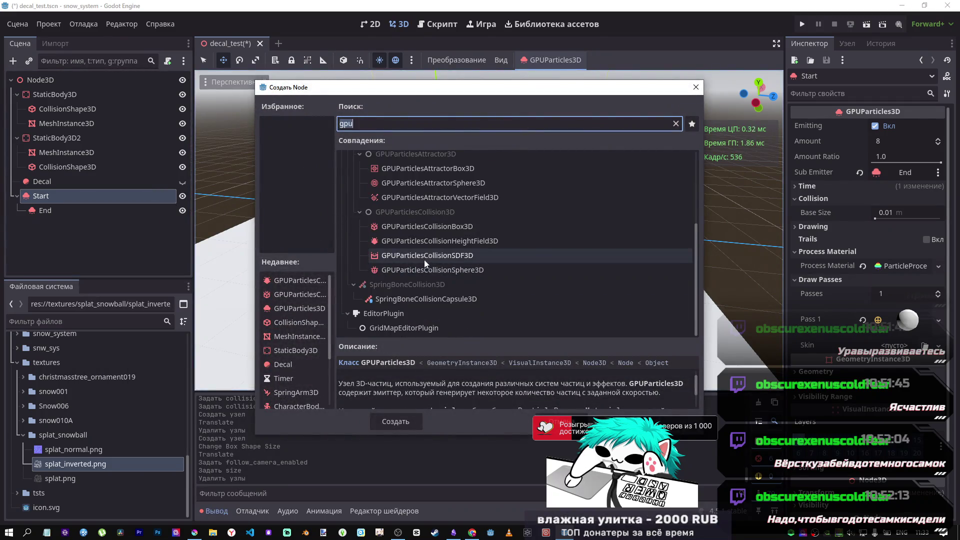
{"action": "left_click", "coordinate": [429, 256]}
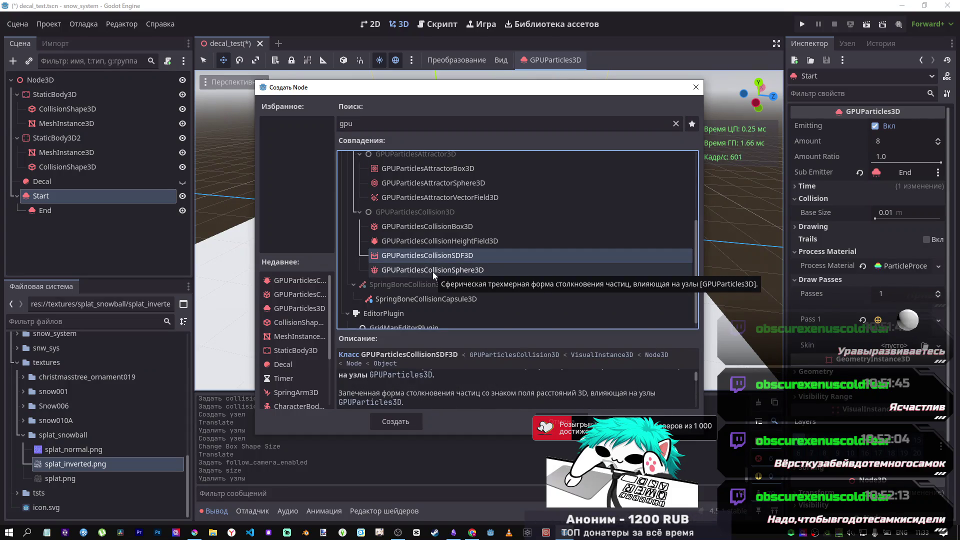
{"action": "left_click", "coordinate": [395, 421]}
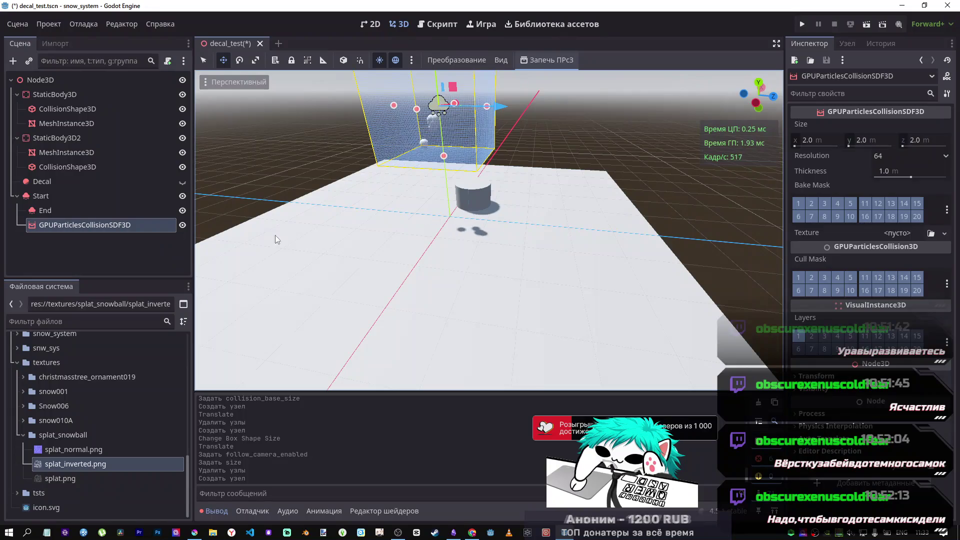
Lower the SDF box along Y, slide it along Z beside the cylinder, and check its texture options.
{"action": "scroll", "coordinate": [325, 210], "scroll_direction": "down", "scroll_amount": 3}
{"action": "left_click_drag", "start_coordinate": [458, 94], "coordinate": [461, 173]}
{"action": "left_click_drag", "start_coordinate": [524, 226], "coordinate": [502, 225]}
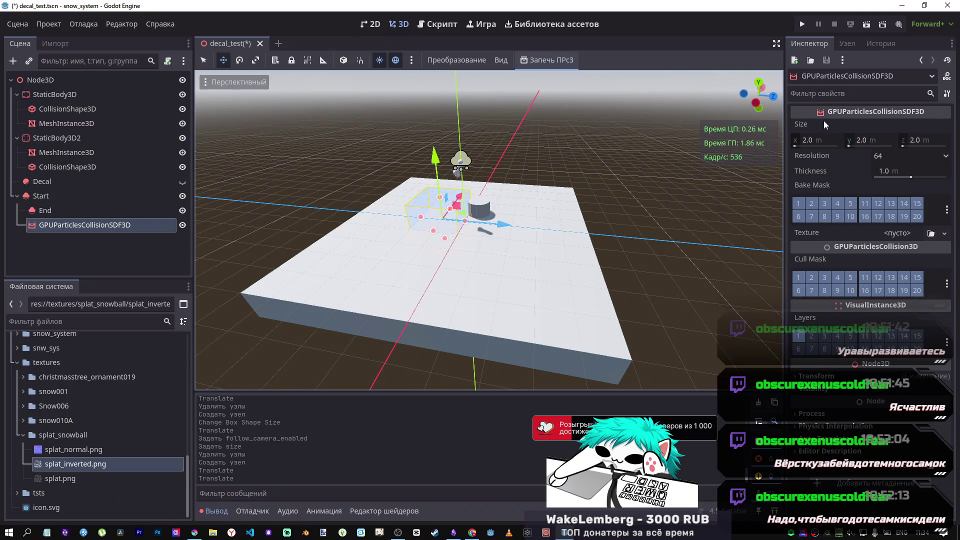
{"action": "left_click", "coordinate": [901, 233]}
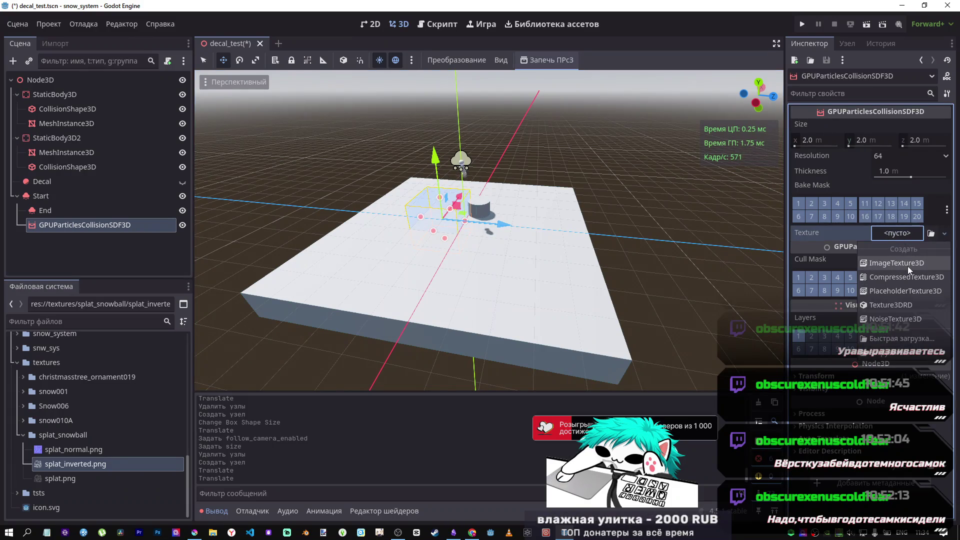
Give the SDF collision a NoiseTexture3D with FastNoiseLite noise, a Gradient colour ramp, and Invert on.
{"action": "left_click", "coordinate": [904, 317]}
{"action": "left_click", "coordinate": [880, 233]}
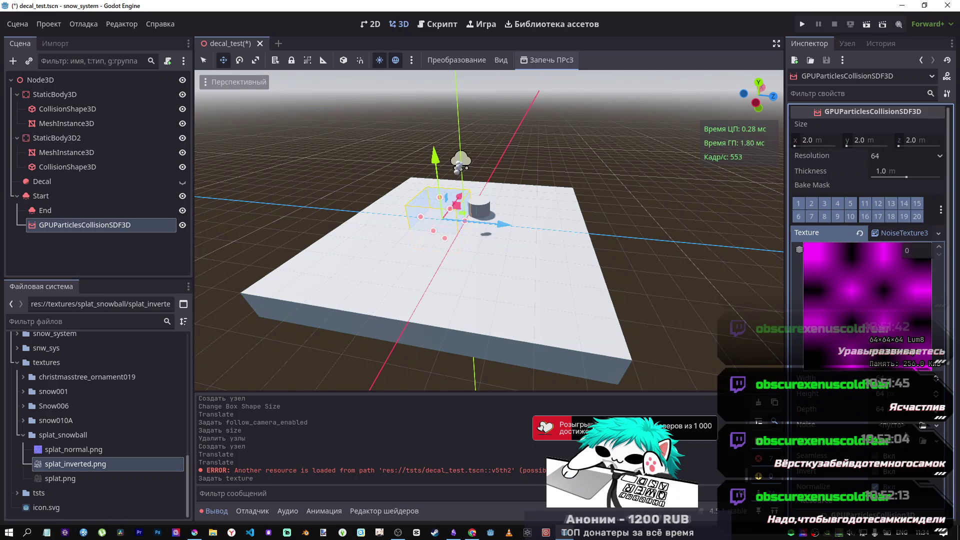
{"action": "left_click", "coordinate": [891, 425]}
{"action": "left_click", "coordinate": [888, 455]}
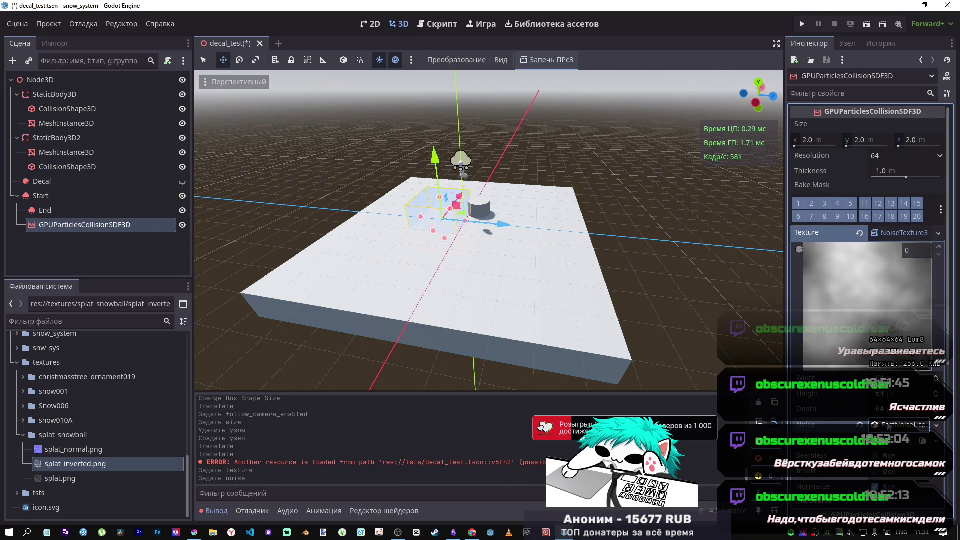
{"action": "left_click", "coordinate": [885, 471]}
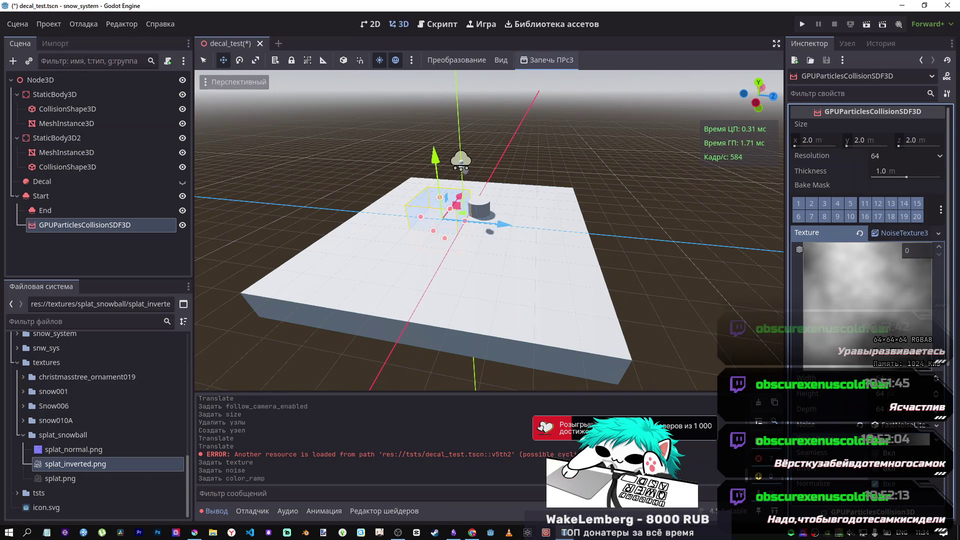
{"action": "left_click", "coordinate": [876, 470]}
Stretch the SDF collision box over the floor to about 9.25 × 2.0 × 4.87 m.
{"action": "scroll", "coordinate": [489, 230], "scroll_direction": "up", "scroll_amount": 5}
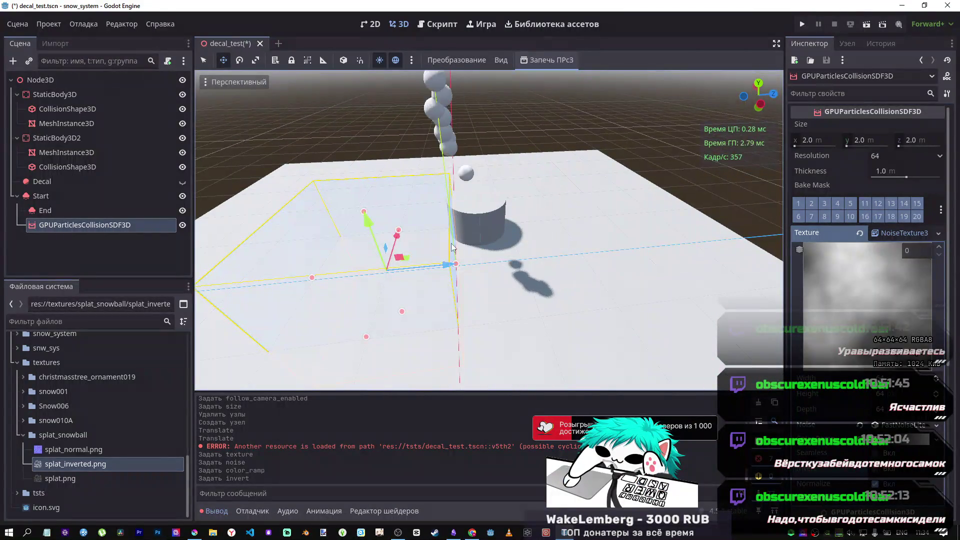
{"action": "left_click_drag", "start_coordinate": [546, 254], "coordinate": [633, 246]}
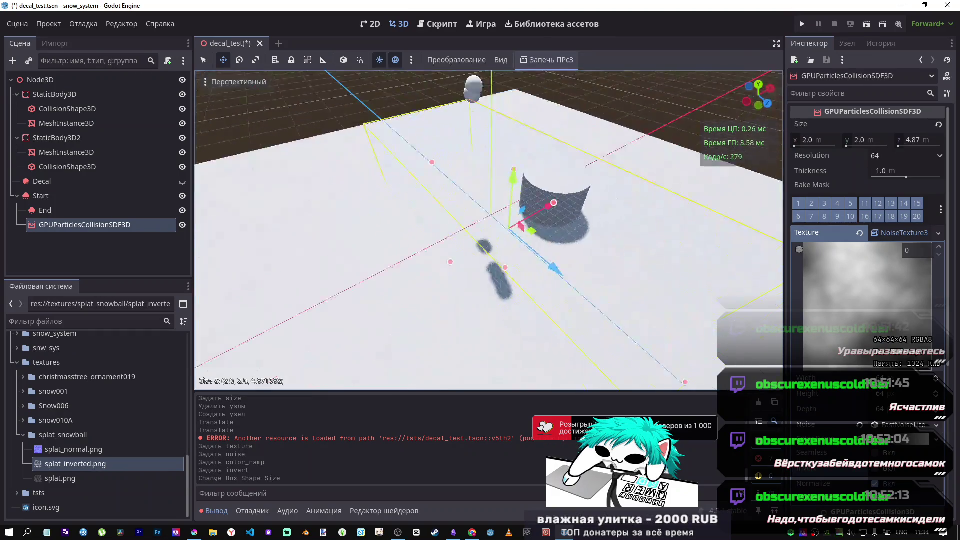
{"action": "mouse_move", "coordinate": [525, 273]}
{"action": "left_mouse_down"}
{"action": "mouse_move", "coordinate": [560, 285]}
{"action": "mouse_move", "coordinate": [607, 281]}
{"action": "left_mouse_up"}
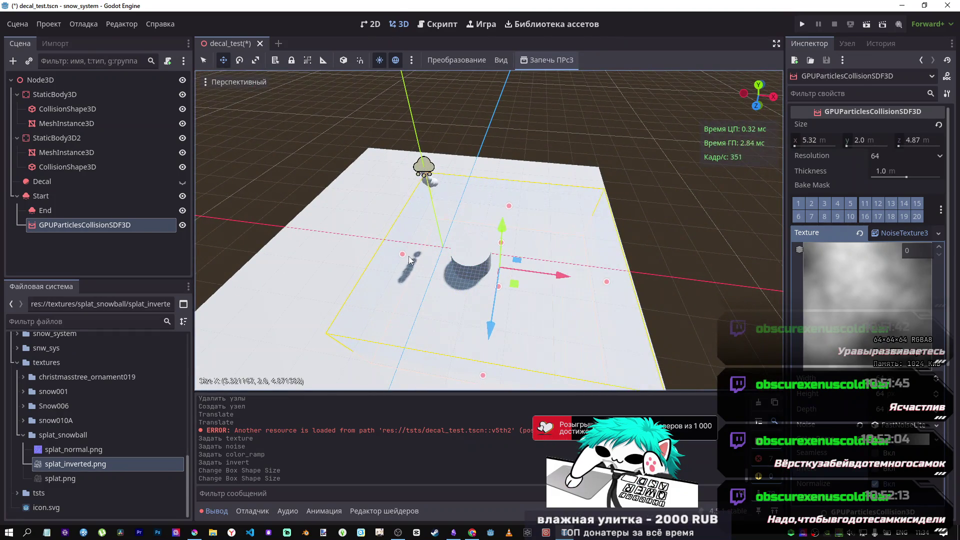
{"action": "left_click_drag", "start_coordinate": [402, 254], "coordinate": [274, 243]}
{"action": "mouse_move", "coordinate": [448, 238]}
{"action": "left_mouse_down"}
{"action": "mouse_move", "coordinate": [448, 205]}
{"action": "mouse_move", "coordinate": [417, 253]}
{"action": "left_mouse_up"}
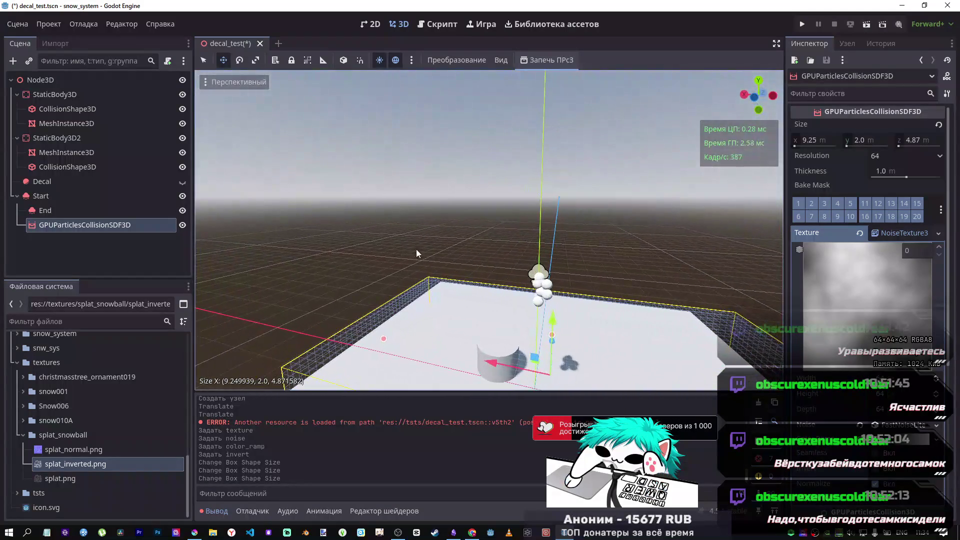
Toggle Seamless on and off, tick Invert, then switch to the browser's music playlist tab.
{"action": "left_click", "coordinate": [901, 230]}
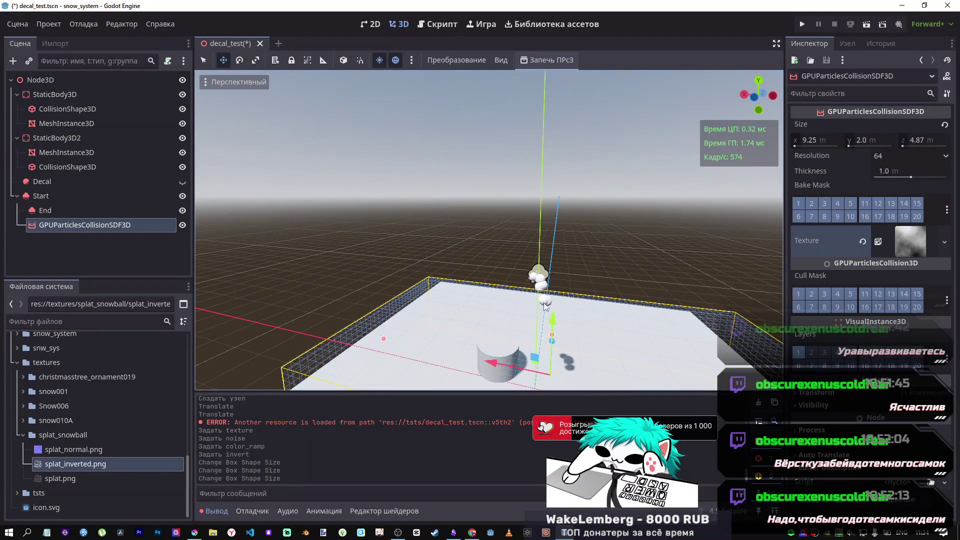
{"action": "left_click", "coordinate": [901, 260]}
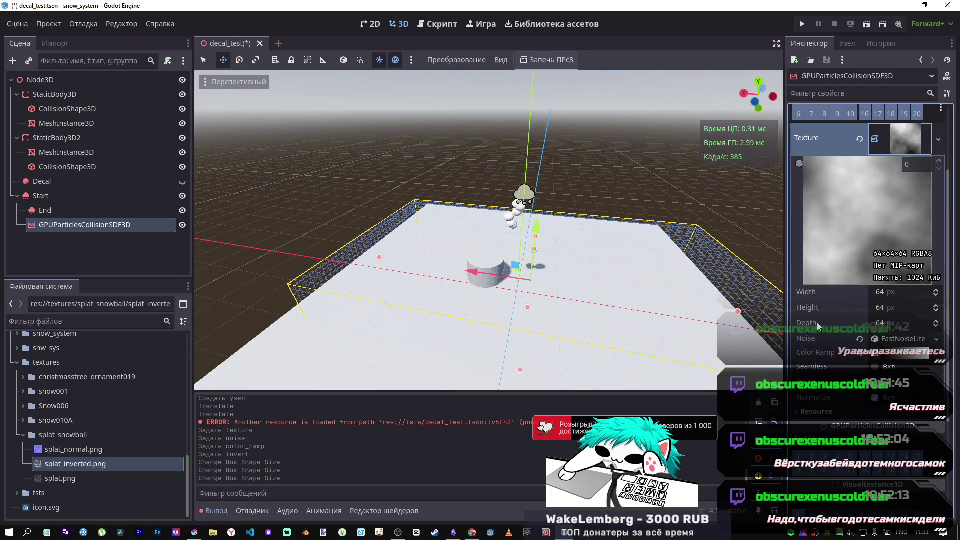
{"action": "scroll", "coordinate": [818, 321], "scroll_direction": "down", "scroll_amount": 1}
{"action": "left_click", "coordinate": [889, 317]}
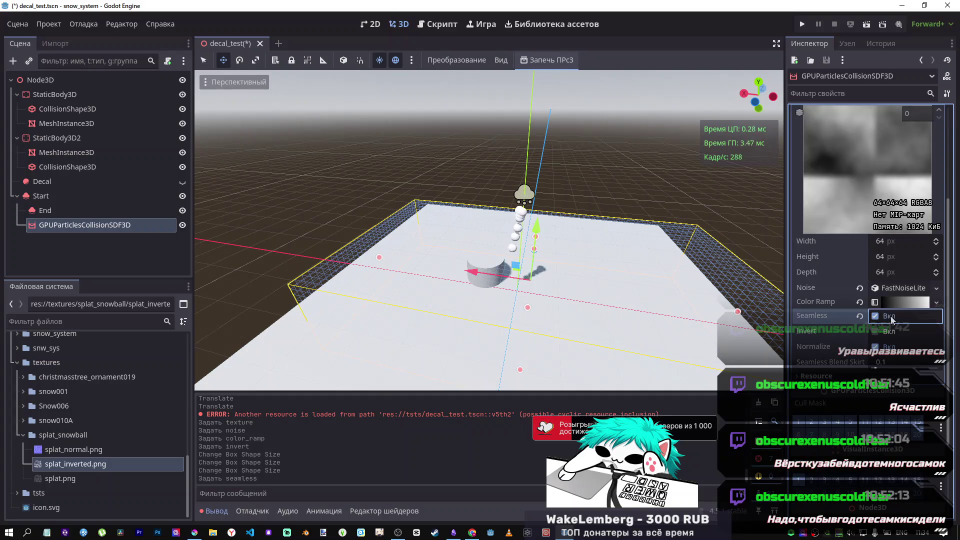
{"action": "left_click", "coordinate": [890, 316]}
{"action": "left_click", "coordinate": [887, 331]}
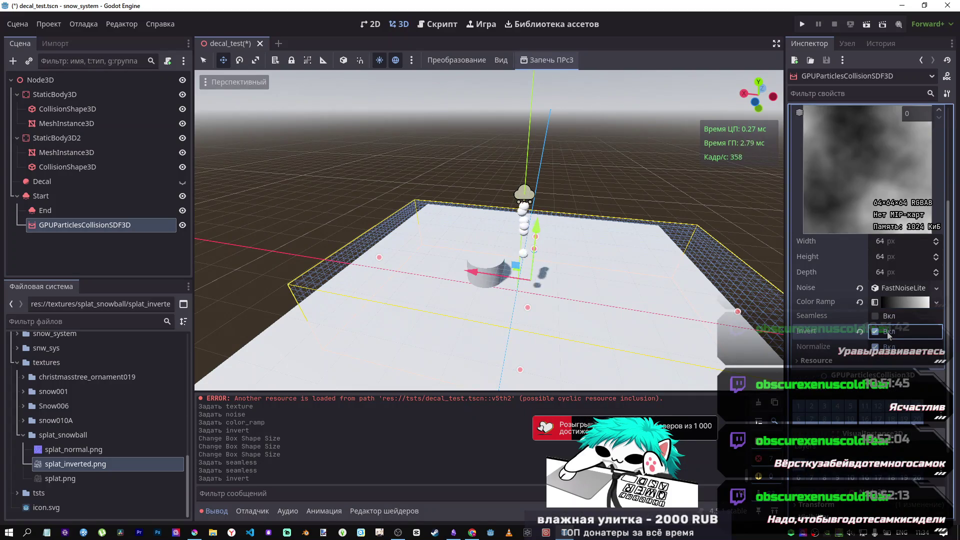
{"action": "scroll", "coordinate": [837, 337], "scroll_direction": "up", "scroll_amount": 3}
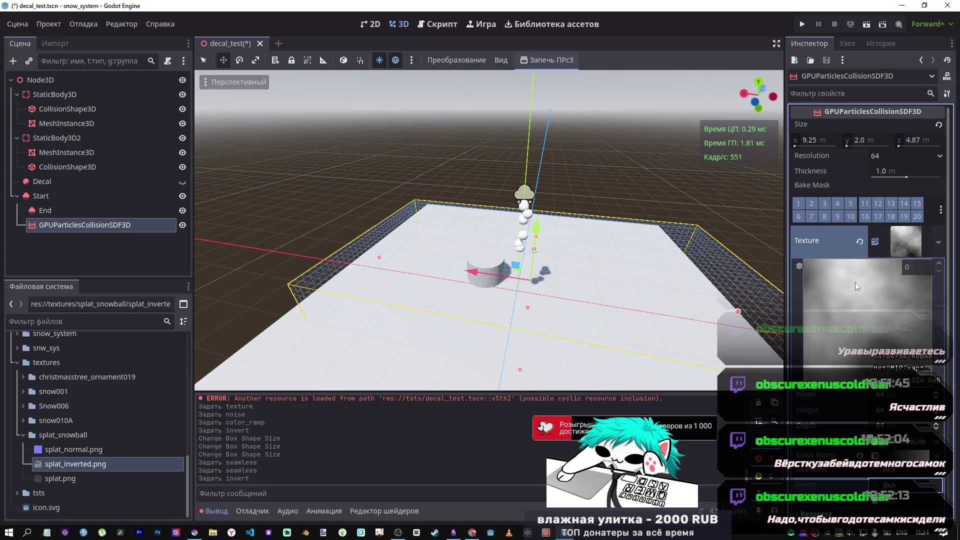
{"action": "left_click", "coordinate": [464, 533]}
{"action": "left_click", "coordinate": [420, 5]}
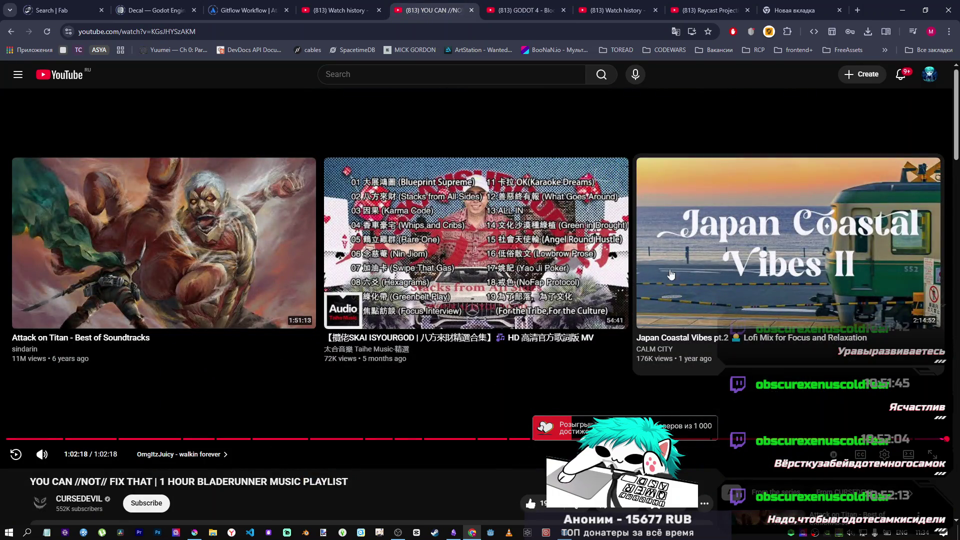
Play the Mix - Hip-hop playlist from a recommended YouTube video, then return to Godot.
{"action": "left_click", "coordinate": [590, 295]}
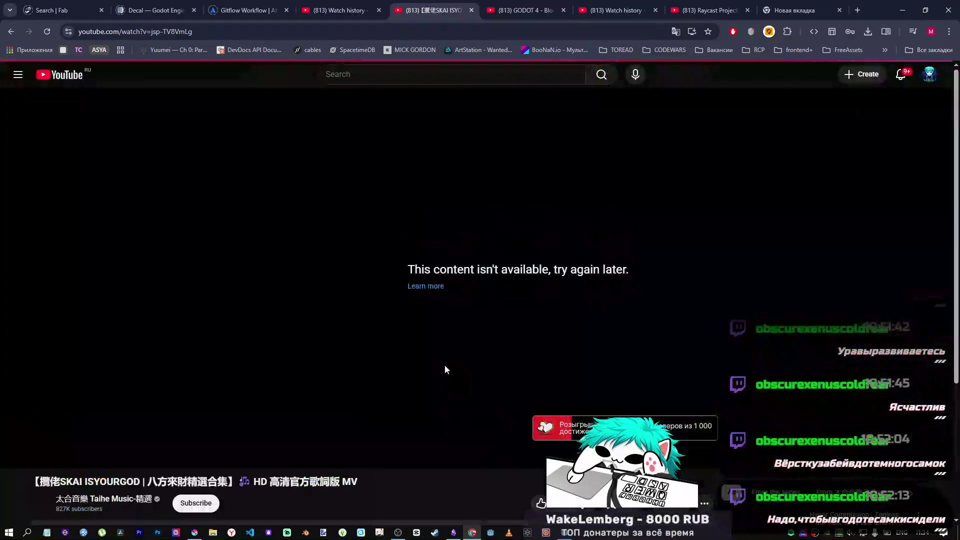
{"action": "scroll", "coordinate": [430, 369], "scroll_direction": "down", "scroll_amount": 5}
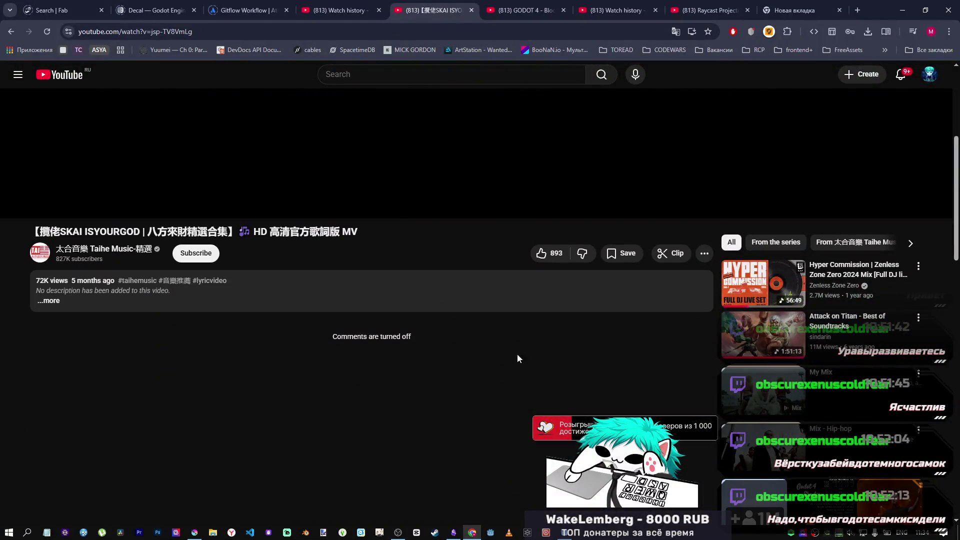
{"action": "scroll", "coordinate": [690, 368], "scroll_direction": "down", "scroll_amount": 5}
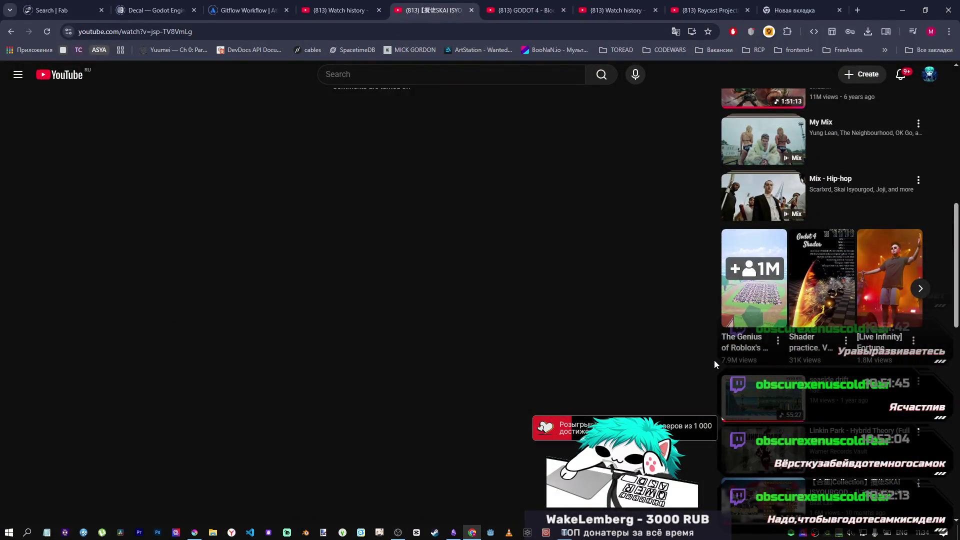
{"action": "left_click", "coordinate": [764, 197]}
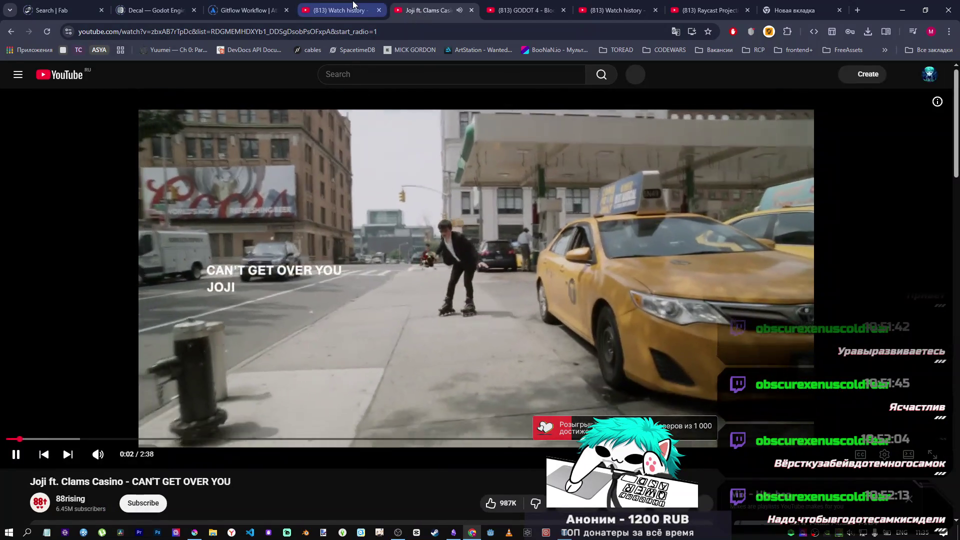
{"action": "left_click", "coordinate": [353, 9]}
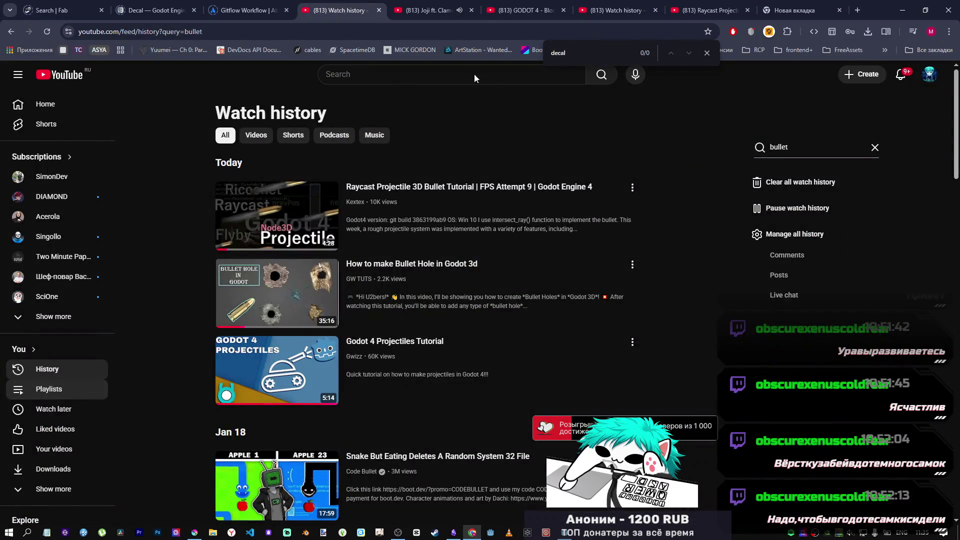
{"action": "key", "text": "ctrl+Tab"}
{"action": "key", "text": "alt+Tab"}
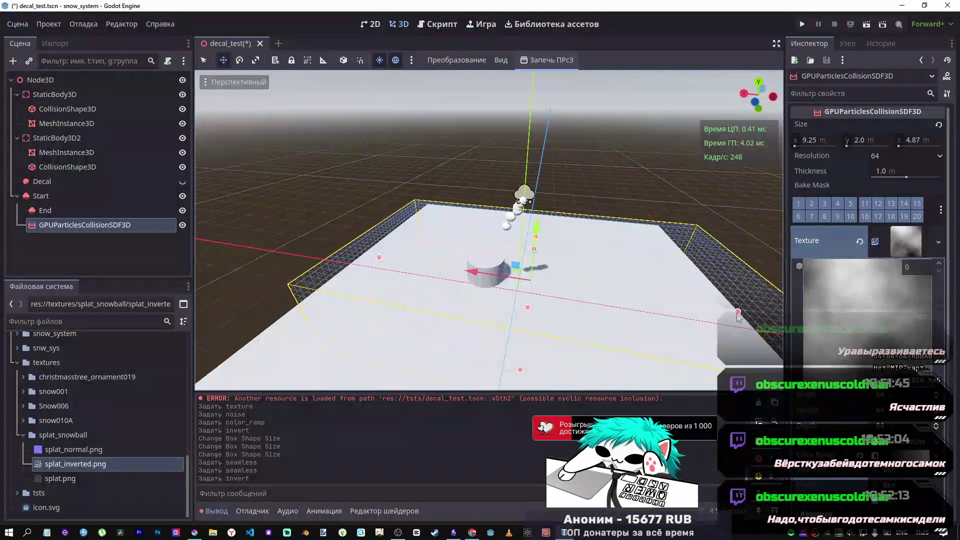
Reset the SDF box position to the origin, lower it to y −2.624, and start Bake SDF.
{"action": "left_click", "coordinate": [918, 230]}
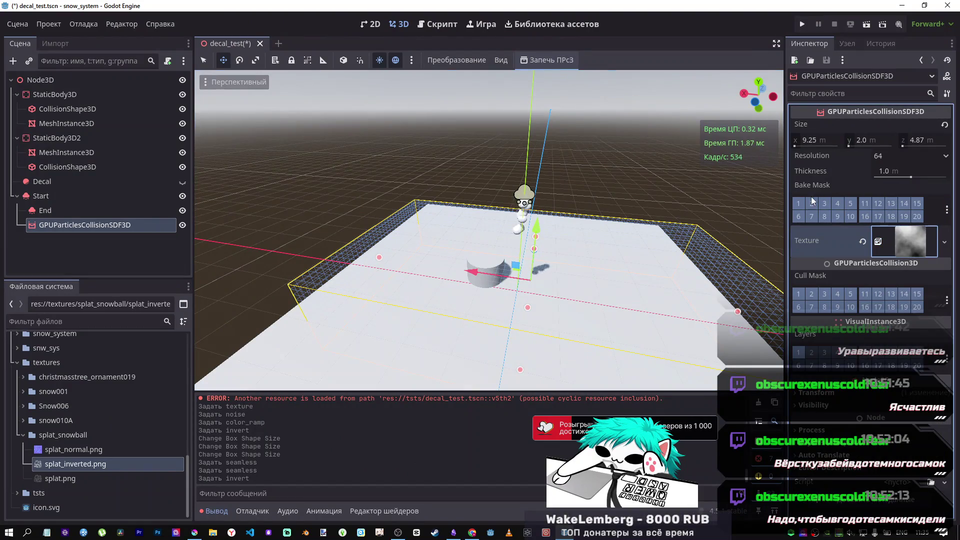
{"action": "left_click", "coordinate": [842, 166]}
{"action": "mouse_move", "coordinate": [729, 201]}
{"action": "left_mouse_down"}
{"action": "mouse_move", "coordinate": [690, 180]}
{"action": "mouse_move", "coordinate": [668, 147]}
{"action": "mouse_move", "coordinate": [625, 165]}
{"action": "mouse_move", "coordinate": [615, 150]}
{"action": "mouse_move", "coordinate": [556, 308]}
{"action": "left_mouse_up"}
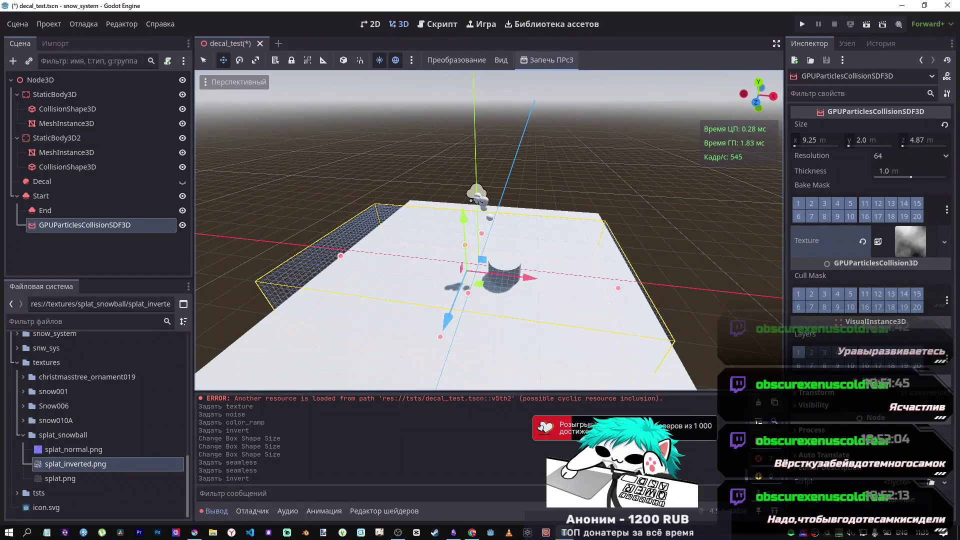
{"action": "left_click", "coordinate": [818, 394]}
{"action": "scroll", "coordinate": [825, 392], "scroll_direction": "down", "scroll_amount": 3}
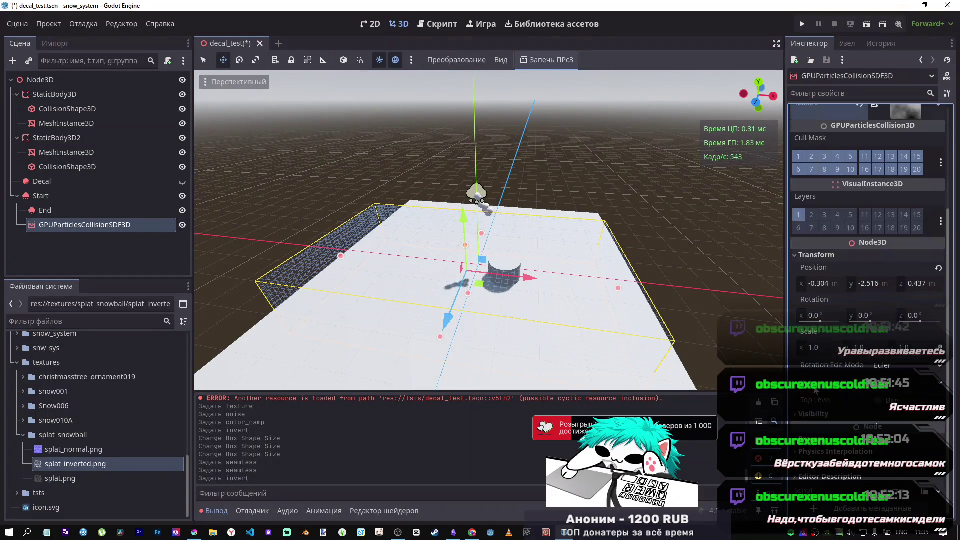
{"action": "left_click", "coordinate": [939, 268]}
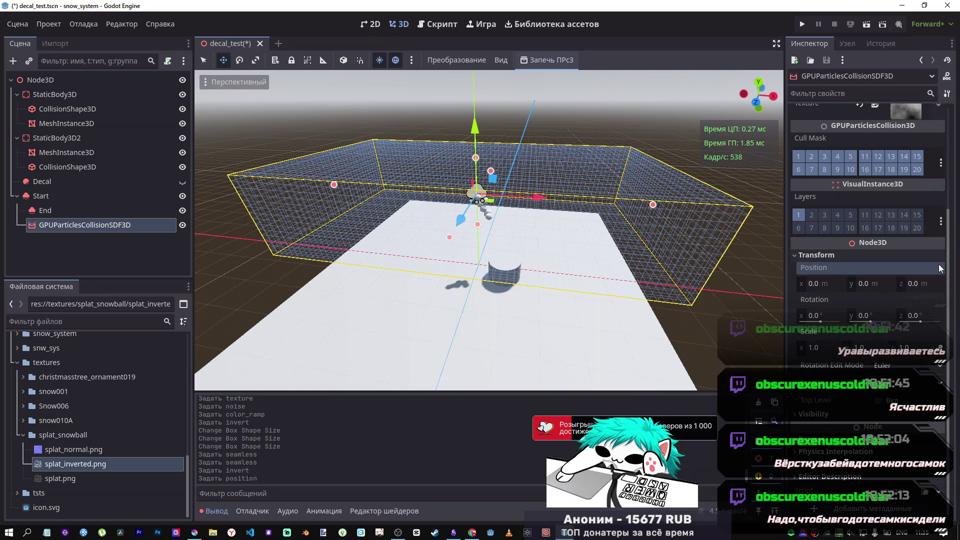
{"action": "left_click_drag", "start_coordinate": [480, 125], "coordinate": [484, 212]}
{"action": "left_click", "coordinate": [541, 58]}
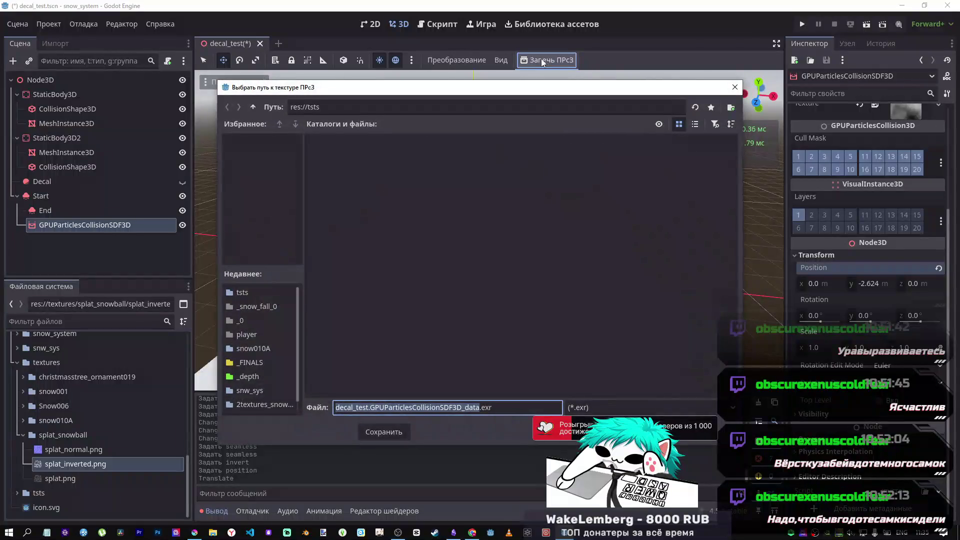
Cancel the bake save dialog, reselect the SDF node and open the GPUParticlesCollisionSDF3D class reference.
{"action": "left_click", "coordinate": [734, 87]}
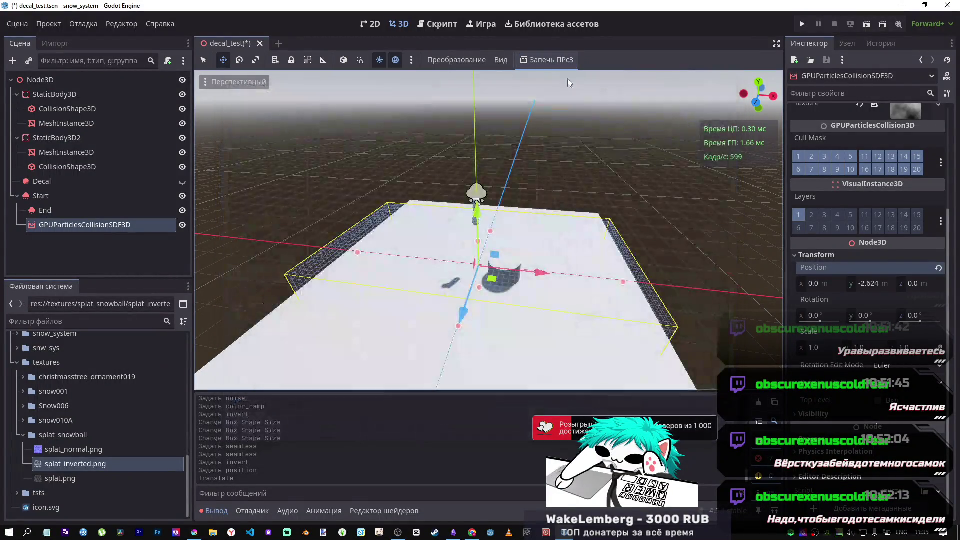
{"action": "left_click", "coordinate": [505, 58]}
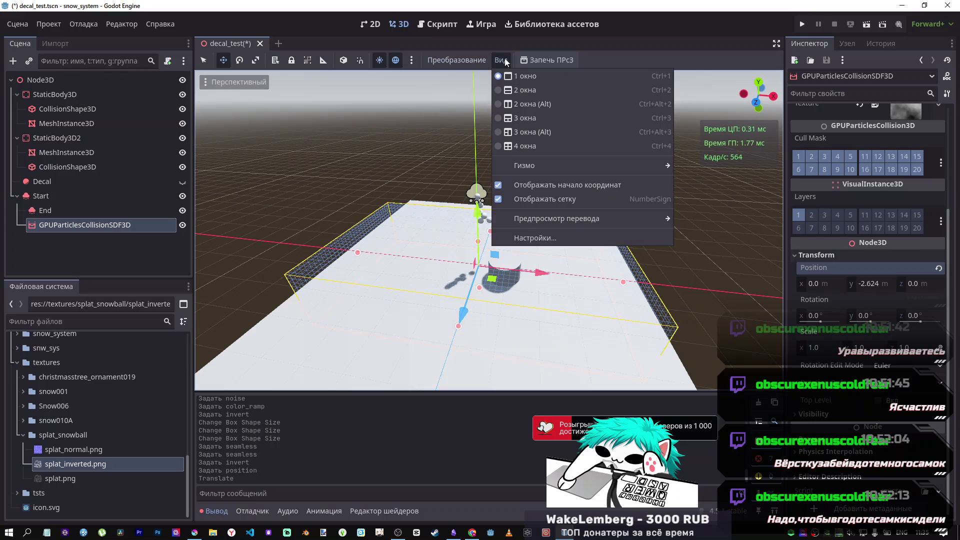
{"action": "left_click", "coordinate": [617, 52]}
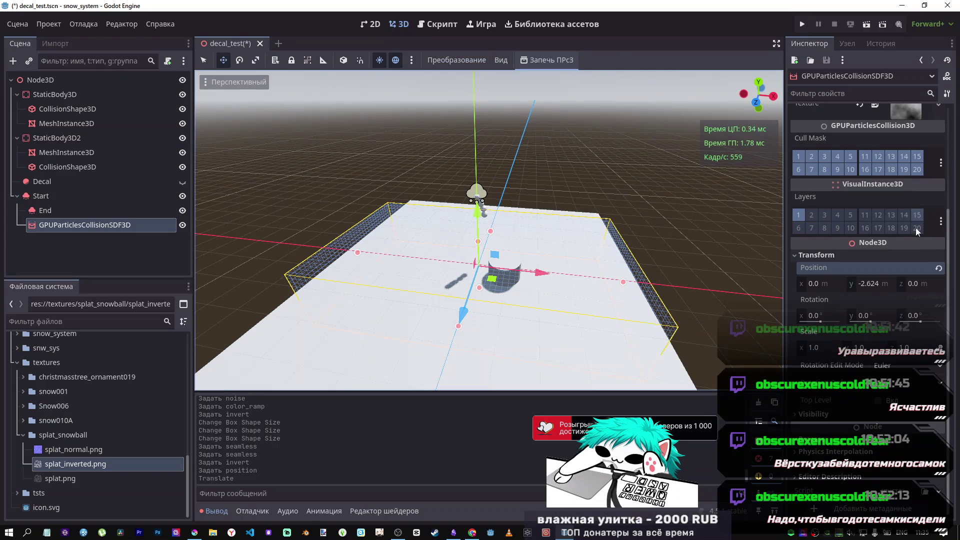
{"action": "left_click", "coordinate": [60, 211]}
{"action": "left_click", "coordinate": [69, 225]}
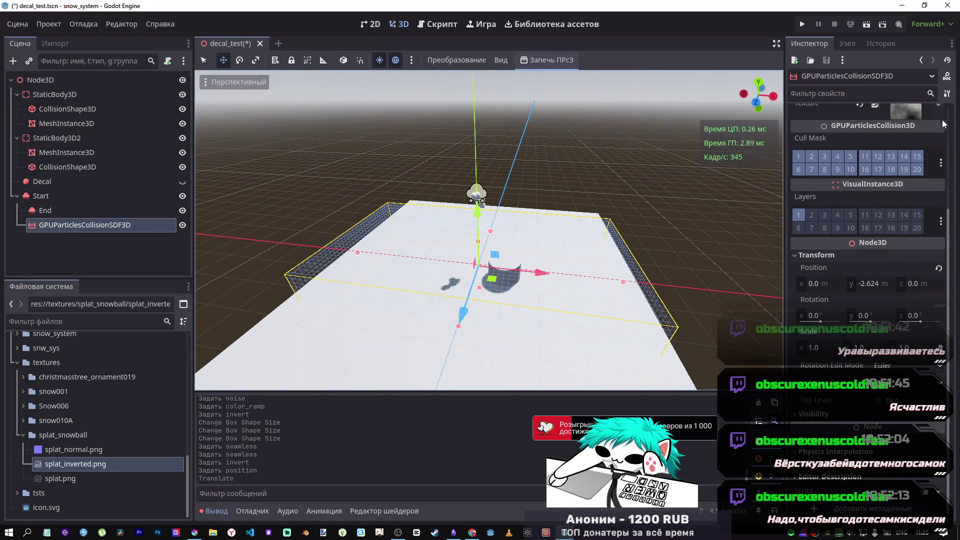
{"action": "left_click", "coordinate": [947, 76]}
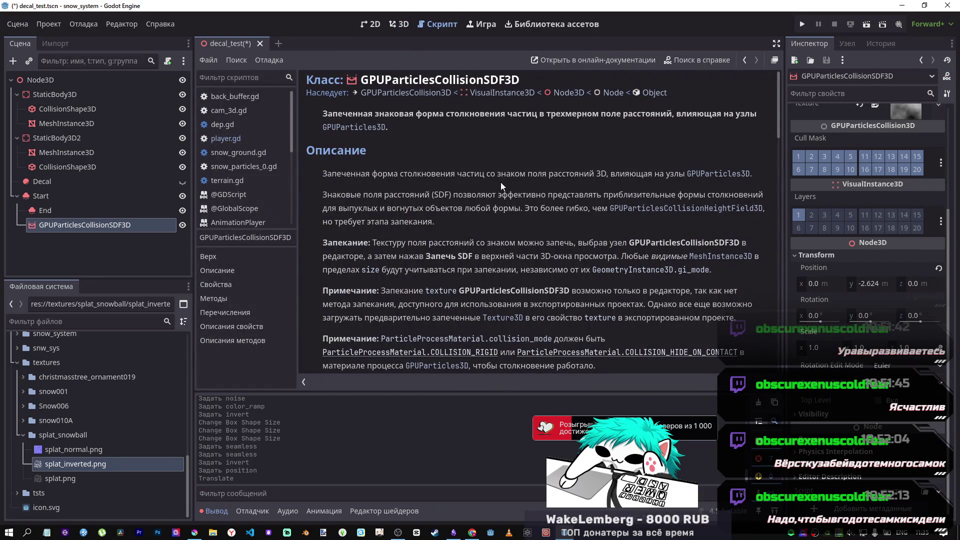
Reselect the GPUParticlesCollisionSDF3D node and switch back to the decal_test 3D view.
{"action": "left_click", "coordinate": [85, 225]}
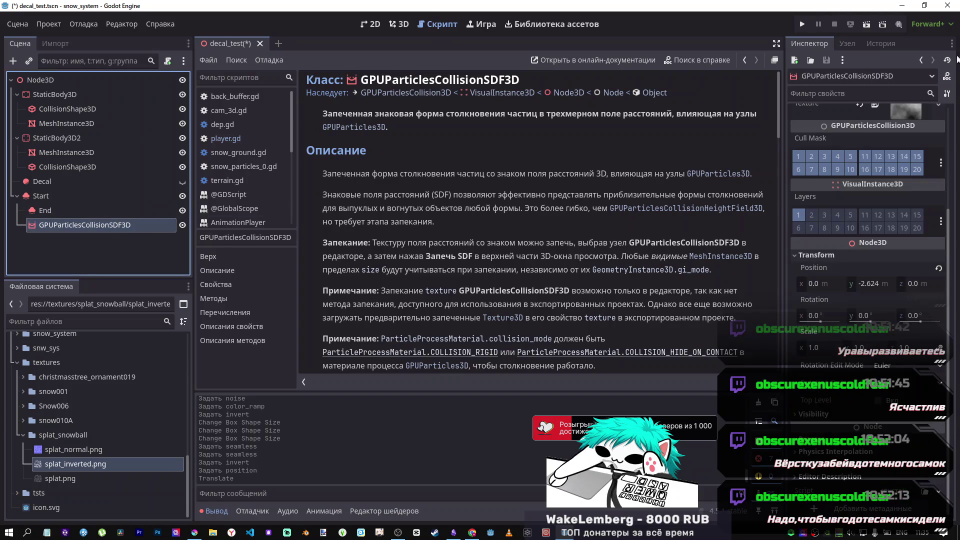
{"action": "left_click", "coordinate": [399, 24]}
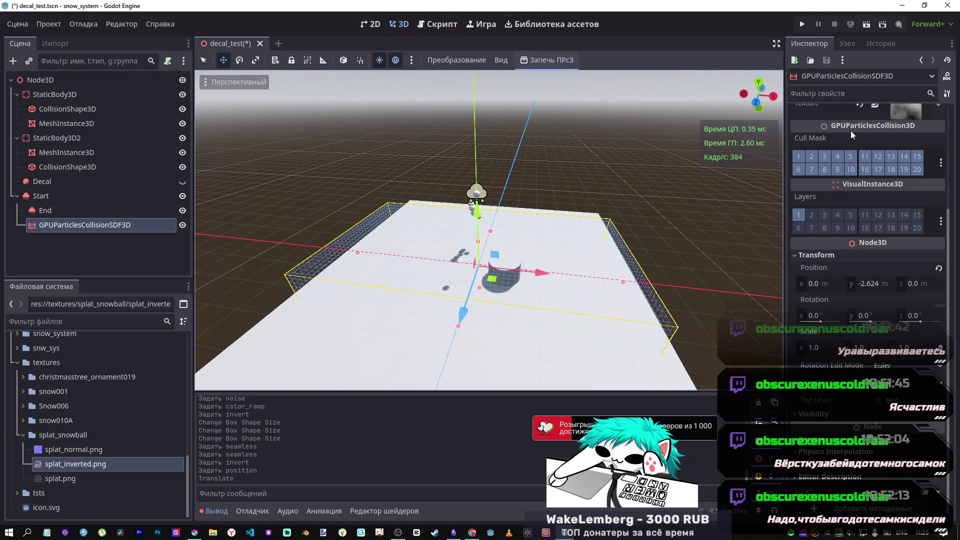
{"action": "scroll", "coordinate": [885, 244], "scroll_direction": "up", "scroll_amount": 3}
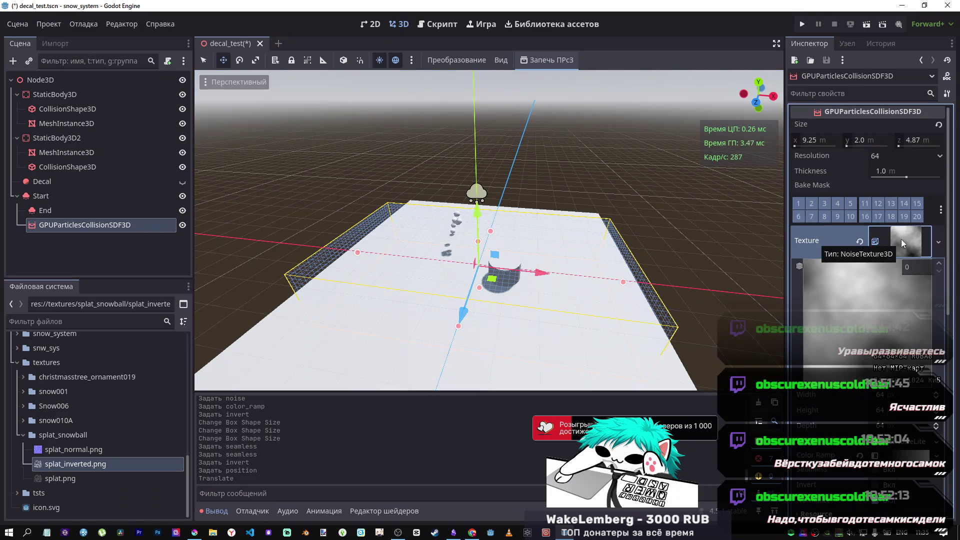
Set the SDF collision Texture to a new NoiseTexture3D, after briefly trying Texture3DRD.
{"action": "left_click", "coordinate": [860, 243]}
{"action": "left_click", "coordinate": [903, 234]}
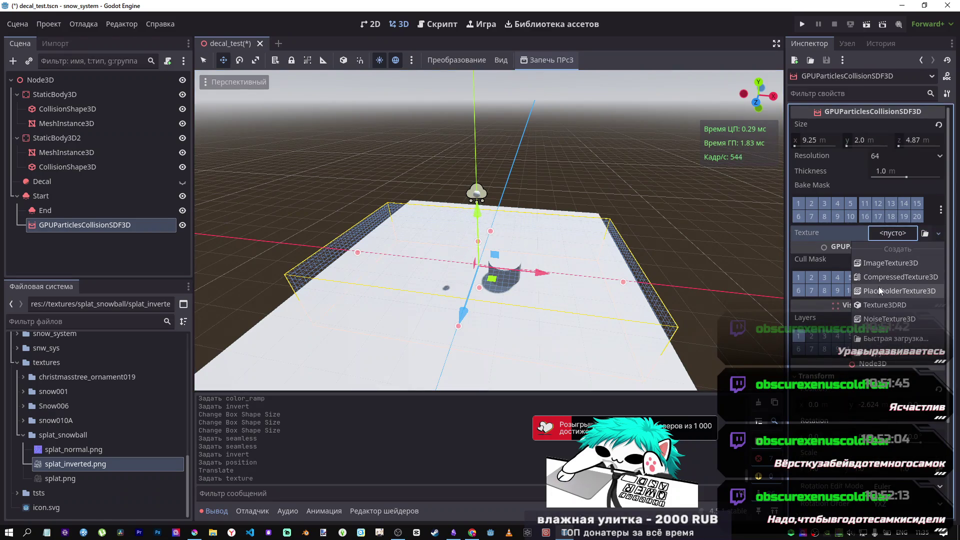
{"action": "left_click", "coordinate": [911, 306]}
{"action": "left_click", "coordinate": [860, 234]}
{"action": "left_click", "coordinate": [890, 233]}
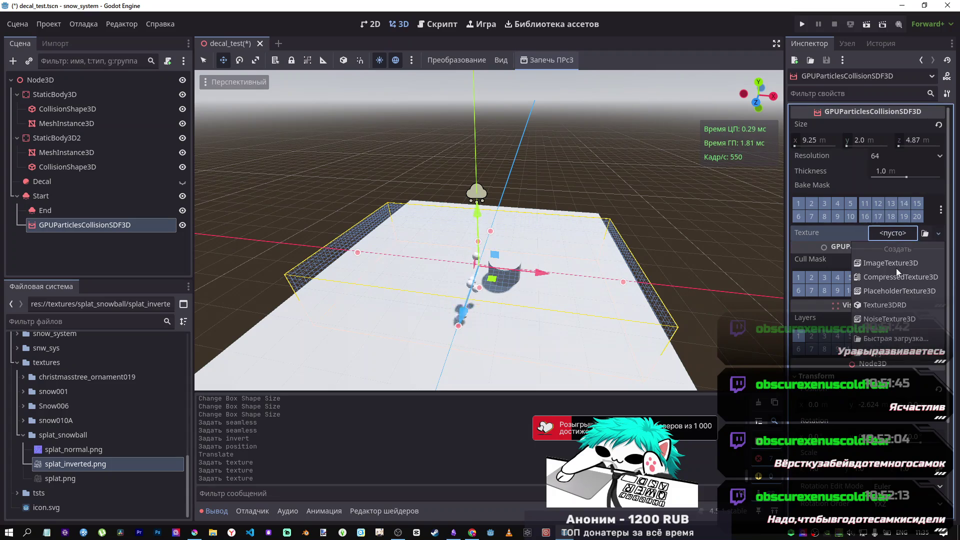
{"action": "left_click", "coordinate": [902, 319]}
Give the NoiseTexture3D FastNoiseLite noise and a new Gradient colour ramp.
{"action": "left_click", "coordinate": [895, 233]}
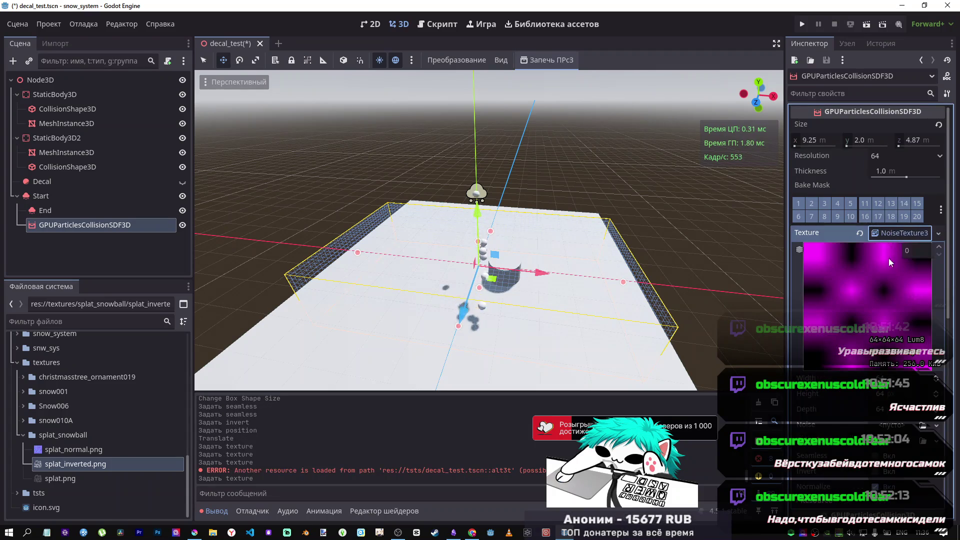
{"action": "left_click", "coordinate": [900, 424]}
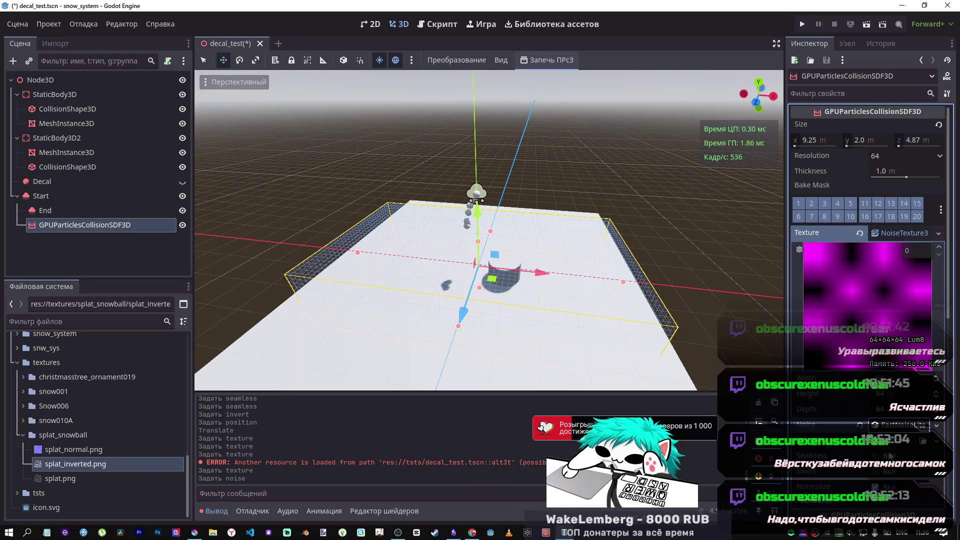
{"action": "left_click", "coordinate": [891, 456]}
{"action": "left_click", "coordinate": [893, 502]}
{"action": "left_click", "coordinate": [892, 474]}
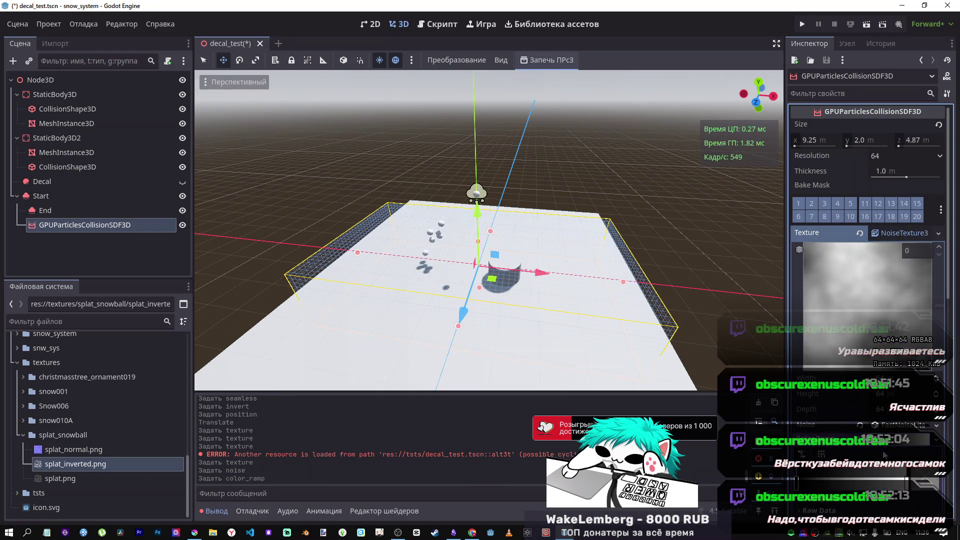
Reshape the gradient by adding, removing and sliding its colour points.
{"action": "left_click", "coordinate": [860, 481]}
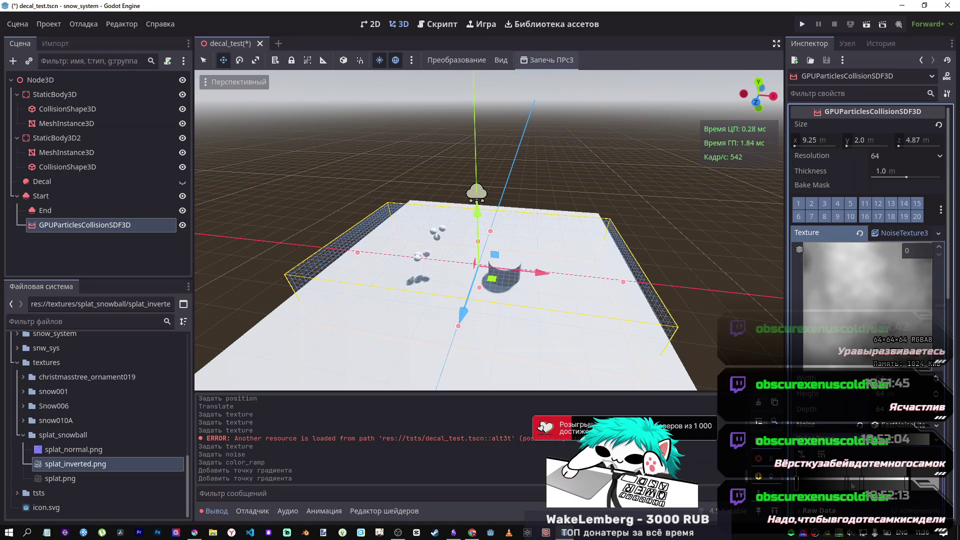
{"action": "left_click", "coordinate": [852, 482]}
{"action": "right_click", "coordinate": [850, 483]}
{"action": "left_click", "coordinate": [853, 483]}
{"action": "right_click", "coordinate": [853, 482]}
{"action": "left_click_drag", "start_coordinate": [861, 482], "coordinate": [851, 484]}
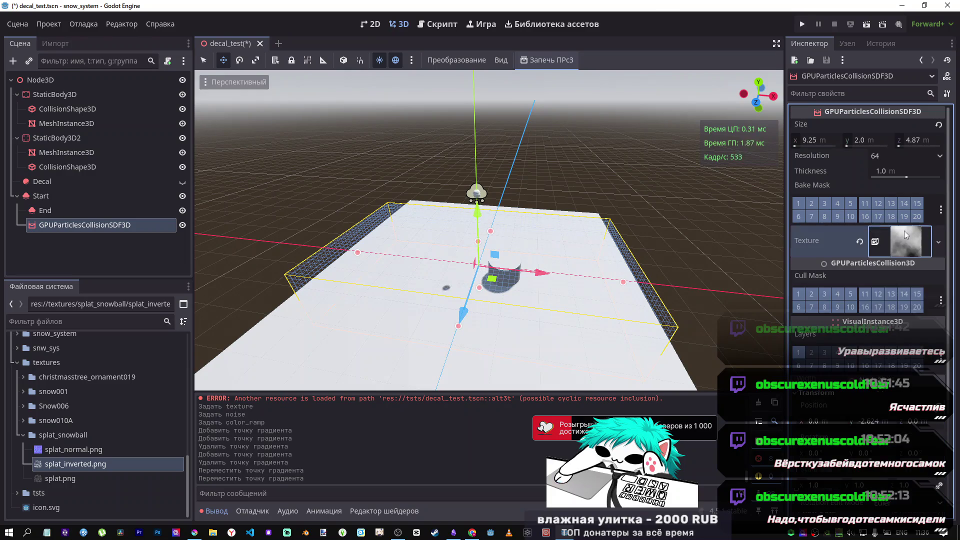
Turn on Invert for the noise texture and view the plane from a low angle.
{"action": "scroll", "coordinate": [898, 277], "scroll_direction": "down", "scroll_amount": 5}
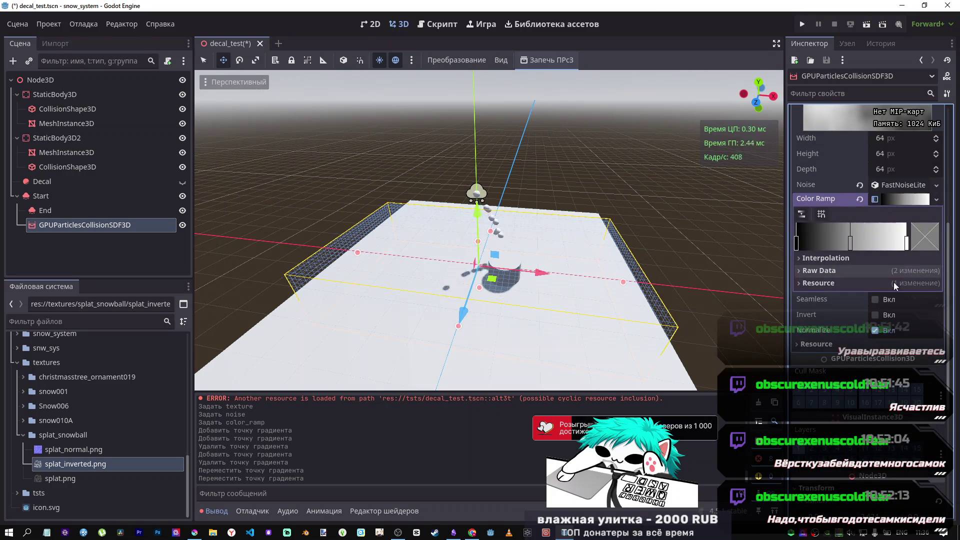
{"action": "left_click", "coordinate": [882, 317]}
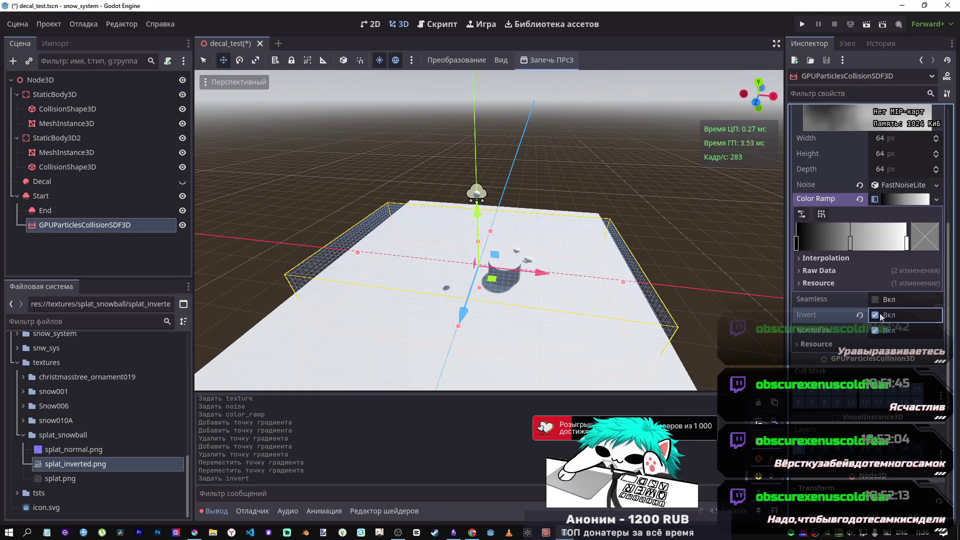
{"action": "mouse_move", "coordinate": [490, 230]}
{"action": "left_mouse_down"}
{"action": "mouse_move", "coordinate": [360, 260]}
{"action": "mouse_move", "coordinate": [425, 233]}
{"action": "mouse_move", "coordinate": [445, 240]}
{"action": "mouse_move", "coordinate": [456, 270]}
{"action": "mouse_move", "coordinate": [520, 270]}
{"action": "left_mouse_up"}
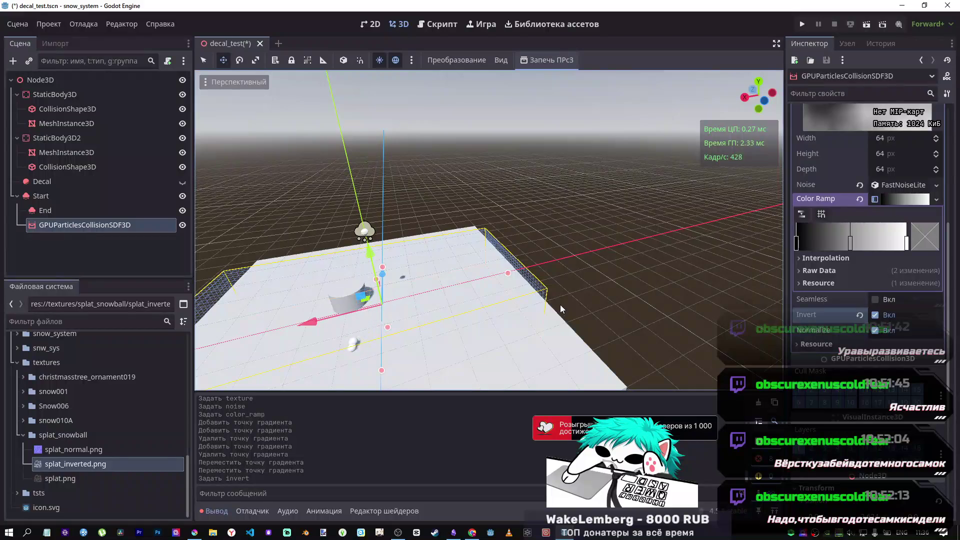
{"action": "scroll", "coordinate": [853, 295], "scroll_direction": "up", "scroll_amount": 3}
{"action": "scroll", "coordinate": [851, 291], "scroll_direction": "up", "scroll_amount": 3}
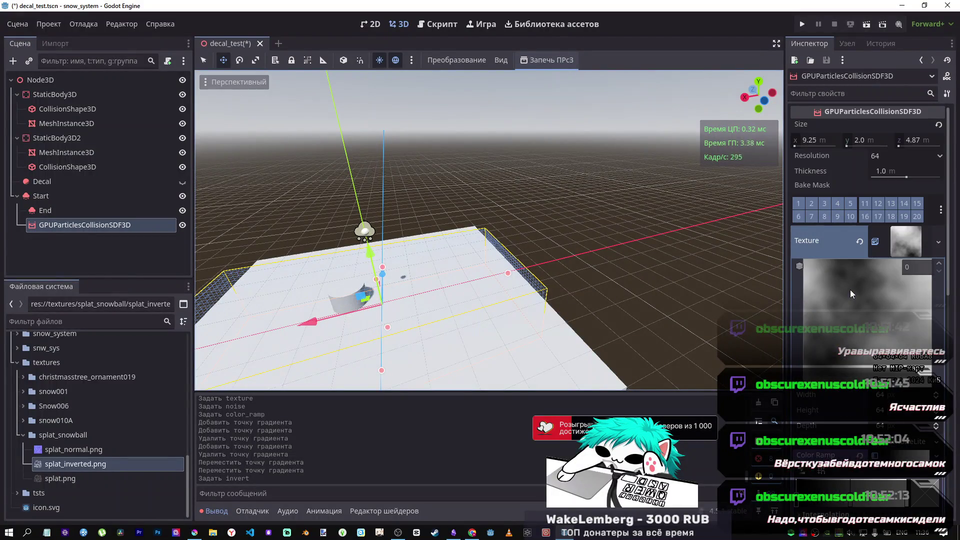
Drag Thickness to 0.33, revert it to 1.0, then open the GPUParticlesCollisionSDF3D docs.
{"action": "left_click", "coordinate": [899, 244]}
{"action": "left_click_drag", "start_coordinate": [906, 177], "coordinate": [883, 178]}
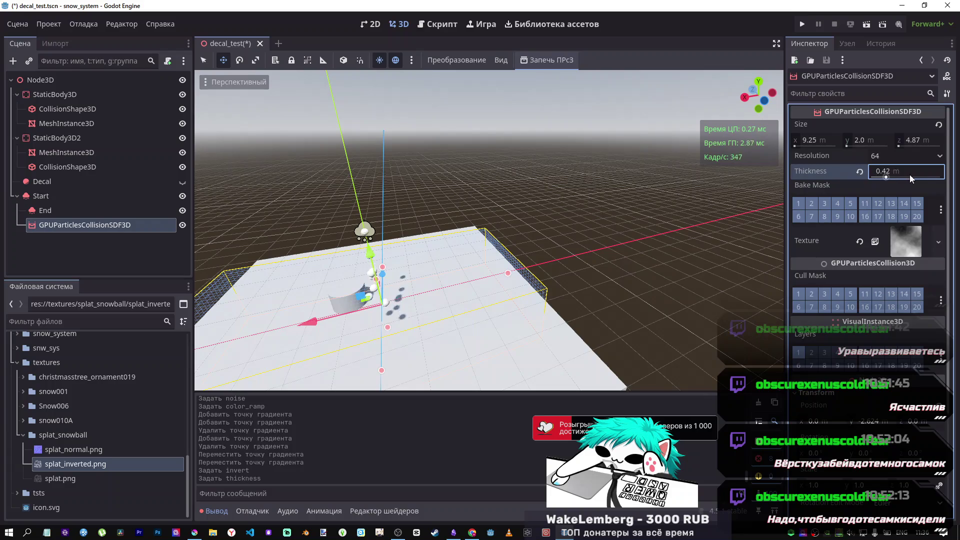
{"action": "left_click", "coordinate": [860, 172]}
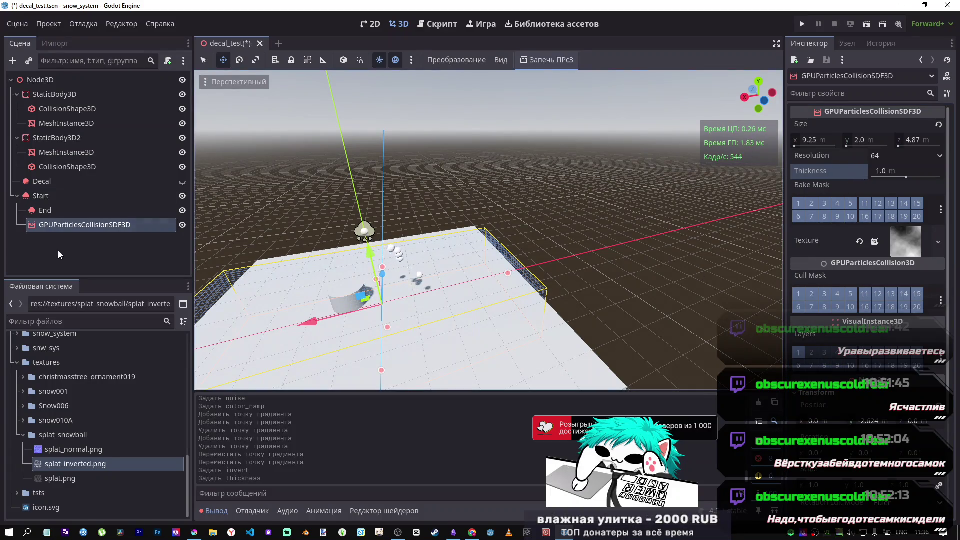
{"action": "left_click", "coordinate": [55, 226]}
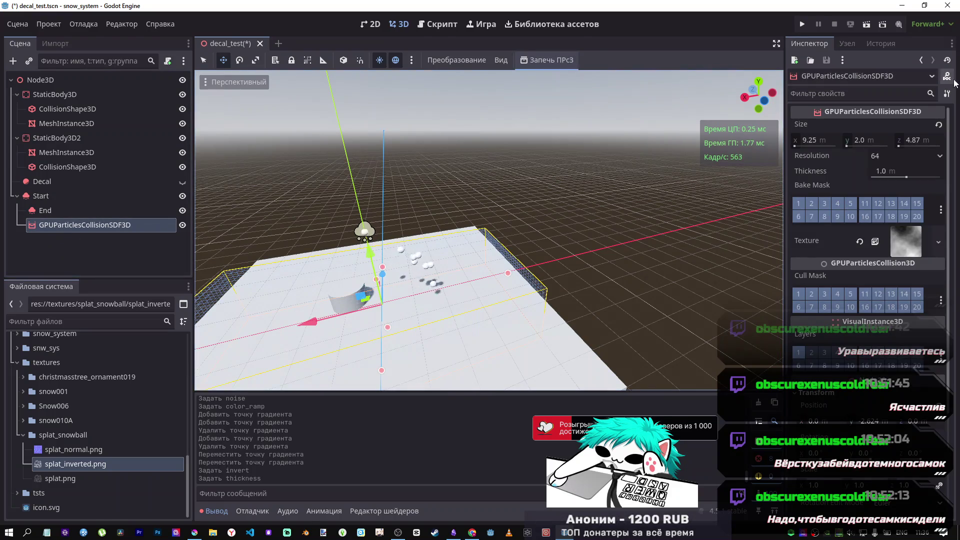
{"action": "left_click", "coordinate": [946, 76]}
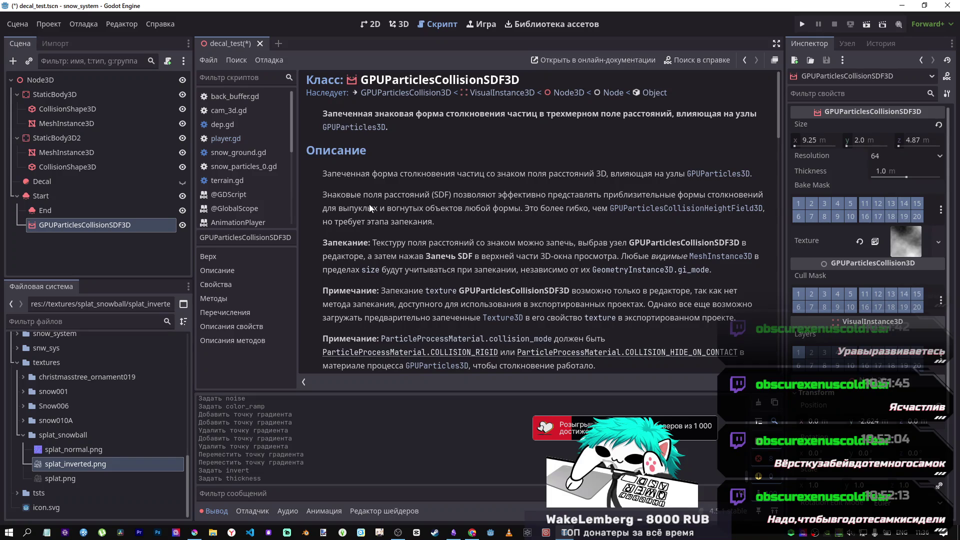
Bake the SDF collision to an .exr file and dismiss the no-faces-detected warning.
{"action": "left_click", "coordinate": [107, 221]}
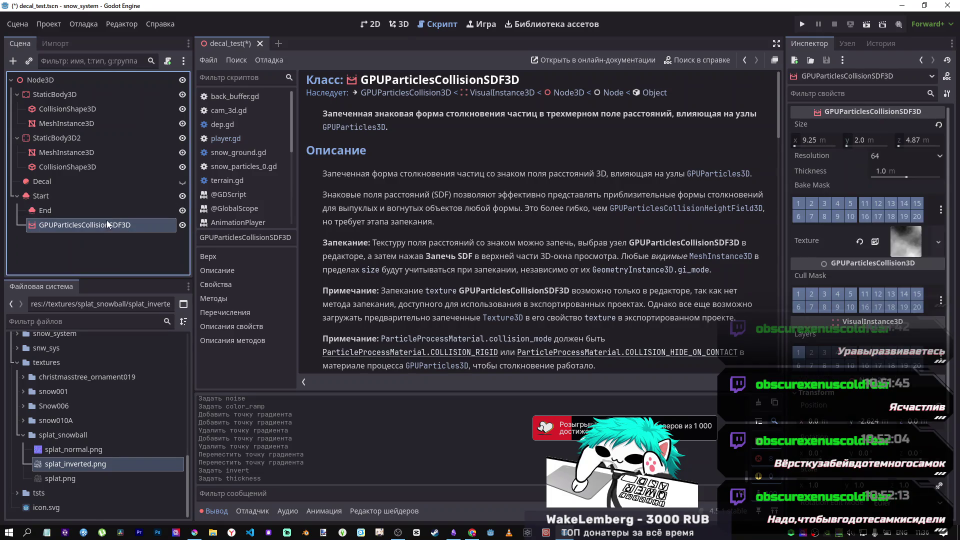
{"action": "left_click", "coordinate": [399, 24]}
{"action": "left_click", "coordinate": [545, 61]}
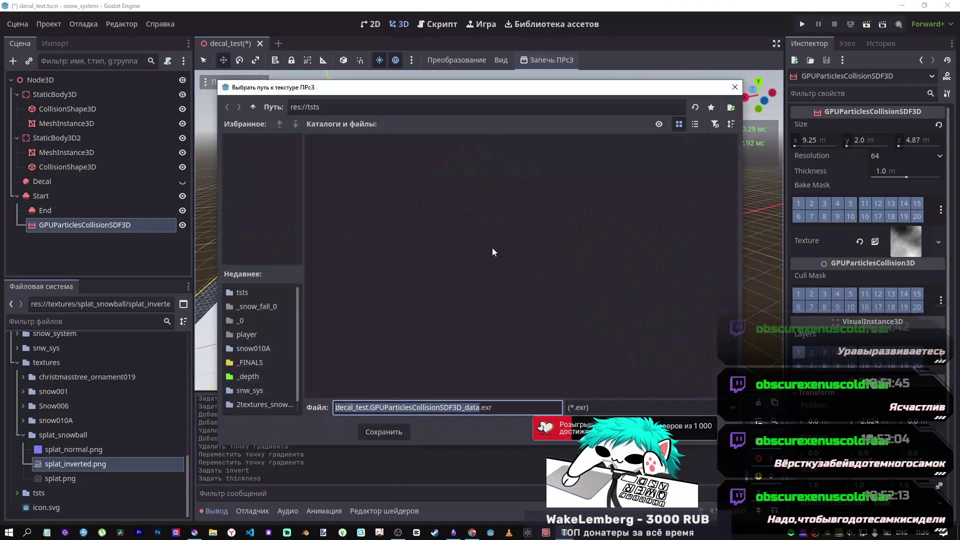
{"action": "left_click", "coordinate": [397, 436]}
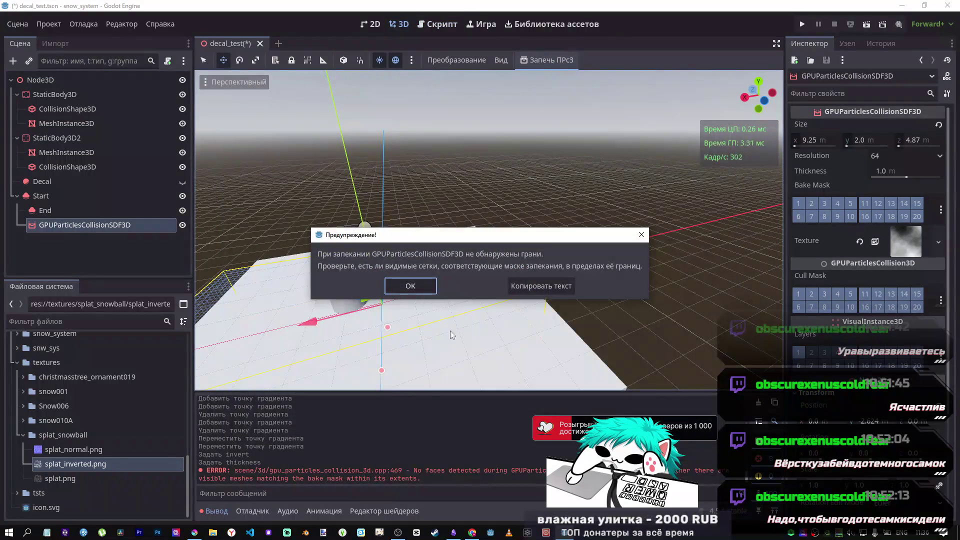
{"action": "left_click", "coordinate": [422, 285]}
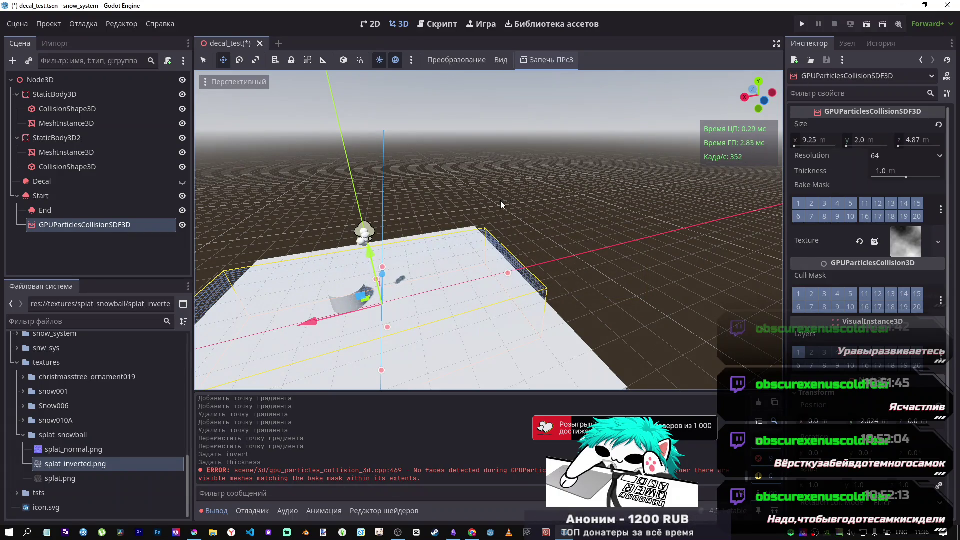
Reselect the SDF box, reframe the floor, and start Bake SDF again before cancelling its save dialog.
{"action": "left_click", "coordinate": [443, 280]}
{"action": "left_click", "coordinate": [528, 280]}
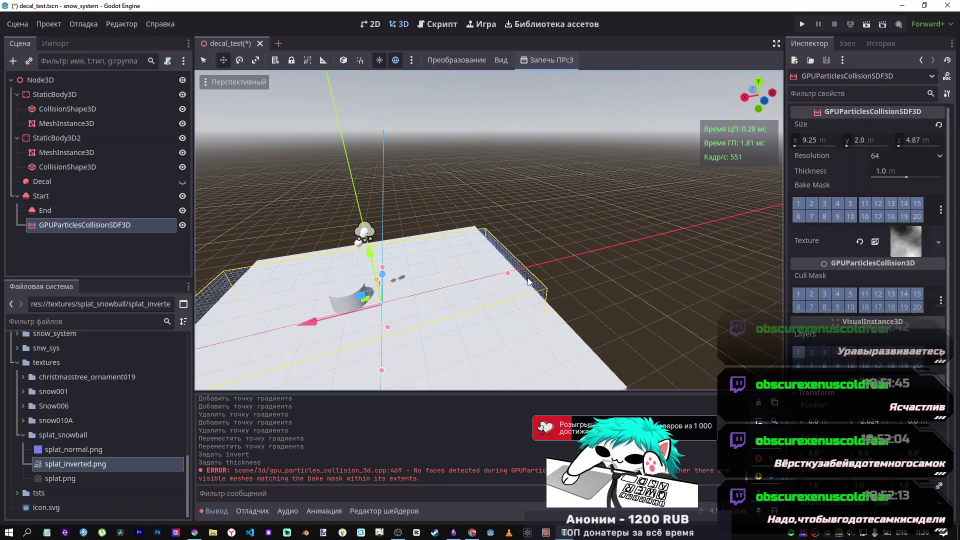
{"action": "left_click_drag", "start_coordinate": [509, 280], "coordinate": [625, 280]}
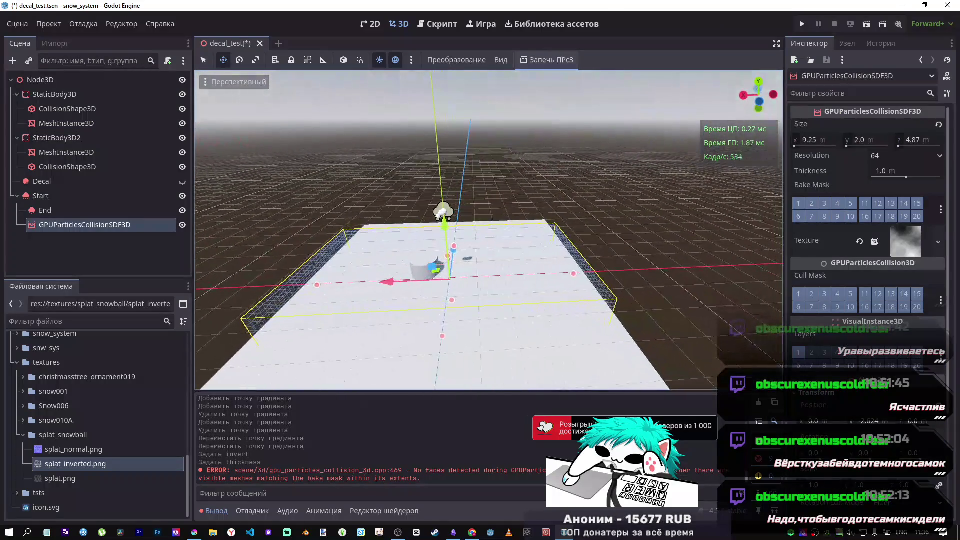
{"action": "left_click", "coordinate": [501, 60]}
{"action": "left_click", "coordinate": [468, 57]}
{"action": "left_click", "coordinate": [501, 60]}
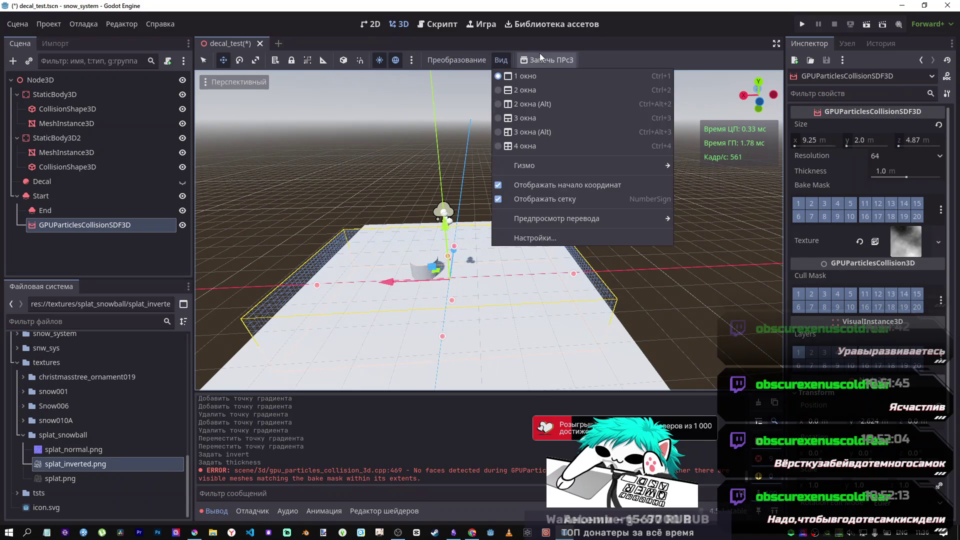
{"action": "left_click", "coordinate": [555, 54]}
{"action": "left_click", "coordinate": [556, 54]}
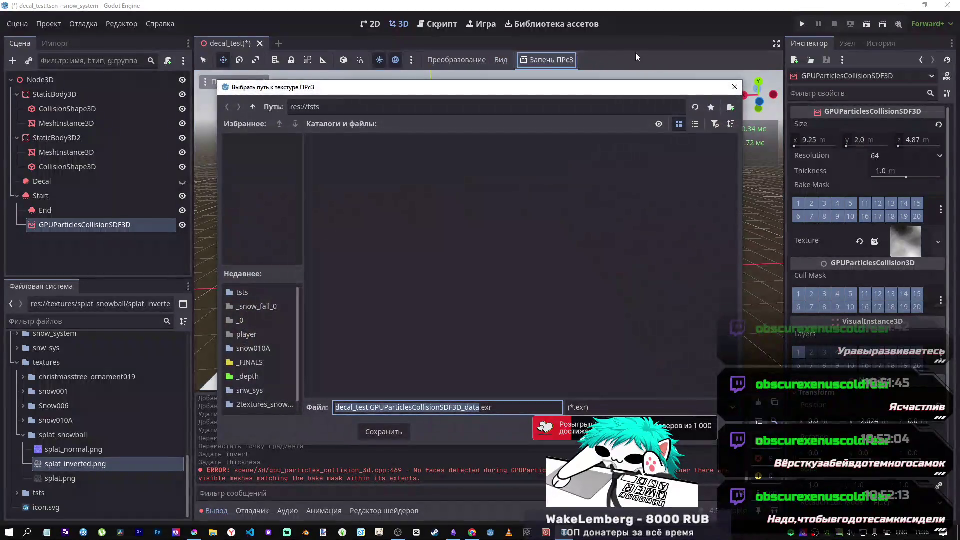
{"action": "left_click", "coordinate": [735, 87]}
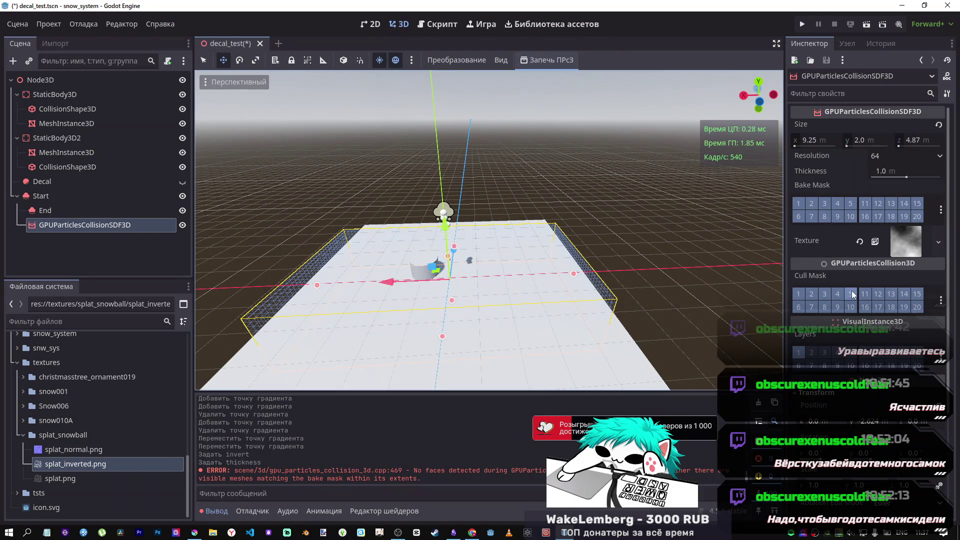
Reselect the SDF collision node, view its class docs, and briefly check the browser window.
{"action": "left_click", "coordinate": [58, 228]}
{"action": "left_click", "coordinate": [115, 251]}
{"action": "left_click", "coordinate": [83, 226]}
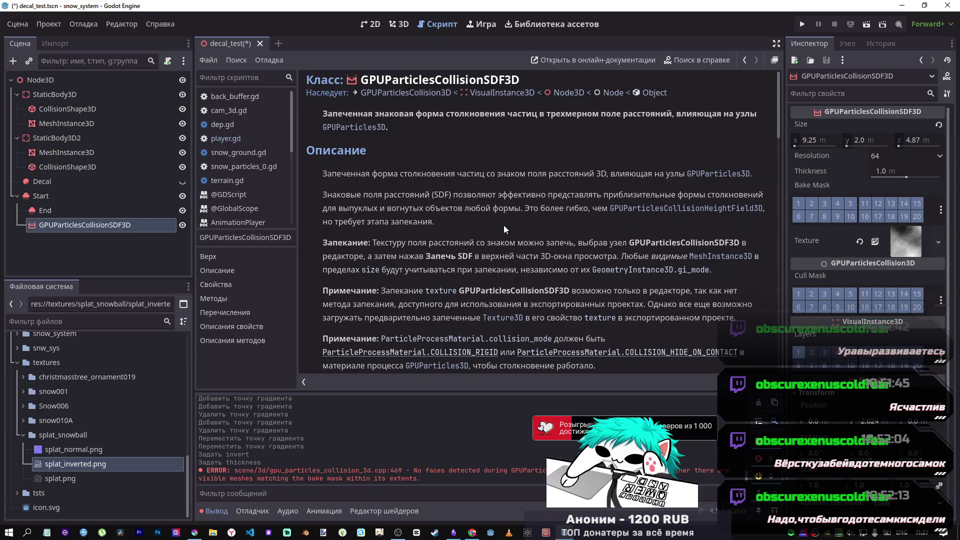
{"action": "scroll", "coordinate": [503, 224], "scroll_direction": "down", "scroll_amount": 3}
{"action": "scroll", "coordinate": [500, 221], "scroll_direction": "up", "scroll_amount": 2}
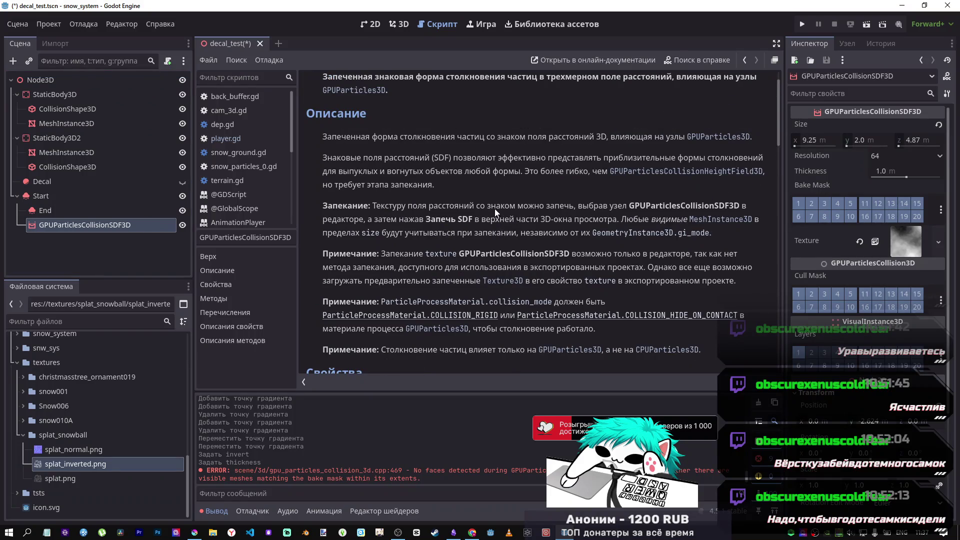
{"action": "key", "text": "alt+Tab"}
{"action": "scroll", "coordinate": [511, 261], "scroll_direction": "down", "scroll_amount": 6}
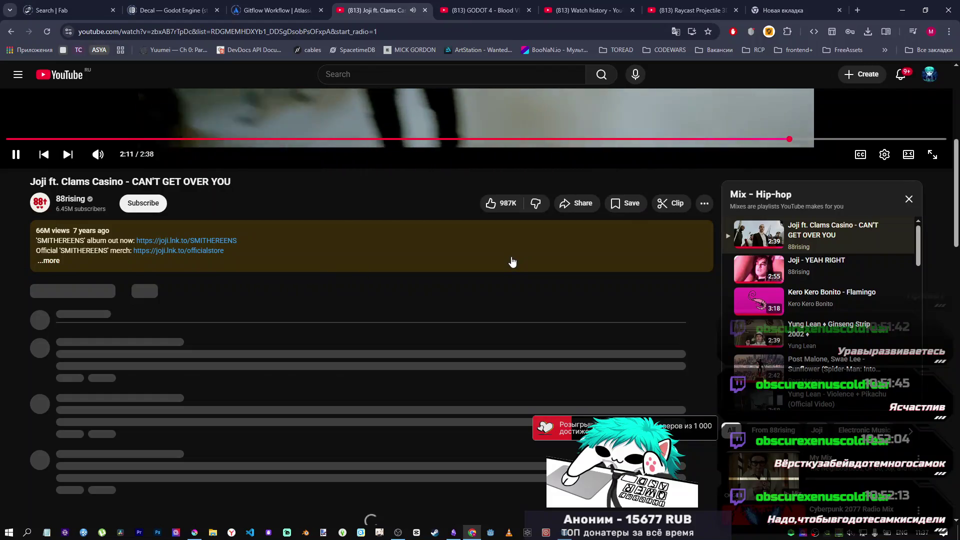
{"action": "scroll", "coordinate": [511, 261], "scroll_direction": "up", "scroll_amount": 6}
{"action": "key", "text": "alt+Tab"}
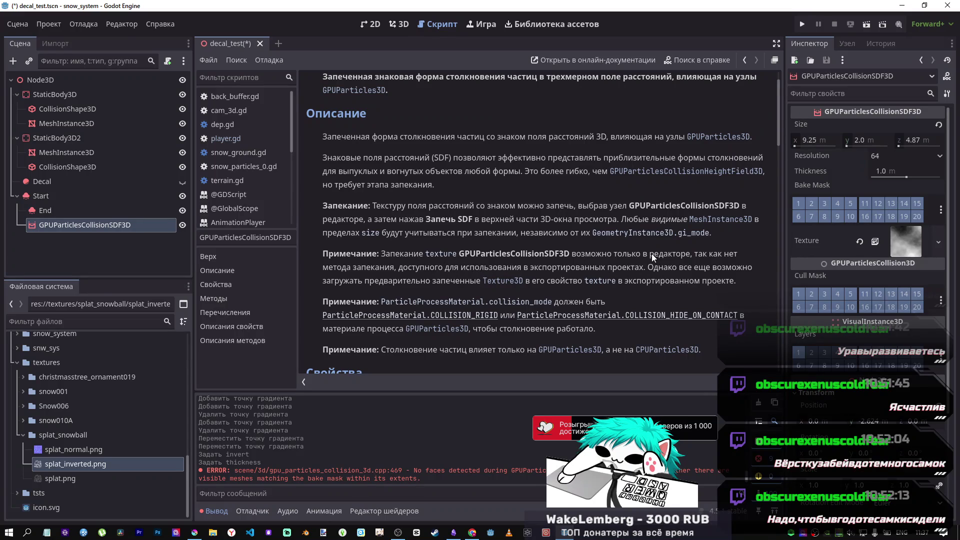
Look at the Godot blood VFX tutorial tab in the browser, then come back to the editor.
{"action": "scroll", "coordinate": [539, 260], "scroll_direction": "down", "scroll_amount": 3}
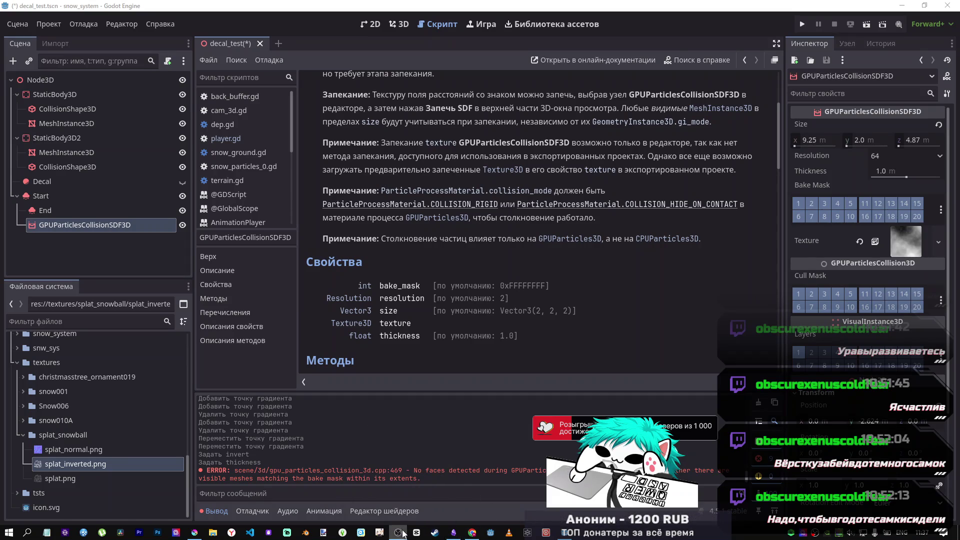
{"action": "left_click", "coordinate": [472, 532]}
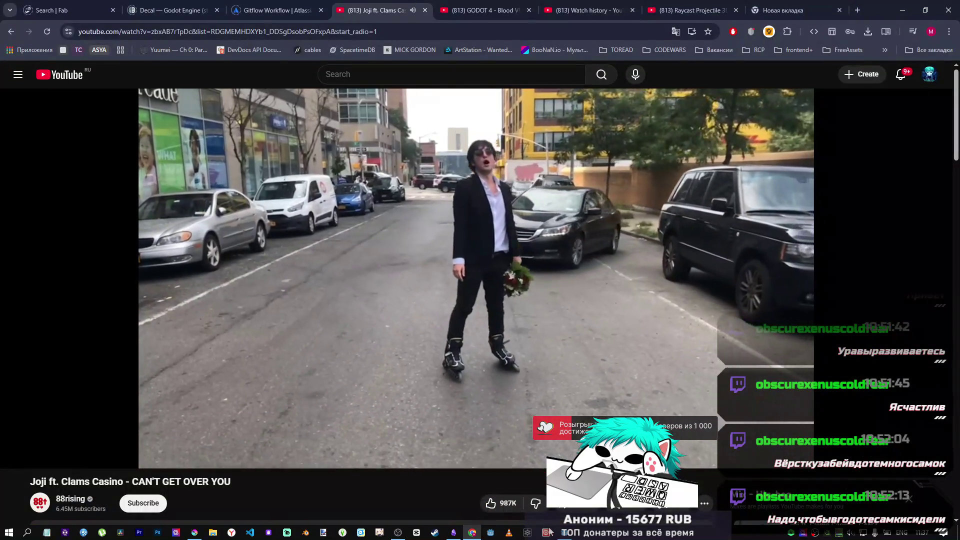
{"action": "left_click", "coordinate": [463, 8]}
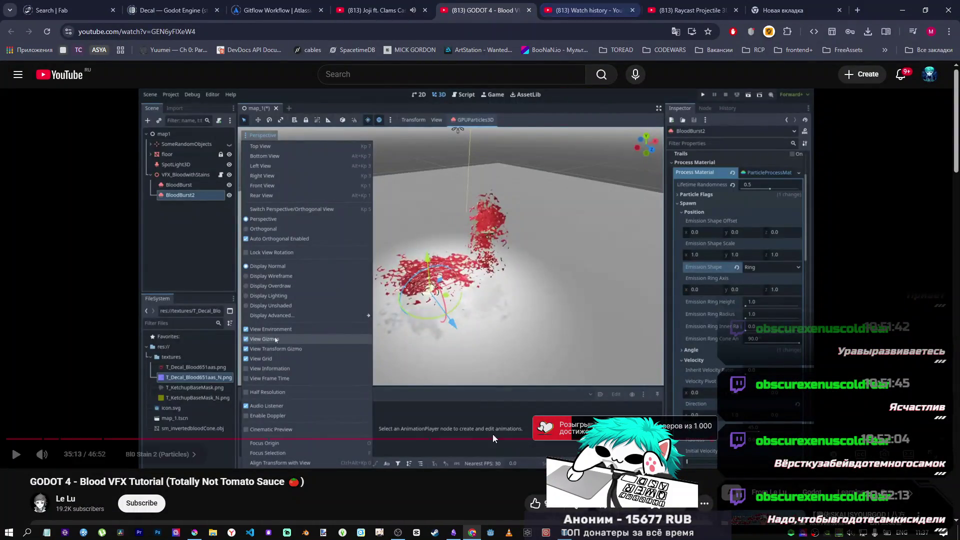
{"action": "key", "text": "alt+Tab"}
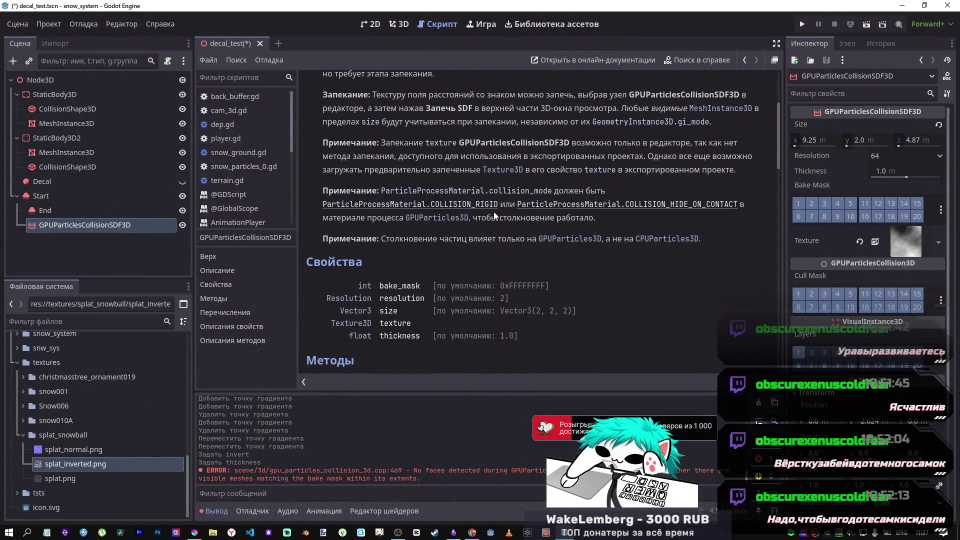
{"action": "scroll", "coordinate": [460, 294], "scroll_direction": "down", "scroll_amount": 10}
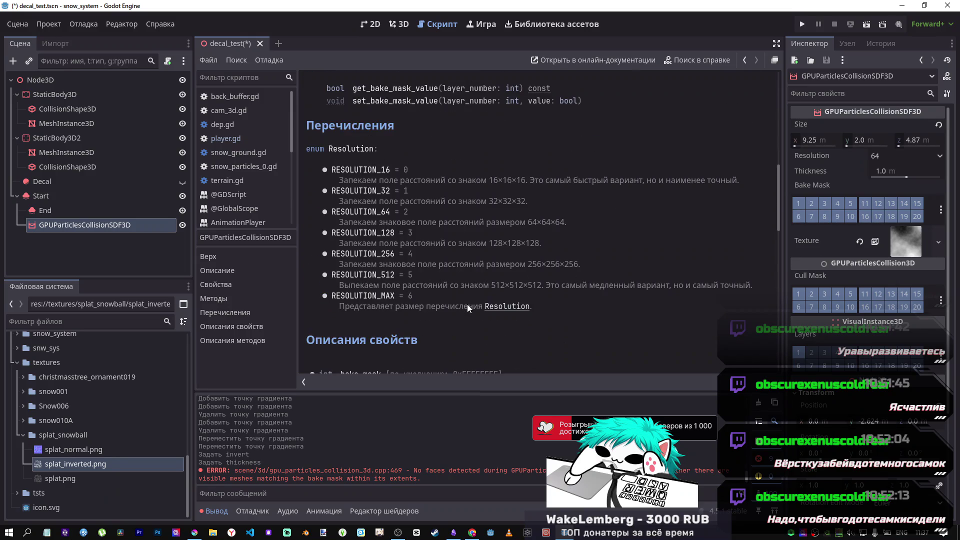
{"action": "scroll", "coordinate": [435, 284], "scroll_direction": "down", "scroll_amount": 8}
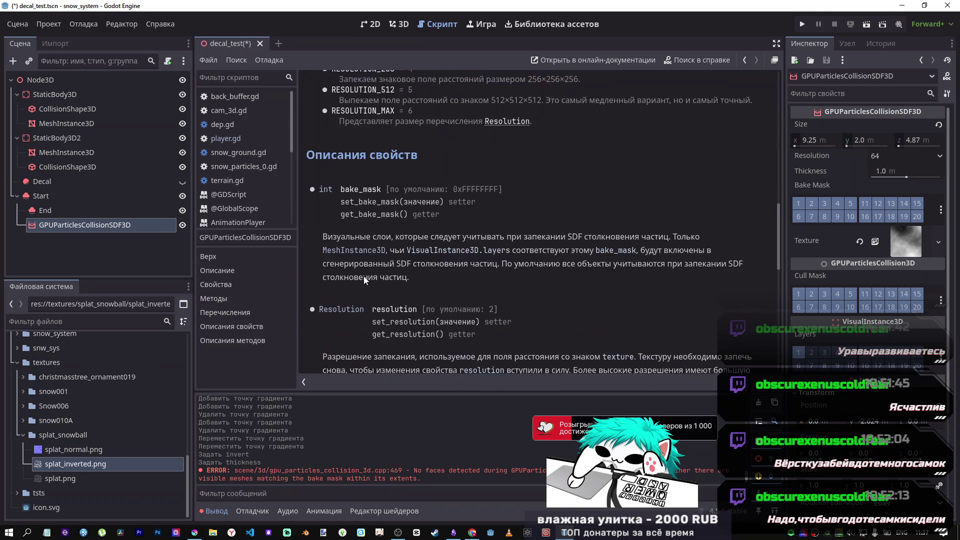
{"action": "scroll", "coordinate": [364, 277], "scroll_direction": "down", "scroll_amount": 5}
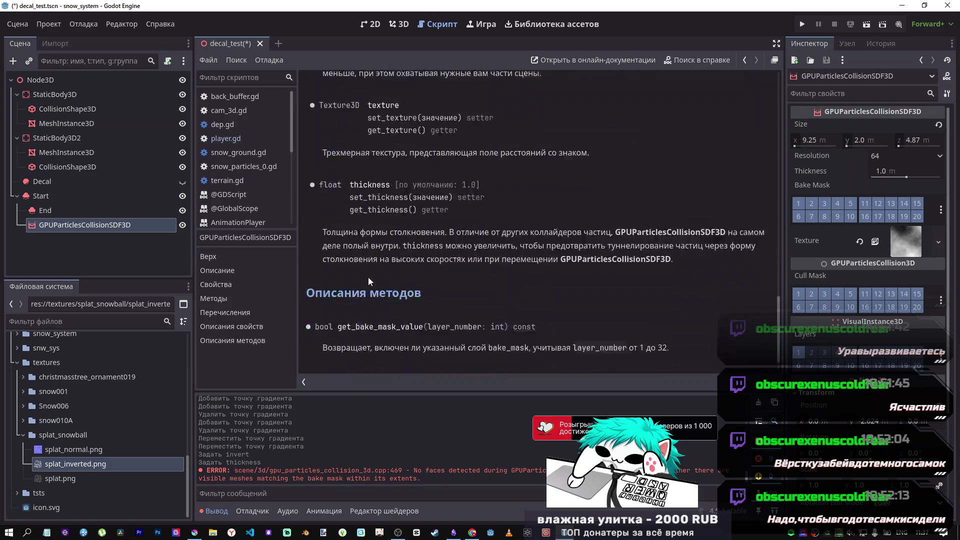
Delete the GPUParticlesCollisionSDF3D node and choose Add Child Node on Start.
{"action": "left_click", "coordinate": [71, 226]}
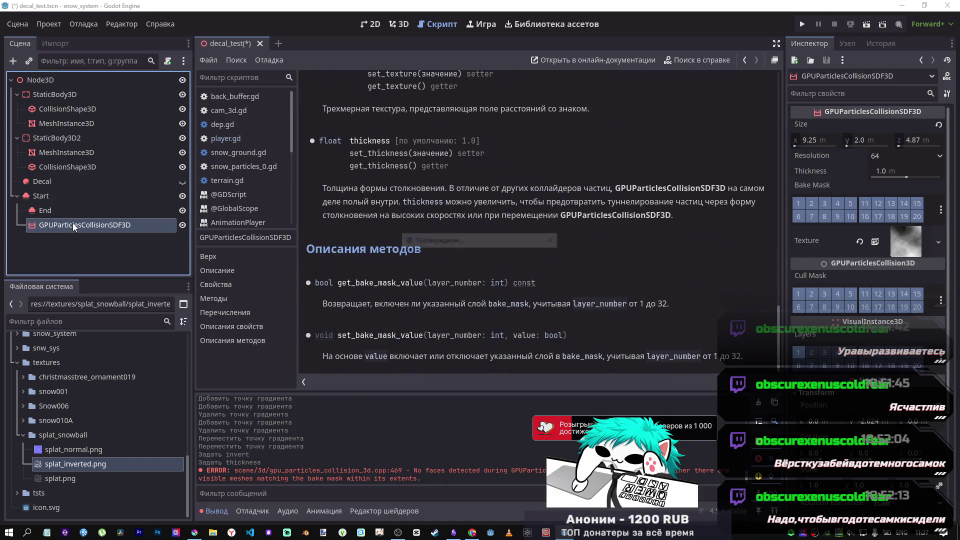
{"action": "key", "text": "Delete"}
{"action": "key", "text": "Return"}
{"action": "right_click", "coordinate": [55, 197]}
{"action": "mouse_move", "coordinate": [104, 203]}
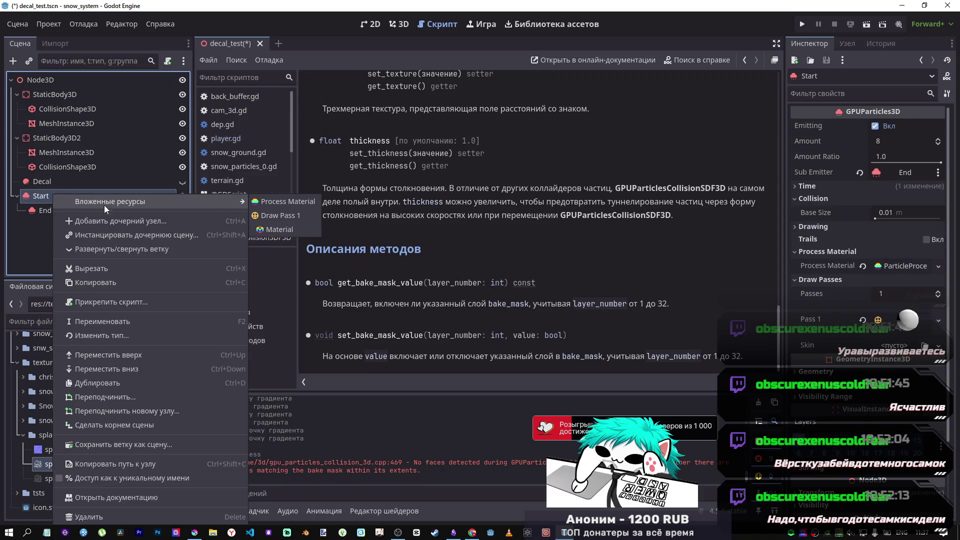
{"action": "left_click", "coordinate": [120, 221]}
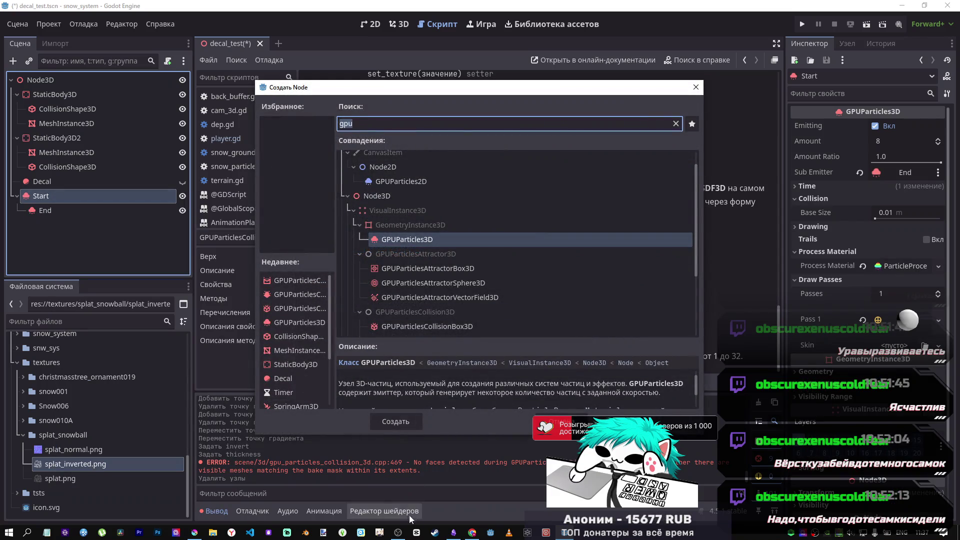
{"action": "left_click", "coordinate": [472, 533]}
Play Joji - YEAH RIGHT from the hip-hop mix at full volume, then return to Godot.
{"action": "left_click", "coordinate": [380, 10]}
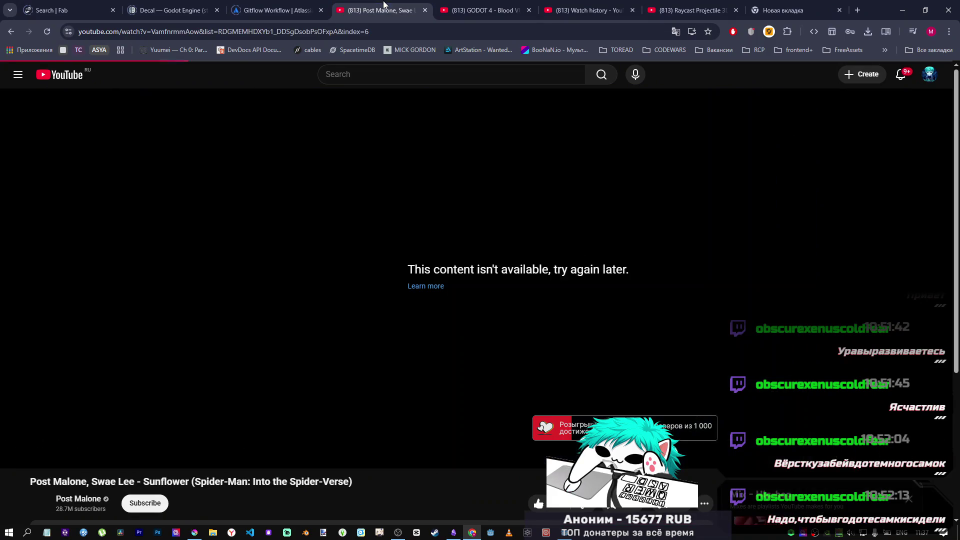
{"action": "scroll", "coordinate": [556, 364], "scroll_direction": "down", "scroll_amount": 3}
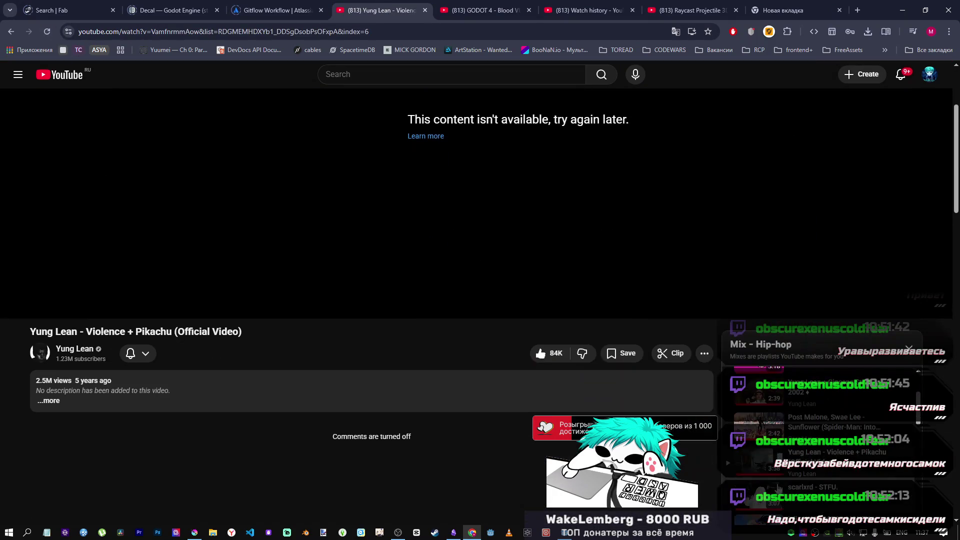
{"action": "left_click", "coordinate": [797, 394]}
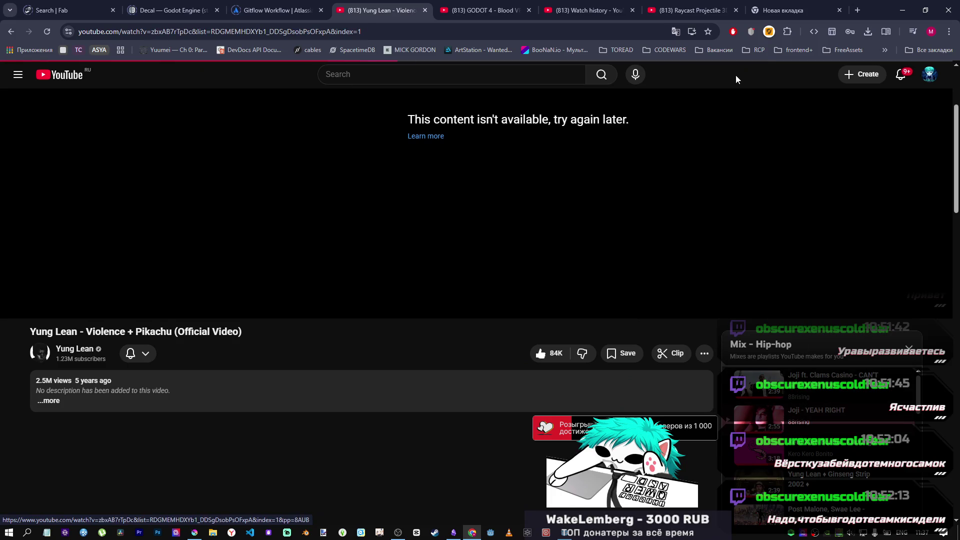
{"action": "left_click", "coordinate": [782, 421]}
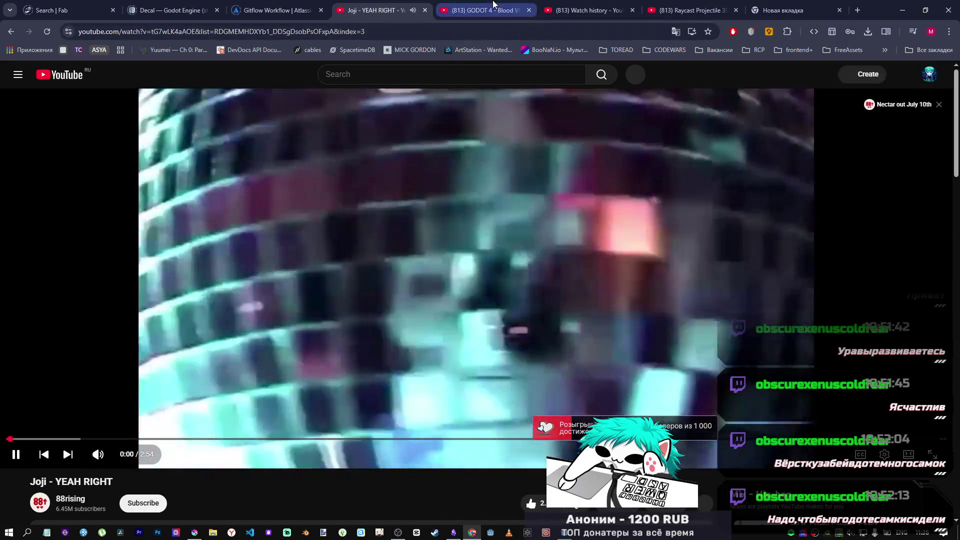
{"action": "left_click", "coordinate": [493, 5]}
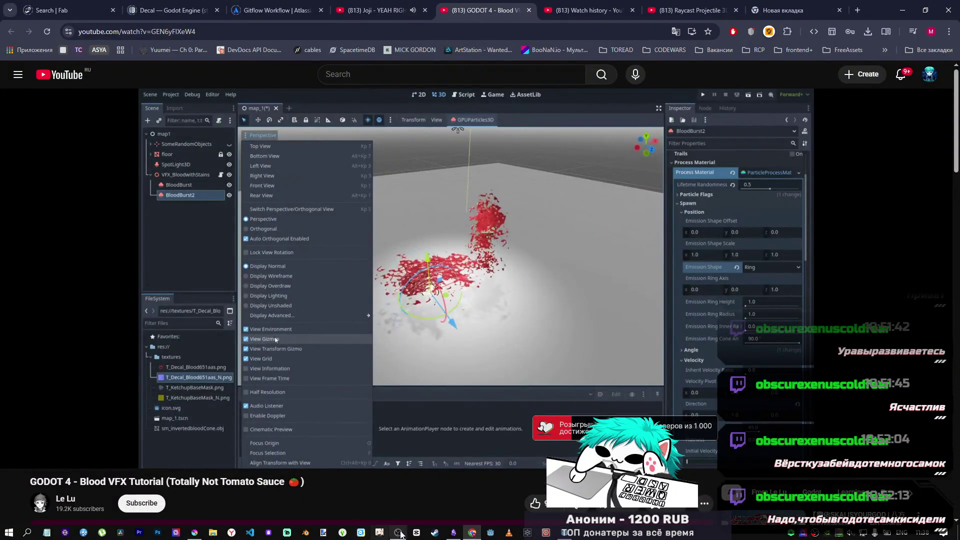
{"action": "key", "text": "ctrl+shift+Tab"}
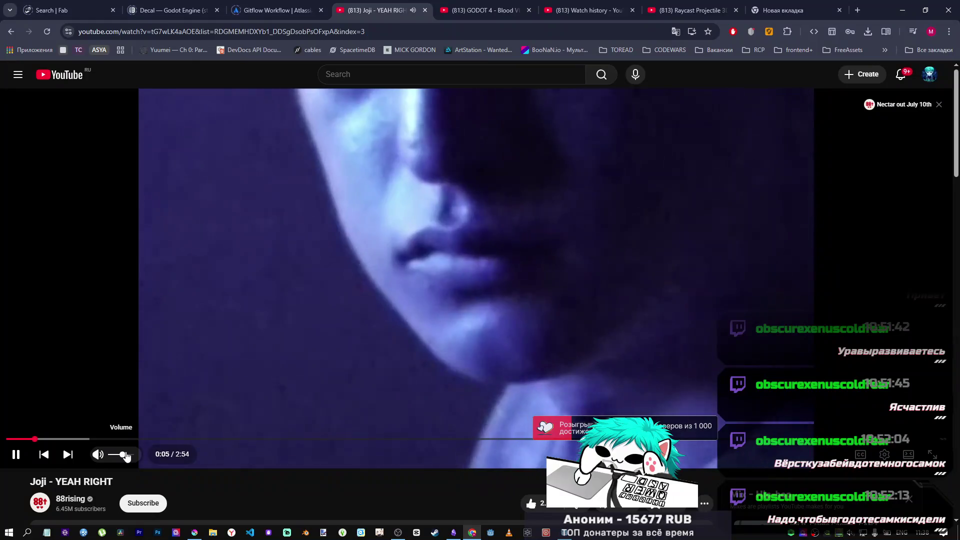
{"action": "left_click", "coordinate": [128, 455]}
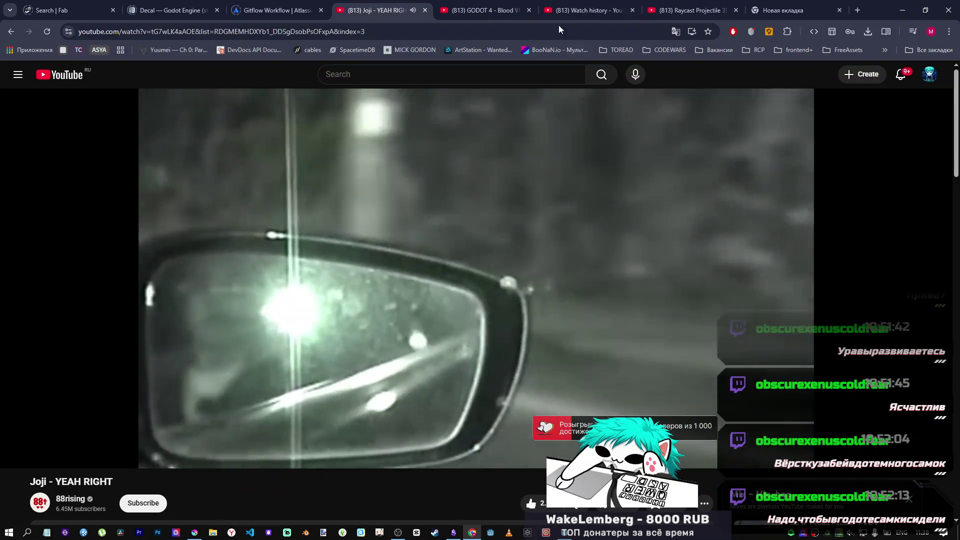
{"action": "left_click", "coordinate": [493, 5]}
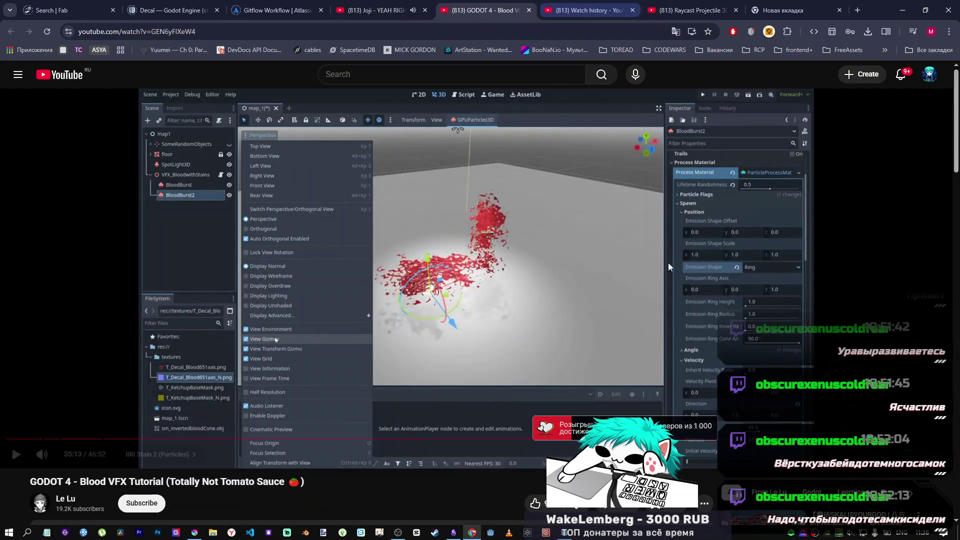
{"action": "mouse_move", "coordinate": [565, 535]}
{"action": "left_click", "coordinate": [545, 487]}
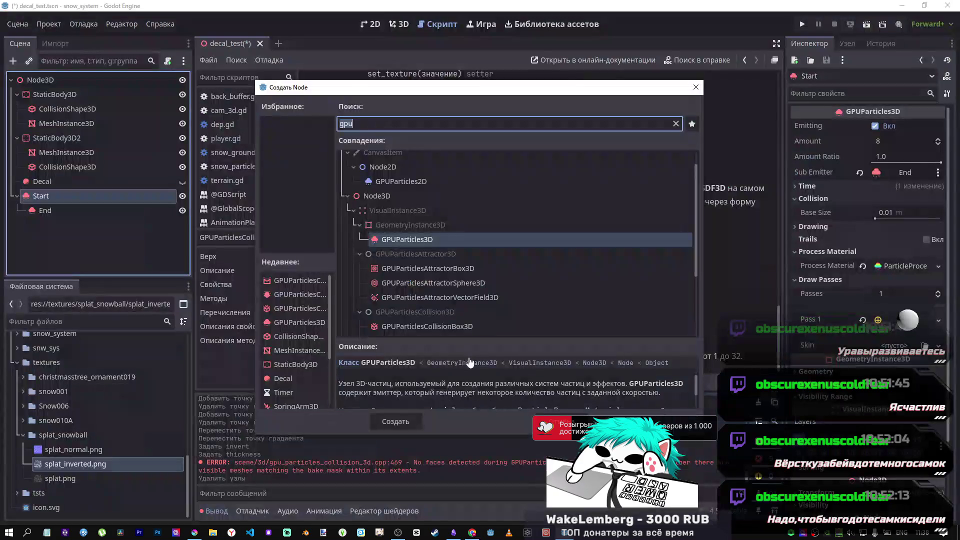
Add a GPUParticlesCollisionHeightField3D node under Start from the Create Node list.
{"action": "scroll", "coordinate": [442, 260], "scroll_direction": "down", "scroll_amount": 2}
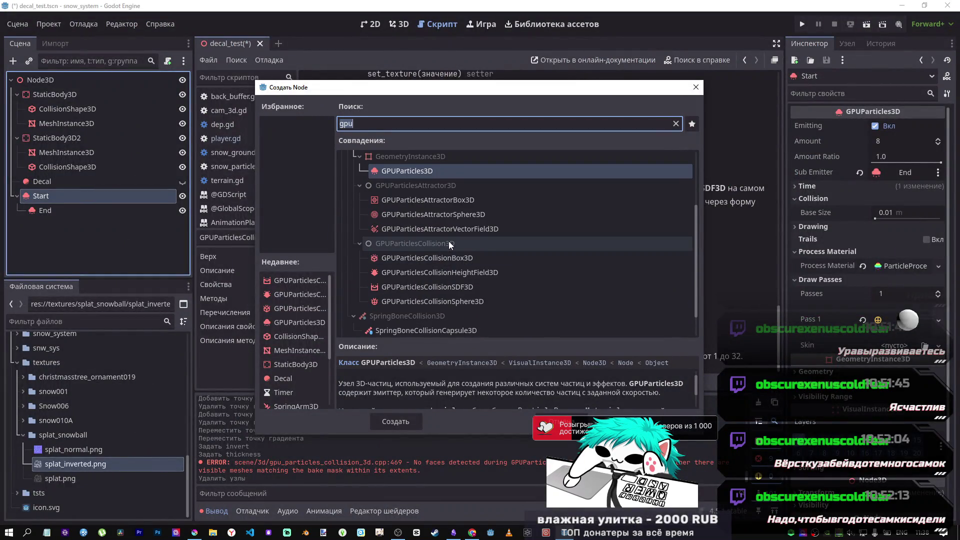
{"action": "scroll", "coordinate": [448, 244], "scroll_direction": "down", "scroll_amount": 2}
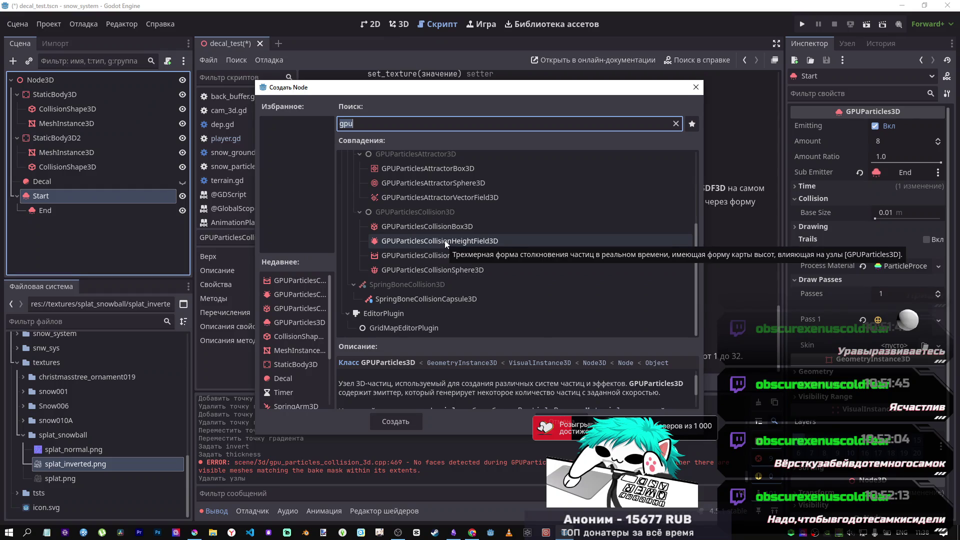
{"action": "left_click", "coordinate": [446, 240]}
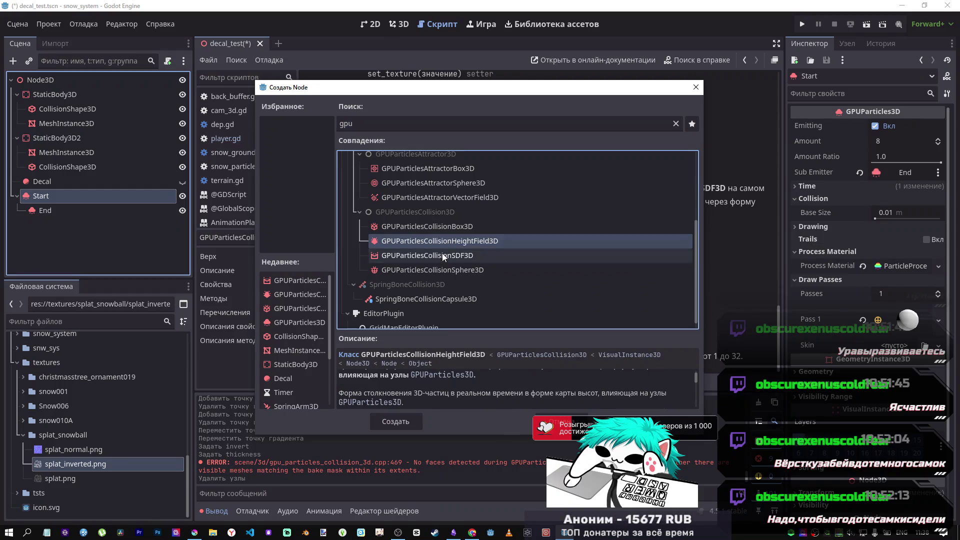
{"action": "left_click", "coordinate": [418, 420]}
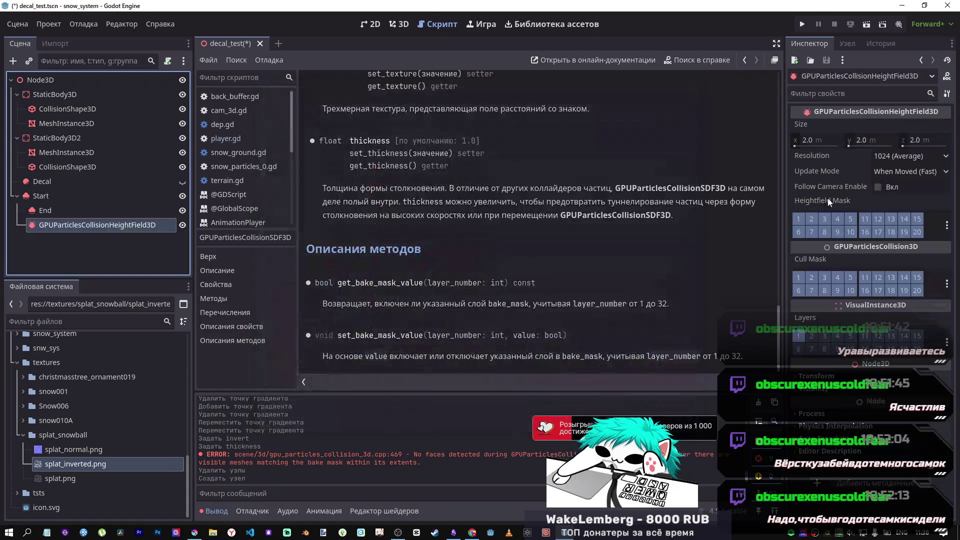
Lower the heightfield collision box along Y in the 3D view, leaving update mode unchanged.
{"action": "left_click", "coordinate": [910, 172]}
{"action": "left_click", "coordinate": [403, 20]}
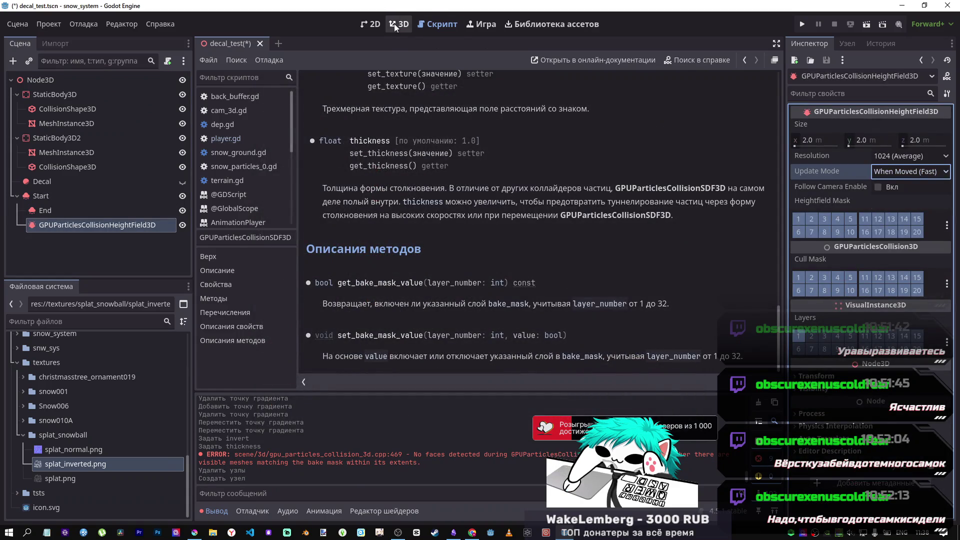
{"action": "left_click", "coordinate": [403, 20]}
{"action": "left_click_drag", "start_coordinate": [430, 164], "coordinate": [455, 200]}
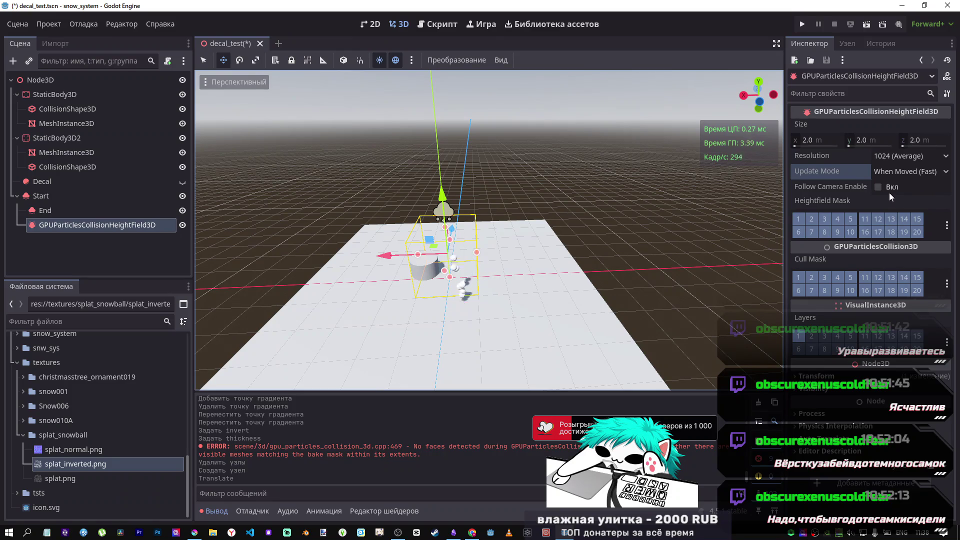
Read the GPUParticlesCollisionHeightField3D class reference, marking a phrase in its summary.
{"action": "left_click", "coordinate": [947, 76]}
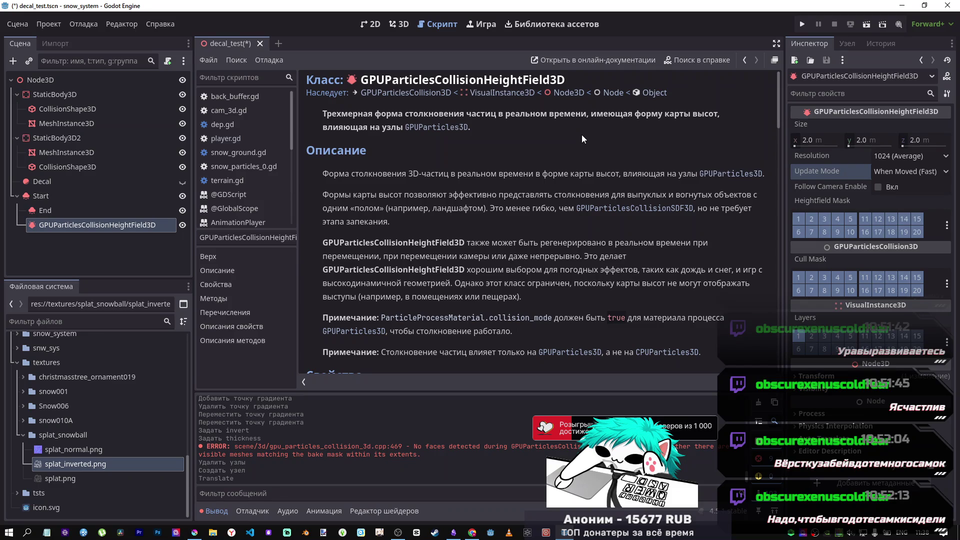
{"action": "left_click_drag", "start_coordinate": [674, 114], "coordinate": [710, 115]}
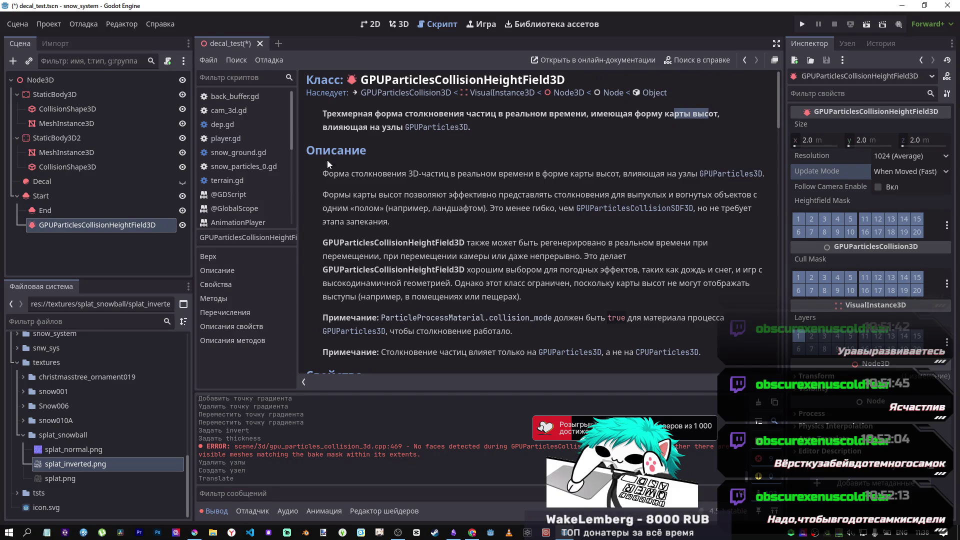
{"action": "scroll", "coordinate": [358, 163], "scroll_direction": "down", "scroll_amount": 2}
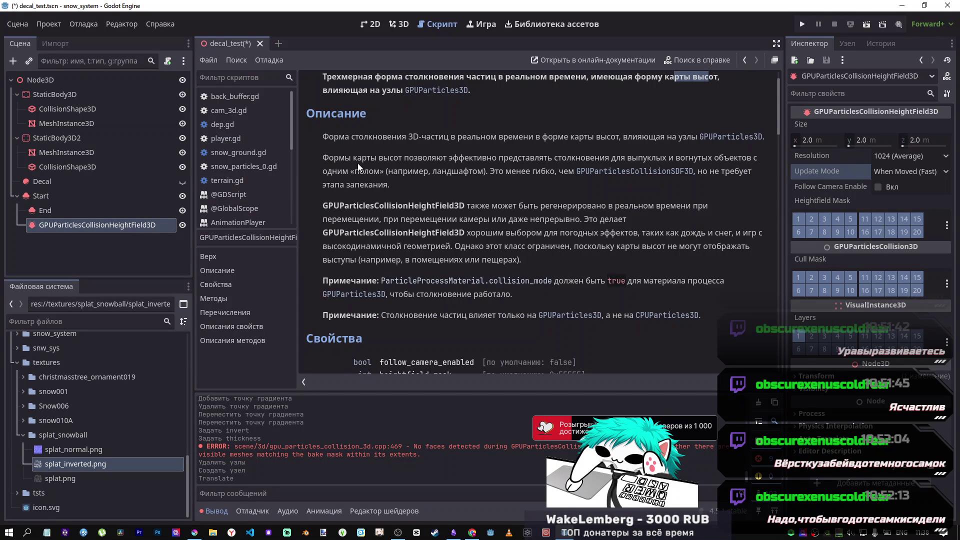
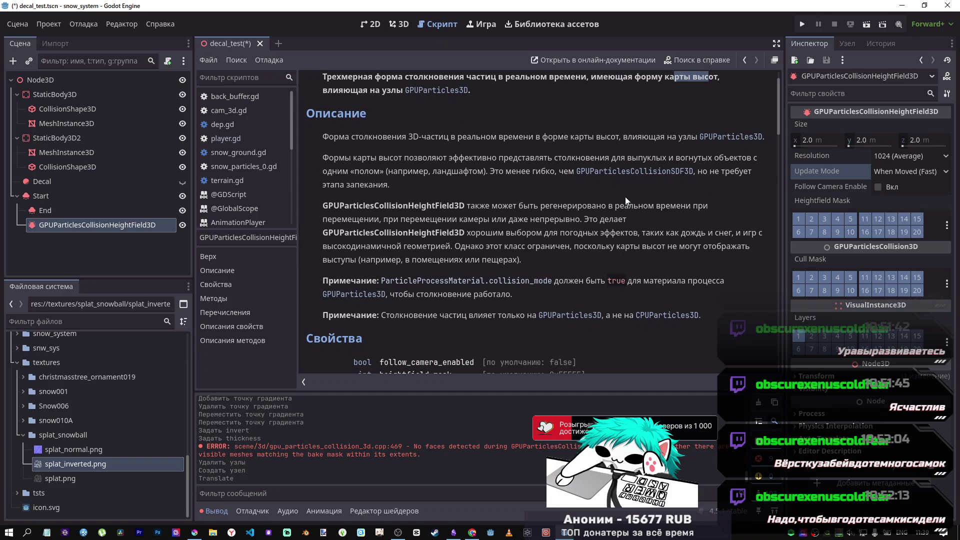
Back in the 3D view, enlarge the heightfield collision box to about 5.82 m wide and 4.29 m tall.
{"action": "scroll", "coordinate": [625, 197], "scroll_direction": "down", "scroll_amount": 3}
{"action": "scroll", "coordinate": [616, 190], "scroll_direction": "up", "scroll_amount": 3}
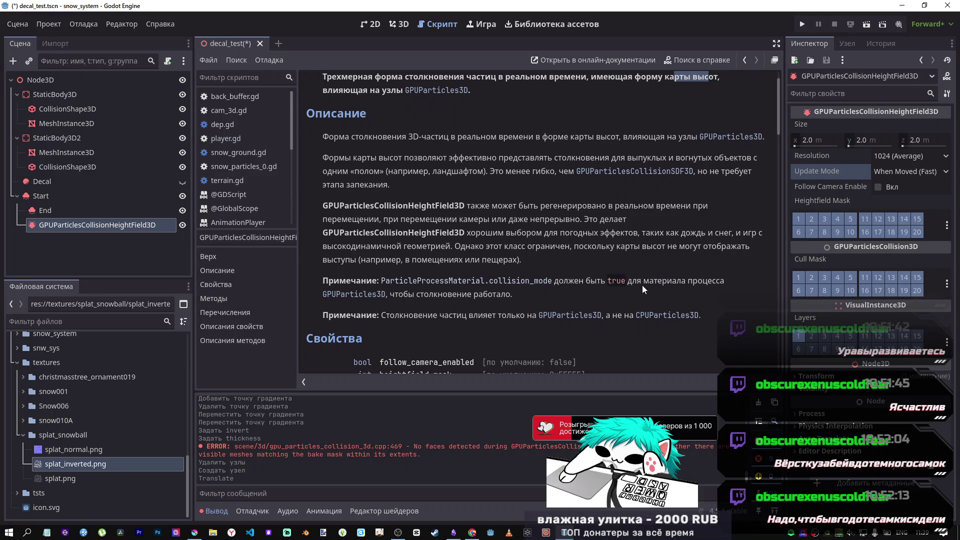
{"action": "scroll", "coordinate": [382, 271], "scroll_direction": "down", "scroll_amount": 2}
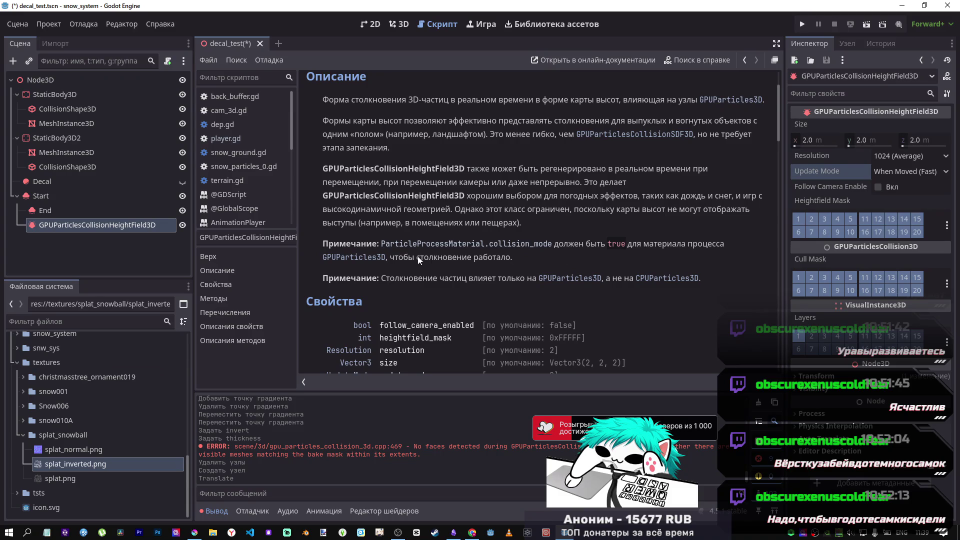
{"action": "scroll", "coordinate": [415, 260], "scroll_direction": "down", "scroll_amount": 5}
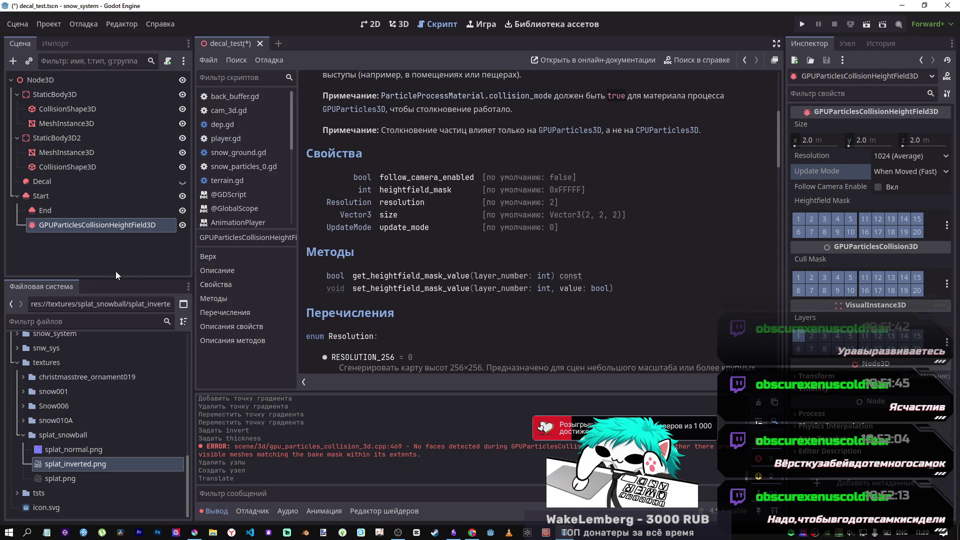
{"action": "left_click", "coordinate": [396, 25]}
{"action": "left_click_drag", "start_coordinate": [478, 253], "coordinate": [520, 251]}
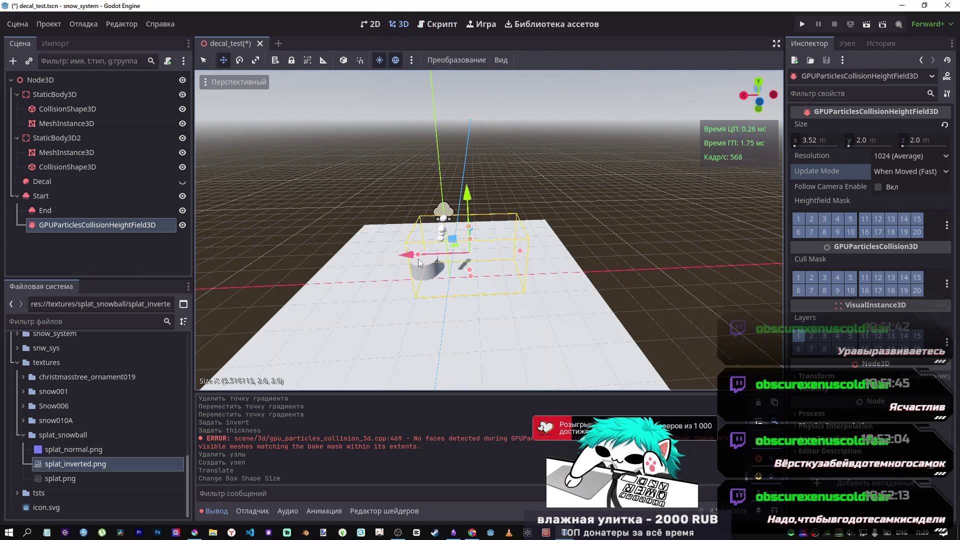
{"action": "left_click_drag", "start_coordinate": [349, 257], "coordinate": [349, 257]}
{"action": "left_click_drag", "start_coordinate": [442, 278], "coordinate": [441, 323]}
Undo the accidental move of the End emitter and lower the Start emitter along Y.
{"action": "mouse_move", "coordinate": [489, 230]}
{"action": "left_mouse_down"}
{"action": "mouse_move", "coordinate": [435, 240]}
{"action": "mouse_move", "coordinate": [600, 232]}
{"action": "left_mouse_up"}
{"action": "scroll", "coordinate": [489, 230], "scroll_direction": "up", "scroll_amount": 3}
{"action": "mouse_move", "coordinate": [489, 230]}
{"action": "left_mouse_down"}
{"action": "mouse_move", "coordinate": [480, 220]}
{"action": "mouse_move", "coordinate": [470, 235]}
{"action": "mouse_move", "coordinate": [450, 215]}
{"action": "mouse_move", "coordinate": [490, 205]}
{"action": "mouse_move", "coordinate": [509, 181]}
{"action": "mouse_move", "coordinate": [596, 159]}
{"action": "left_mouse_up"}
{"action": "left_click", "coordinate": [499, 147]}
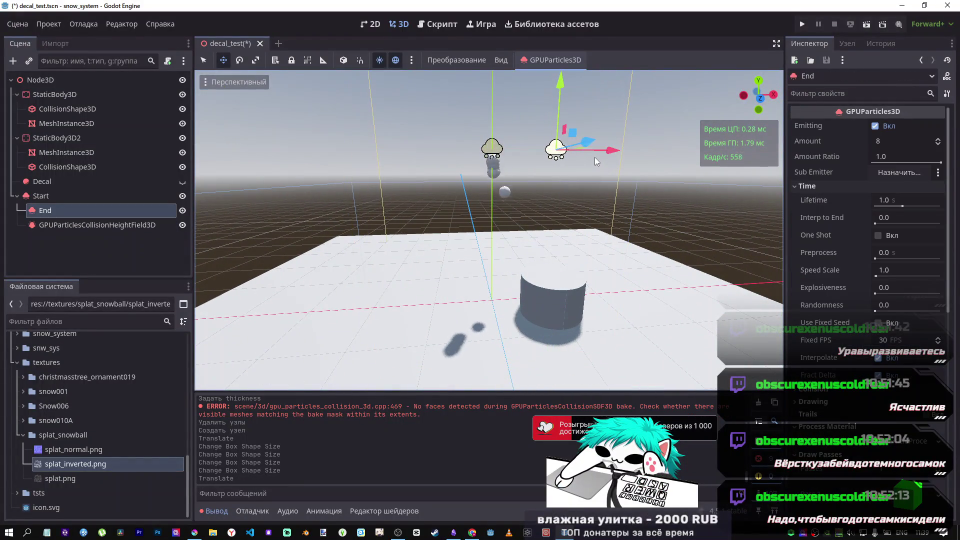
{"action": "key", "text": "ctrl+z"}
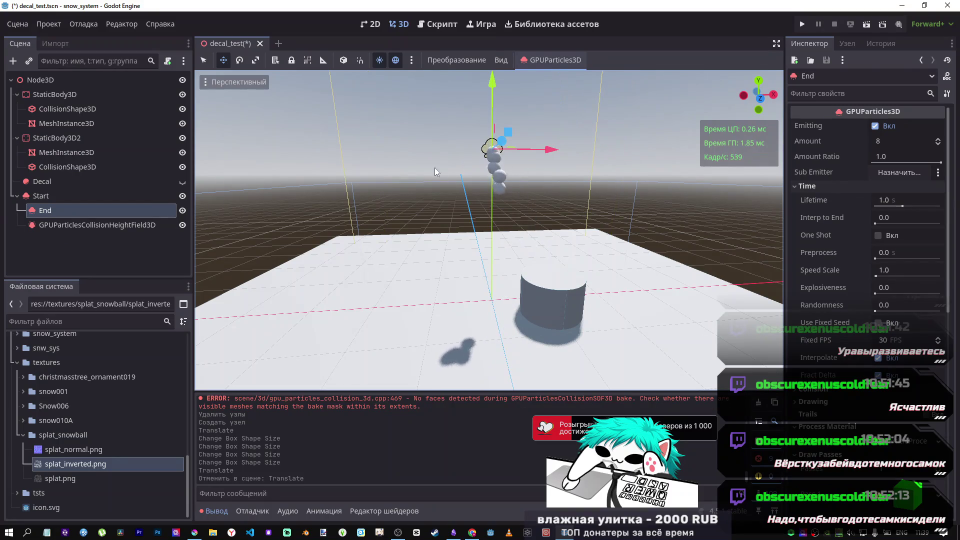
{"action": "left_click", "coordinate": [59, 196]}
{"action": "left_click_drag", "start_coordinate": [497, 85], "coordinate": [500, 125]}
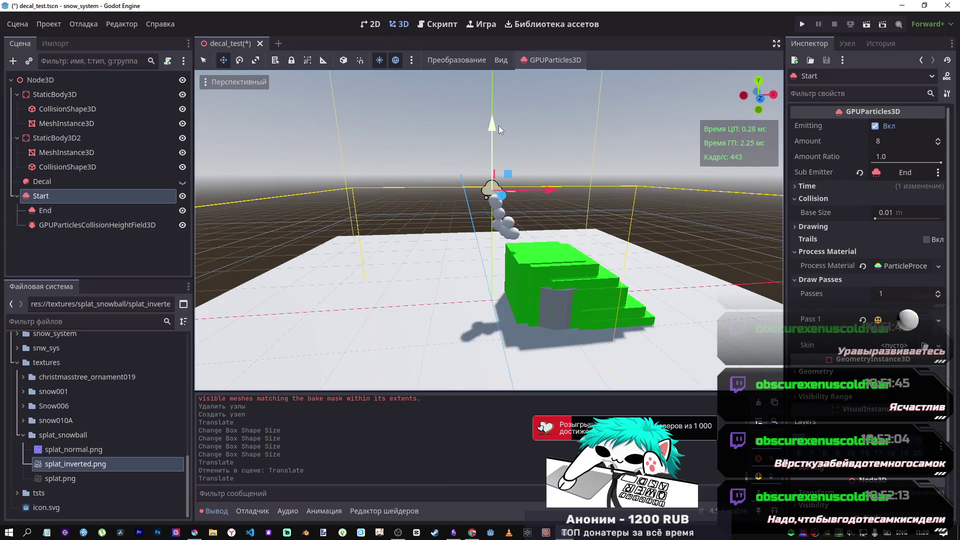
{"action": "scroll", "coordinate": [502, 212], "scroll_direction": "up", "scroll_amount": 5}
{"action": "scroll", "coordinate": [481, 272], "scroll_direction": "down", "scroll_amount": 5}
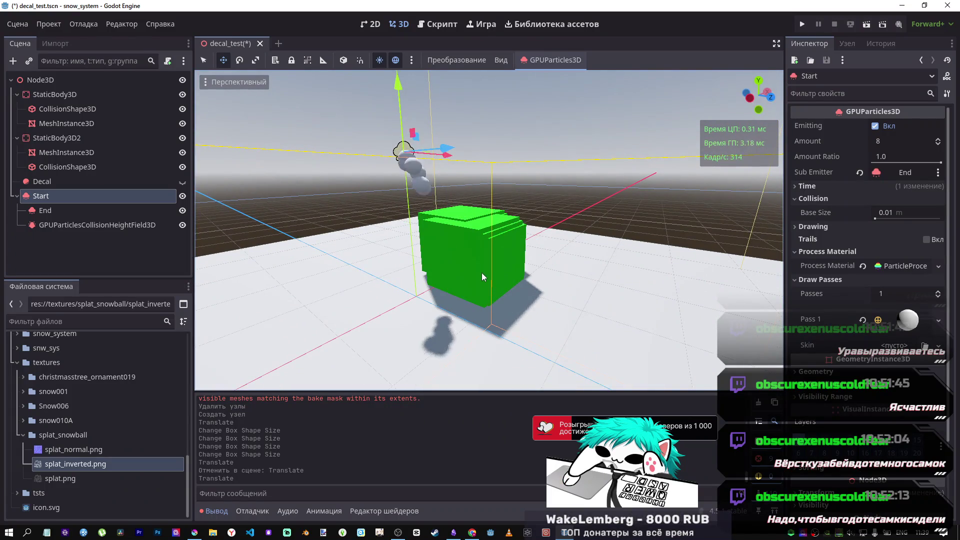
Orbit the view low over the green block and snow plane to watch the particles.
{"action": "mouse_move", "coordinate": [478, 247]}
{"action": "left_mouse_down"}
{"action": "mouse_move", "coordinate": [479, 280]}
{"action": "mouse_move", "coordinate": [475, 250]}
{"action": "left_mouse_up"}
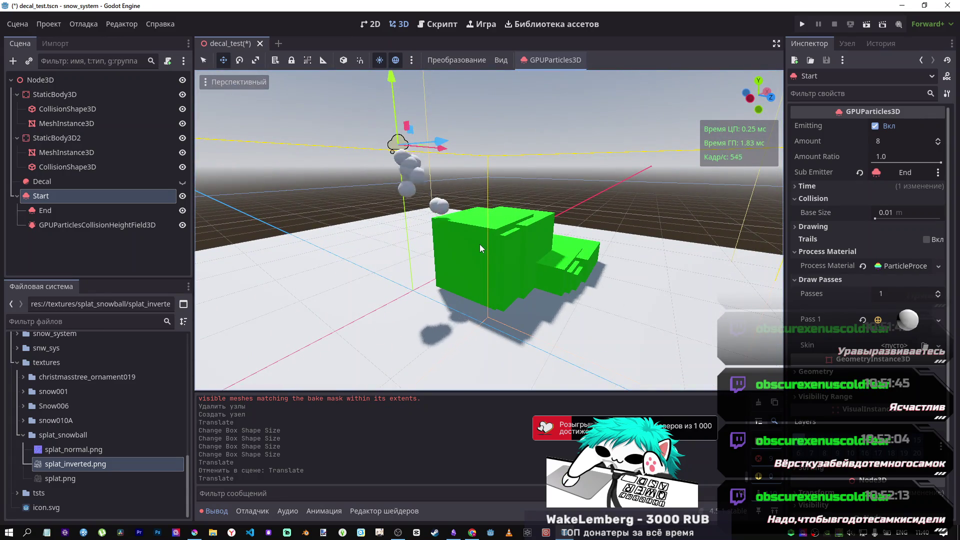
{"action": "mouse_move", "coordinate": [480, 244]}
{"action": "left_mouse_down"}
{"action": "mouse_move", "coordinate": [450, 230]}
{"action": "mouse_move", "coordinate": [500, 240]}
{"action": "mouse_move", "coordinate": [455, 230]}
{"action": "mouse_move", "coordinate": [465, 235]}
{"action": "mouse_move", "coordinate": [455, 230]}
{"action": "mouse_move", "coordinate": [465, 220]}
{"action": "mouse_move", "coordinate": [455, 231]}
{"action": "mouse_move", "coordinate": [465, 235]}
{"action": "mouse_move", "coordinate": [462, 225]}
{"action": "left_mouse_up"}
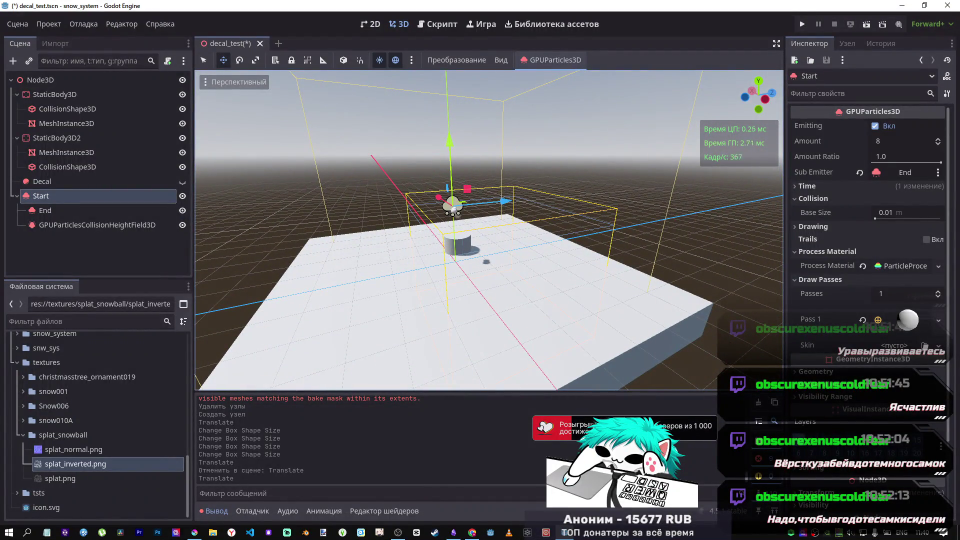
{"action": "left_click_drag", "start_coordinate": [462, 225], "coordinate": [468, 241]}
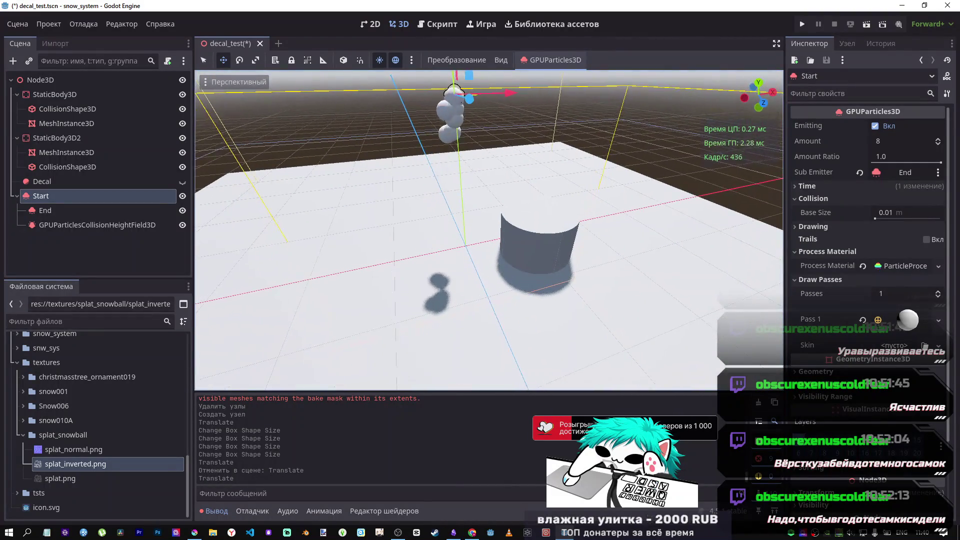
Shift the cylinder about 0.38 m left along X, then reselect the heightfield collision node.
{"action": "double_click", "coordinate": [97, 225]}
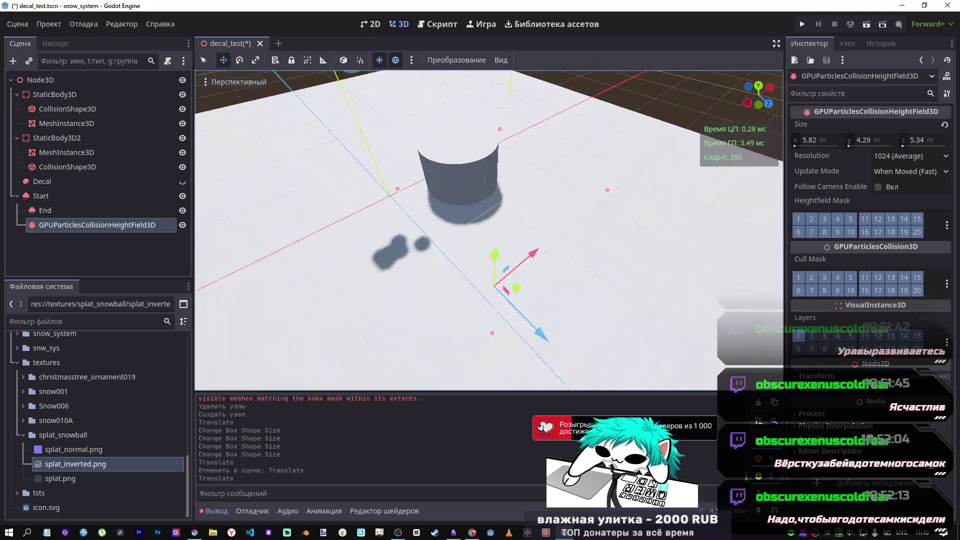
{"action": "left_click_drag", "start_coordinate": [489, 230], "coordinate": [500, 240]}
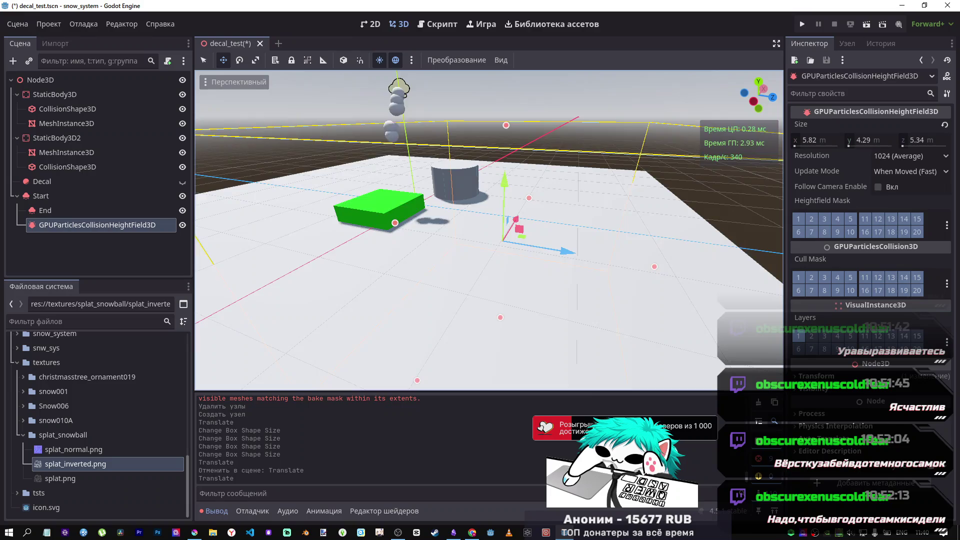
{"action": "left_click_drag", "start_coordinate": [499, 240], "coordinate": [519, 260]}
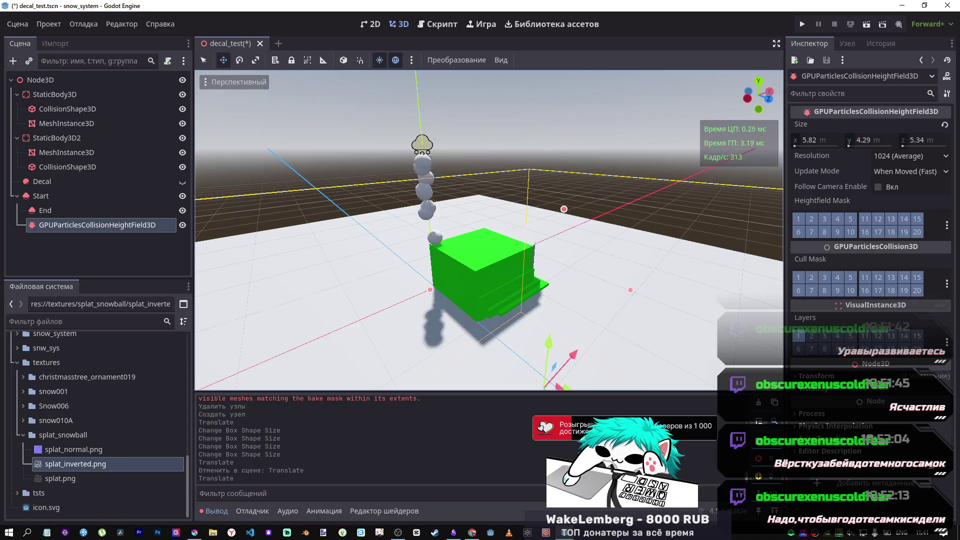
{"action": "left_click_drag", "start_coordinate": [505, 300], "coordinate": [508, 297]}
{"action": "left_click", "coordinate": [510, 291]}
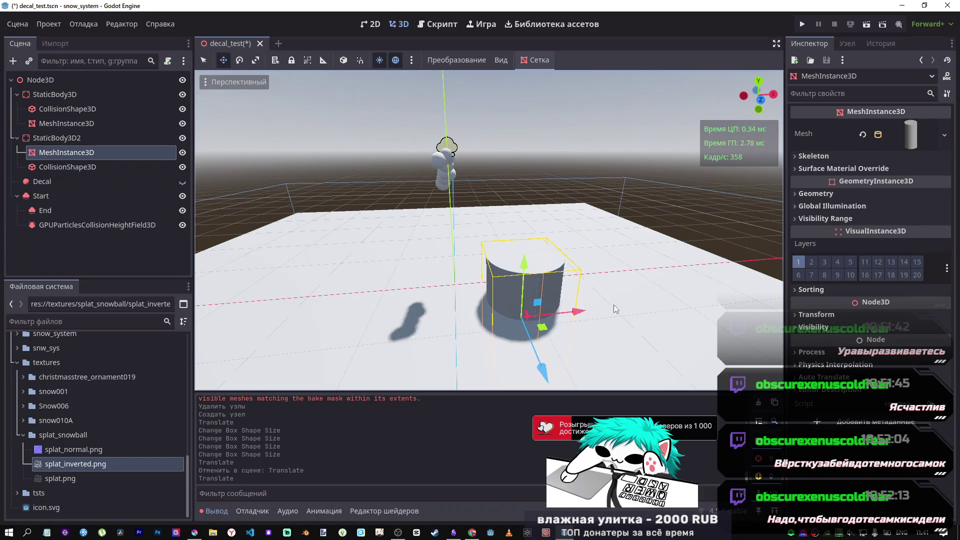
{"action": "mouse_move", "coordinate": [584, 313]}
{"action": "left_mouse_down"}
{"action": "mouse_move", "coordinate": [521, 312]}
{"action": "mouse_move", "coordinate": [557, 301]}
{"action": "mouse_move", "coordinate": [542, 309]}
{"action": "mouse_move", "coordinate": [544, 291]}
{"action": "mouse_move", "coordinate": [157, 269]}
{"action": "left_mouse_up"}
{"action": "left_click", "coordinate": [92, 225]}
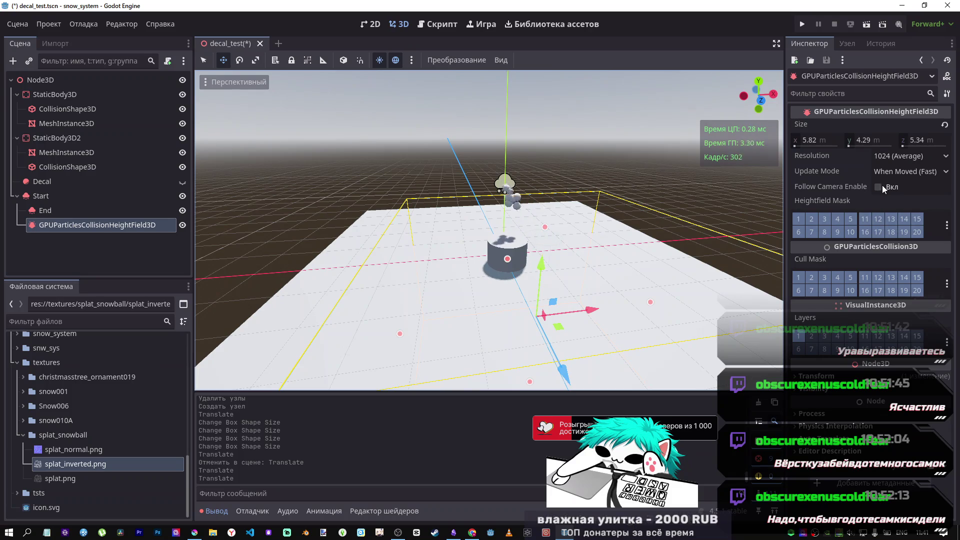
In Chrome, close the unavailable scarlxrd video tab and open YouTube home in a new tab.
{"action": "left_click", "coordinate": [472, 534]}
{"action": "left_click", "coordinate": [380, 10]}
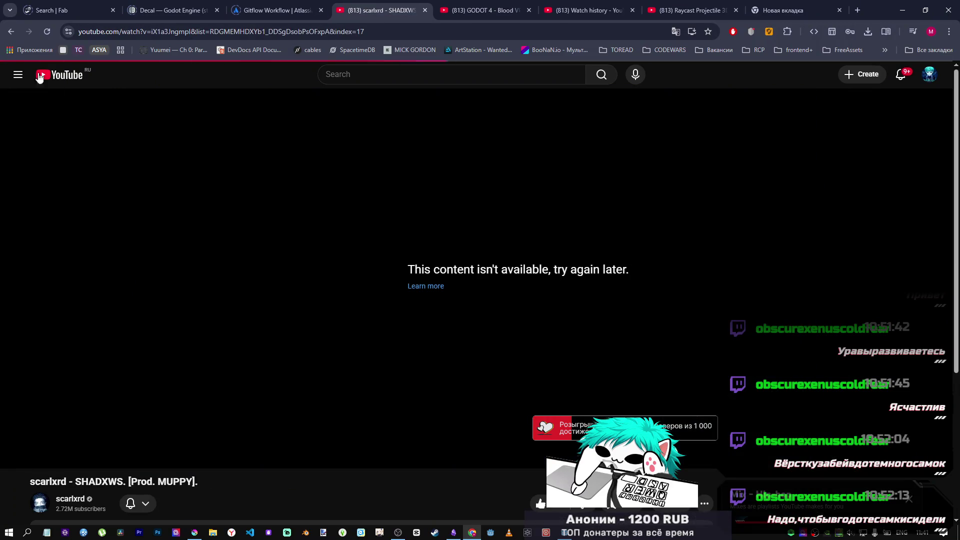
{"action": "left_click", "coordinate": [11, 31]}
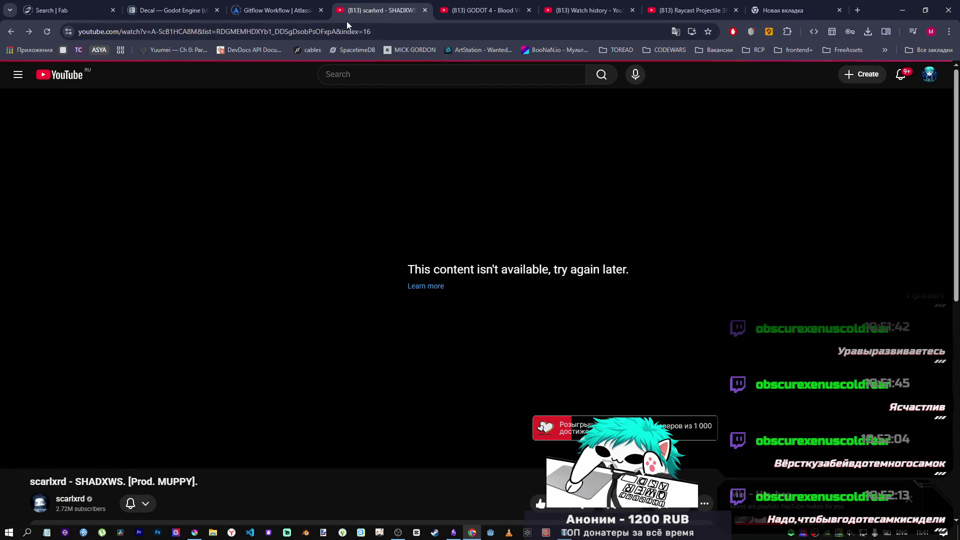
{"action": "key", "text": "ctrl+w"}
{"action": "left_click", "coordinate": [564, 4]}
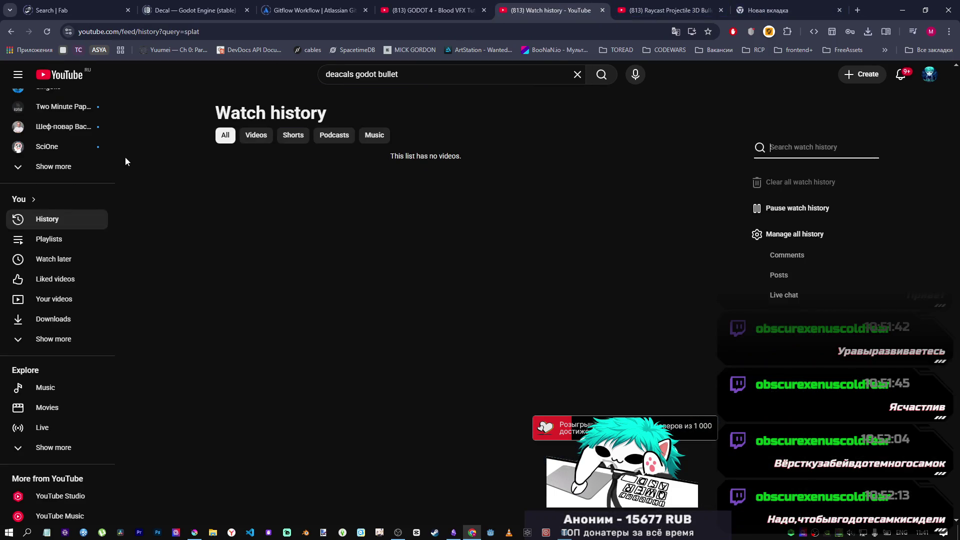
{"action": "middle_click", "coordinate": [52, 75]}
{"action": "left_click", "coordinate": [574, 10]}
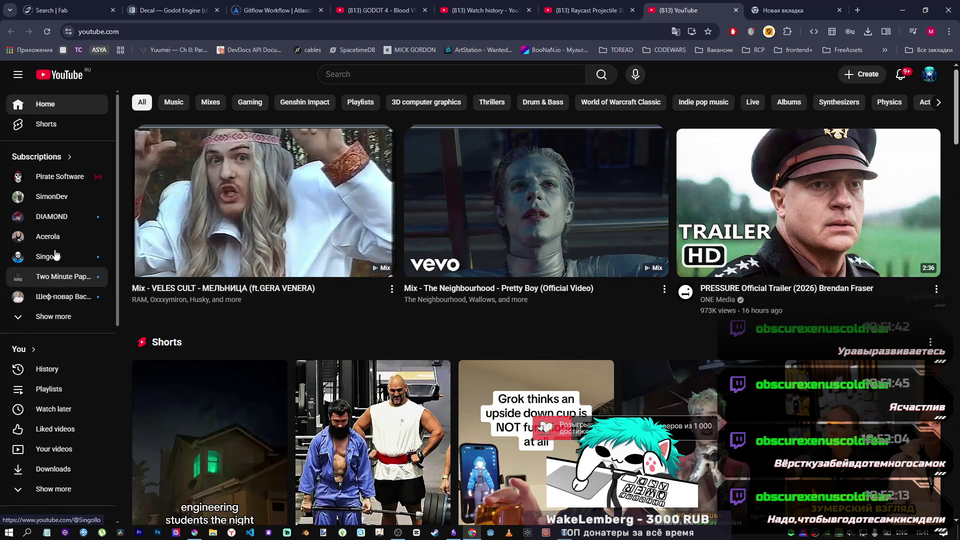
Play the 15th video of the quiet isolation playlist and return to Godot.
{"action": "left_click", "coordinate": [51, 385]}
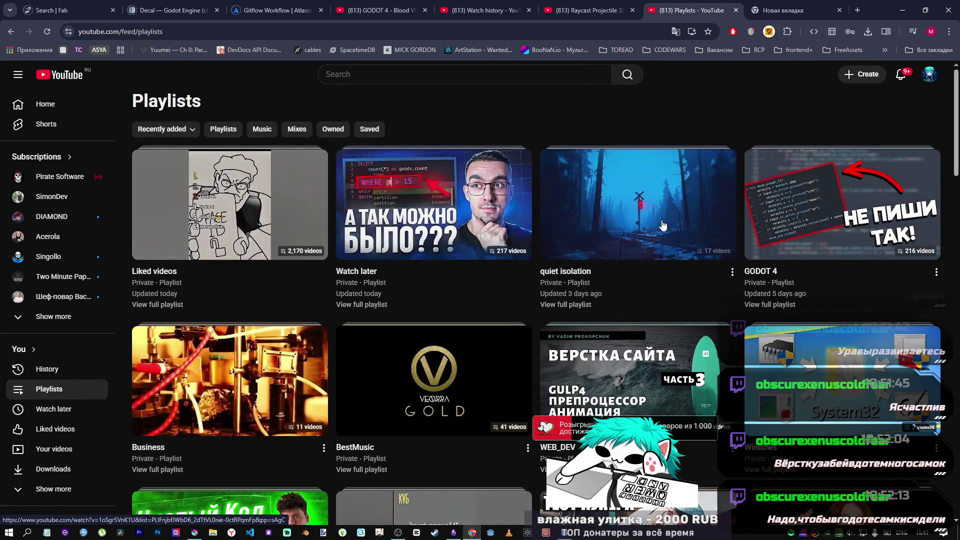
{"action": "left_click", "coordinate": [663, 225]}
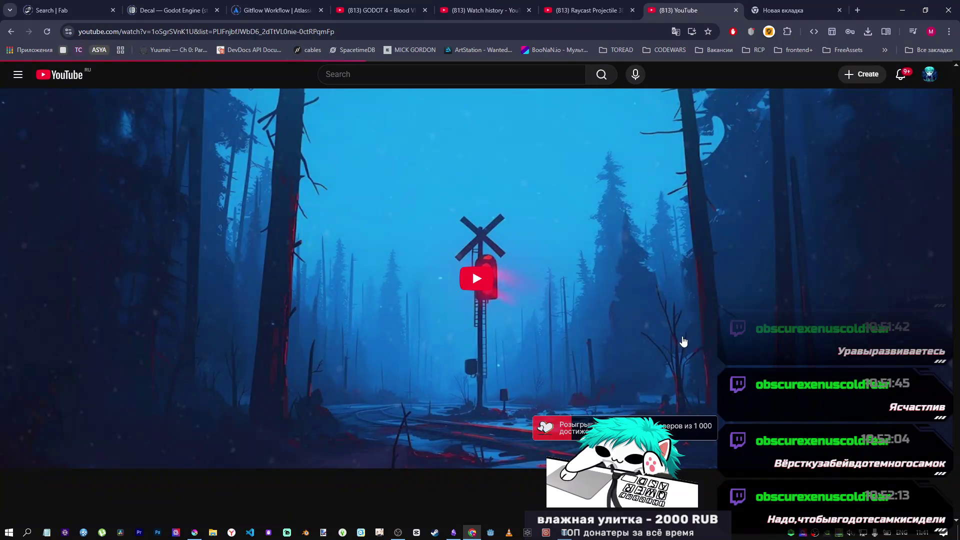
{"action": "scroll", "coordinate": [682, 333], "scroll_direction": "down", "scroll_amount": 6}
{"action": "scroll", "coordinate": [682, 331], "scroll_direction": "down", "scroll_amount": 5}
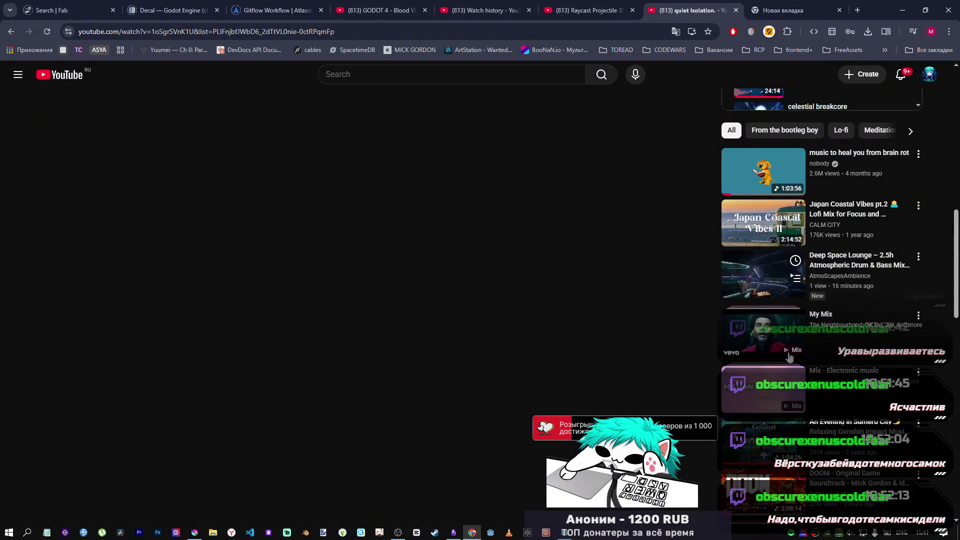
{"action": "scroll", "coordinate": [575, 300], "scroll_direction": "up", "scroll_amount": 9}
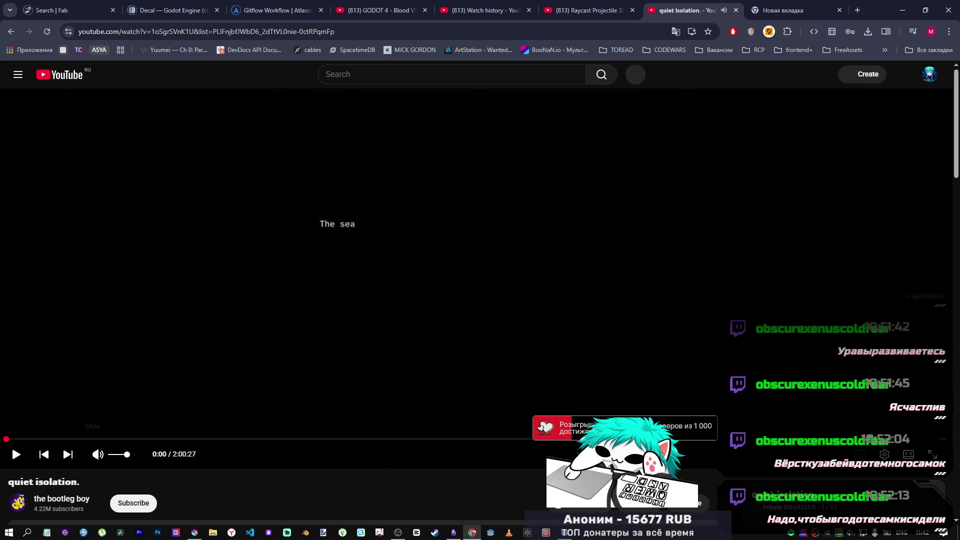
{"action": "scroll", "coordinate": [830, 349], "scroll_direction": "down", "scroll_amount": 5}
{"action": "scroll", "coordinate": [830, 349], "scroll_direction": "down", "scroll_amount": 10}
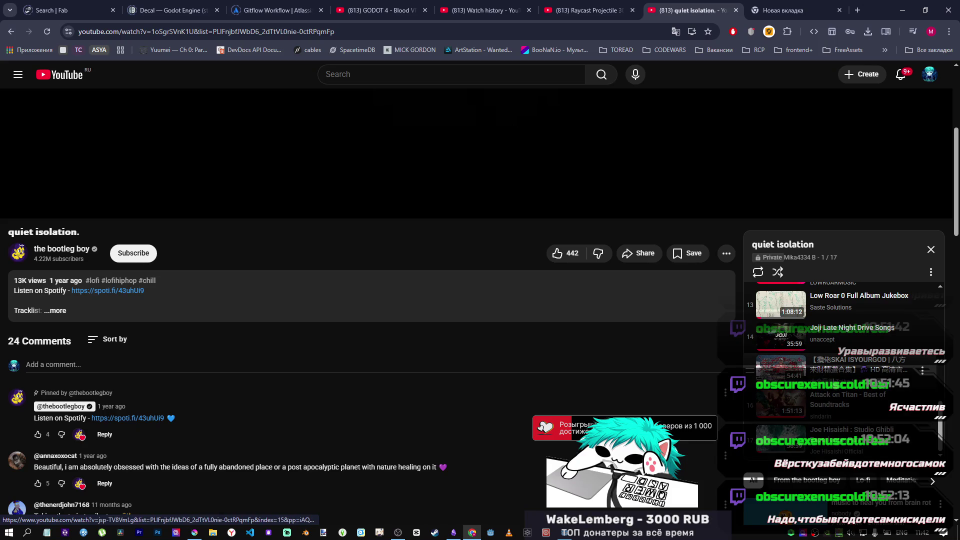
{"action": "left_click", "coordinate": [831, 377]}
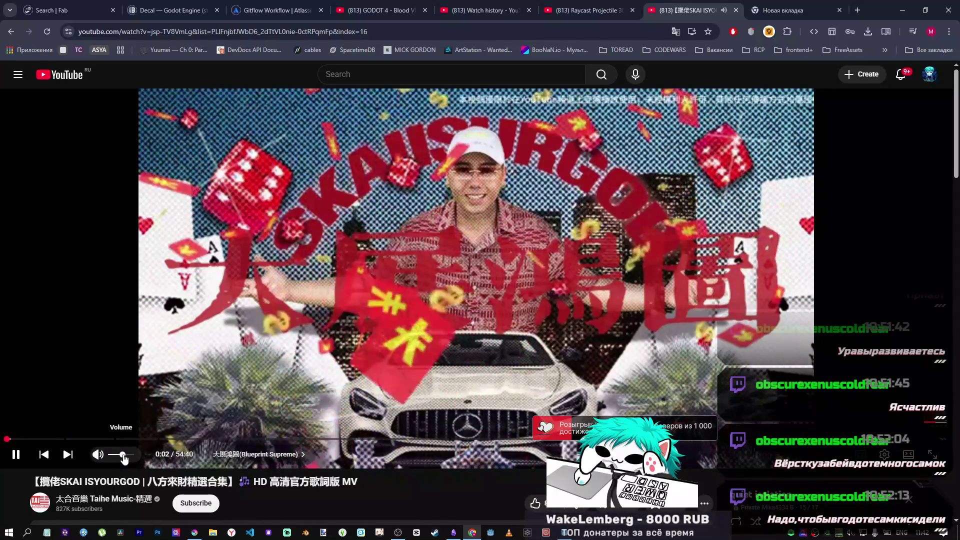
{"action": "left_click", "coordinate": [565, 533]}
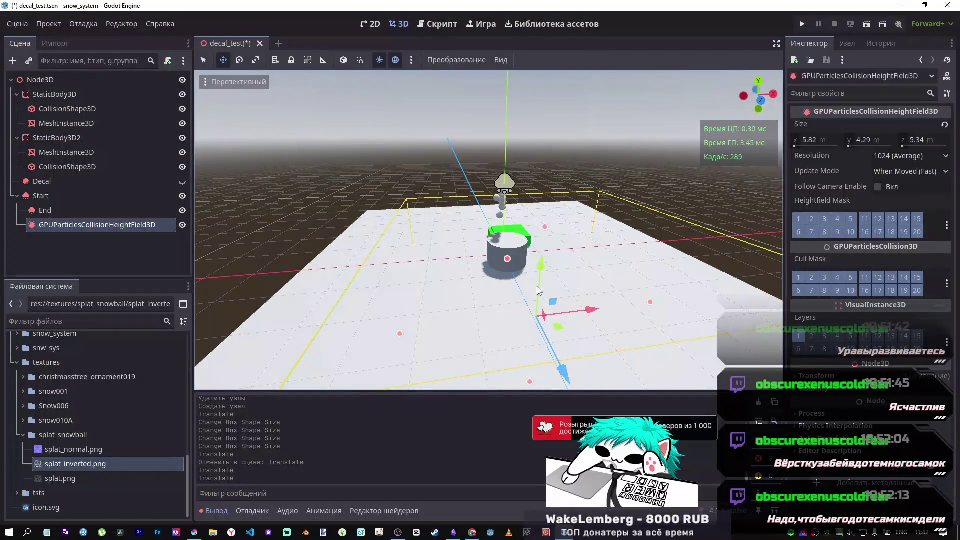
Fly the view close to the cylinder's snow pile, then delete the GPUParticlesCollisionHeightField3D node.
{"action": "left_click_drag", "start_coordinate": [520, 271], "coordinate": [420, 277]}
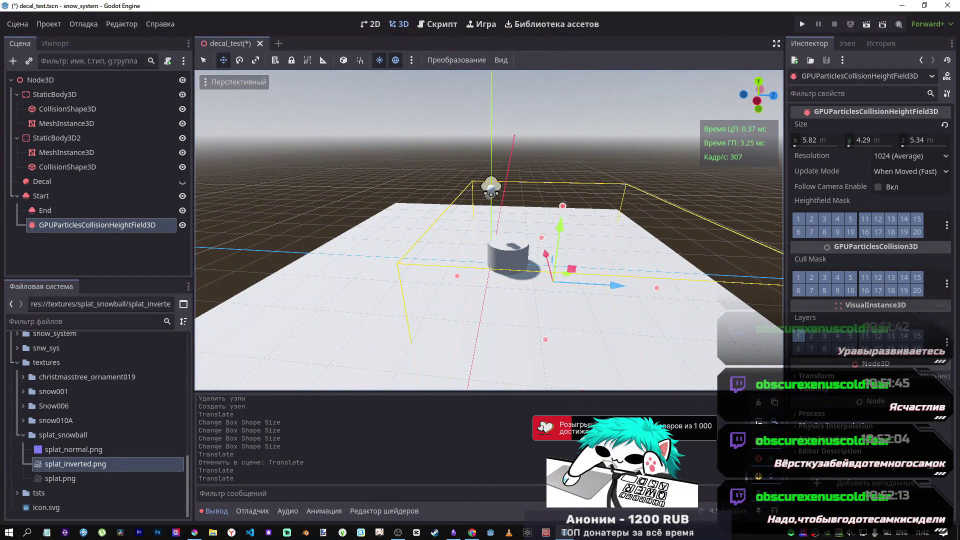
{"action": "key", "text": "w"}
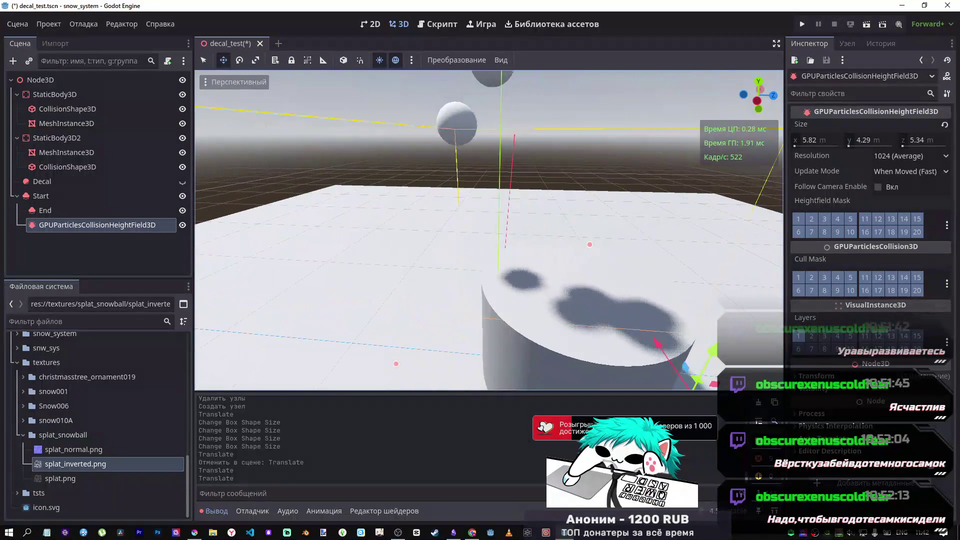
{"action": "left_click_drag", "start_coordinate": [489, 231], "coordinate": [474, 237]}
{"action": "left_click_drag", "start_coordinate": [657, 373], "coordinate": [261, 272]}
{"action": "mouse_move", "coordinate": [489, 230]}
{"action": "left_mouse_down"}
{"action": "mouse_move", "coordinate": [473, 240]}
{"action": "mouse_move", "coordinate": [480, 230]}
{"action": "left_mouse_up"}
{"action": "scroll", "coordinate": [489, 230], "scroll_direction": "down", "scroll_amount": 3}
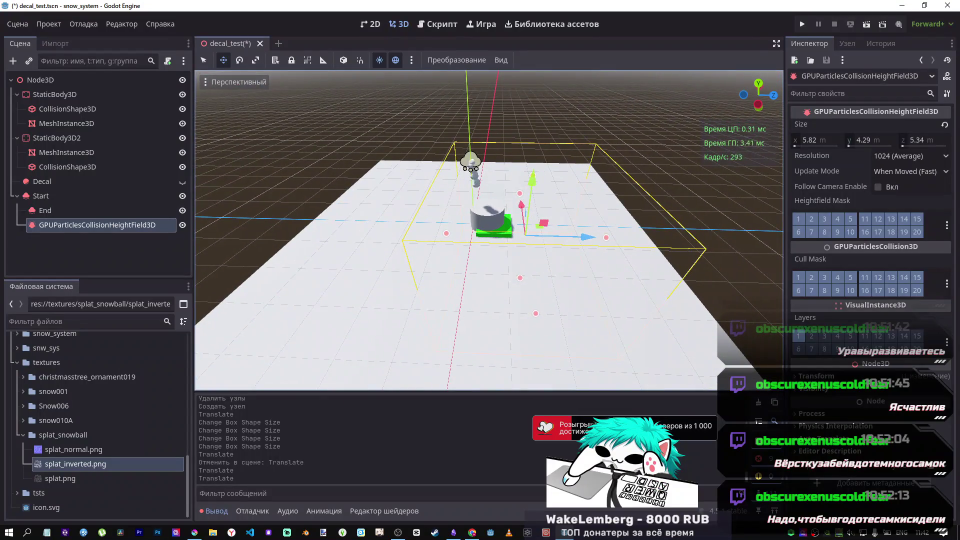
{"action": "left_click_drag", "start_coordinate": [518, 270], "coordinate": [519, 270]}
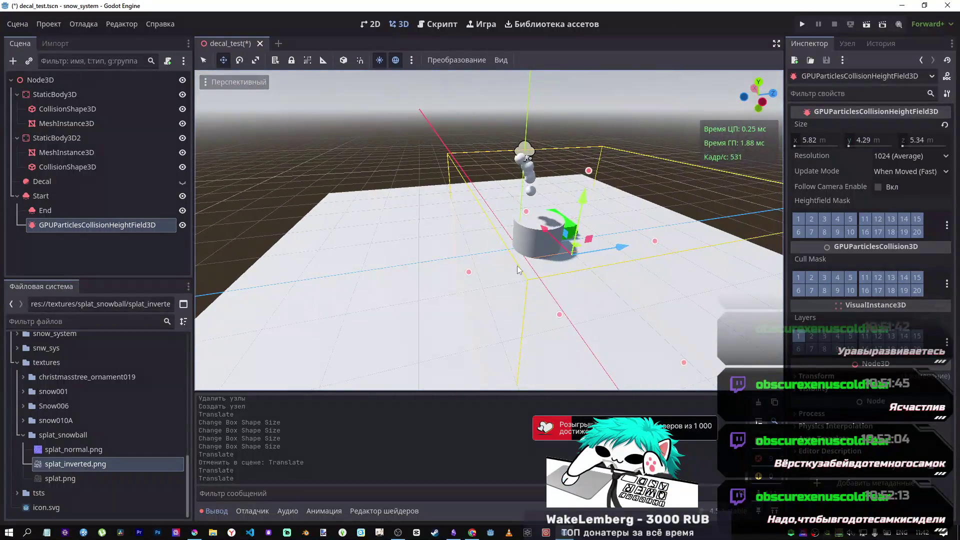
{"action": "left_click", "coordinate": [74, 221]}
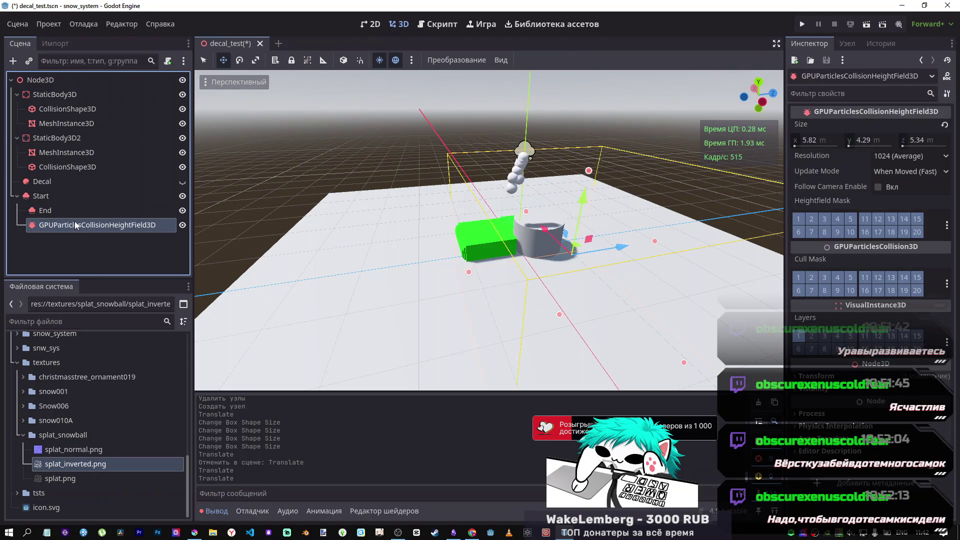
{"action": "key", "text": "Delete"}
Confirm the heightfield deletion and add a GPUParticlesCollisionBox3D as a child of Start.
{"action": "key", "text": "Return"}
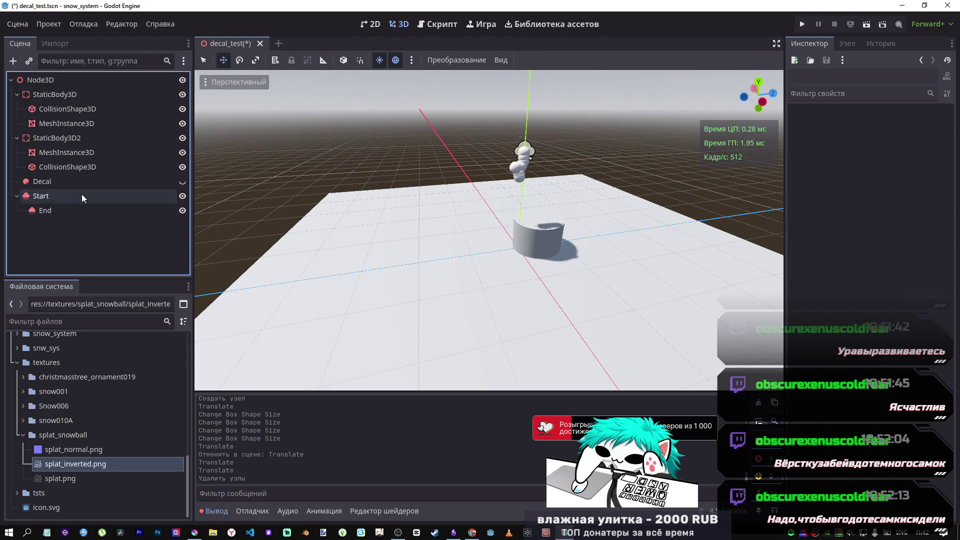
{"action": "right_click", "coordinate": [82, 196]}
{"action": "left_click", "coordinate": [163, 218]}
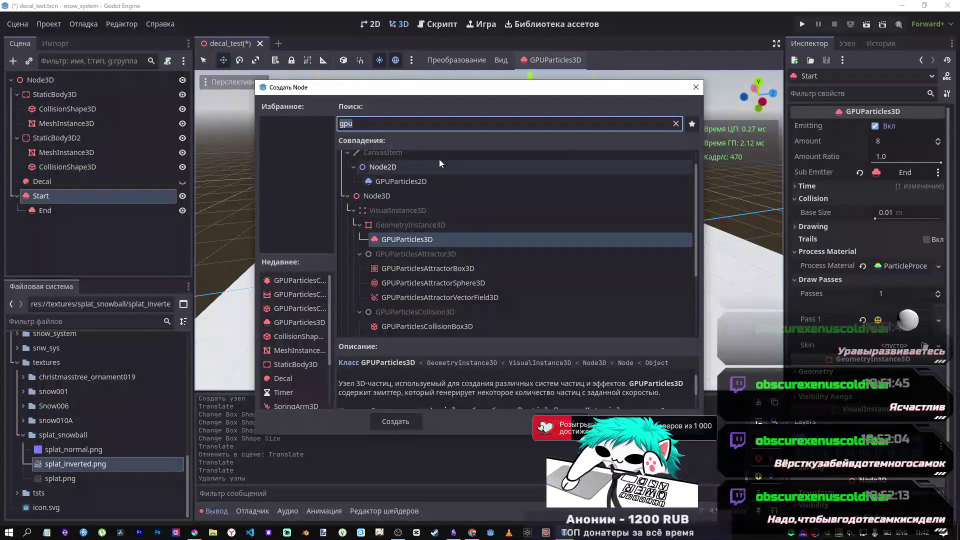
{"action": "scroll", "coordinate": [401, 272], "scroll_direction": "down", "scroll_amount": 3}
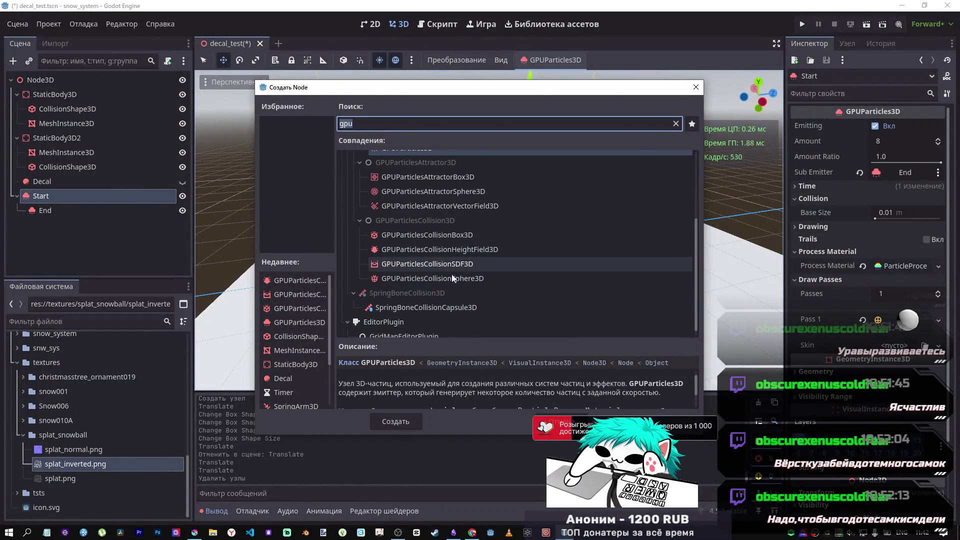
{"action": "left_click", "coordinate": [443, 238]}
{"action": "left_click", "coordinate": [402, 420]}
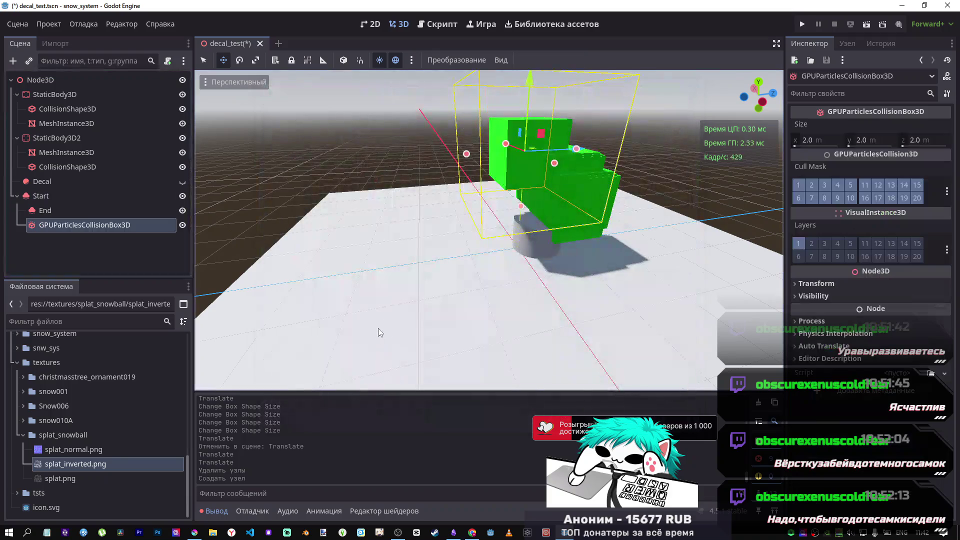
Lower the collision box onto the floor, shift it sideways, and widen it to 2.6 m along X.
{"action": "left_click_drag", "start_coordinate": [522, 245], "coordinate": [503, 270]}
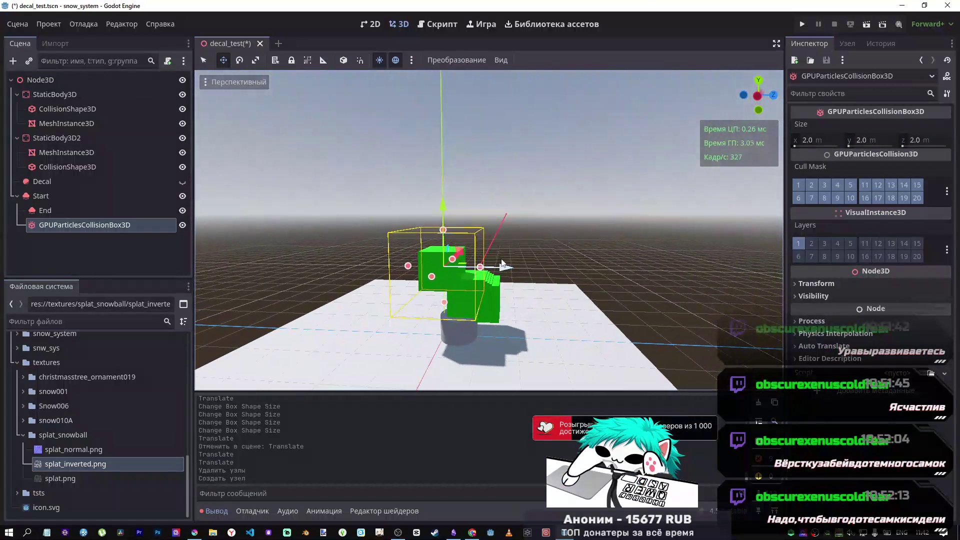
{"action": "left_click_drag", "start_coordinate": [434, 206], "coordinate": [444, 263]}
{"action": "left_click_drag", "start_coordinate": [445, 296], "coordinate": [446, 295]}
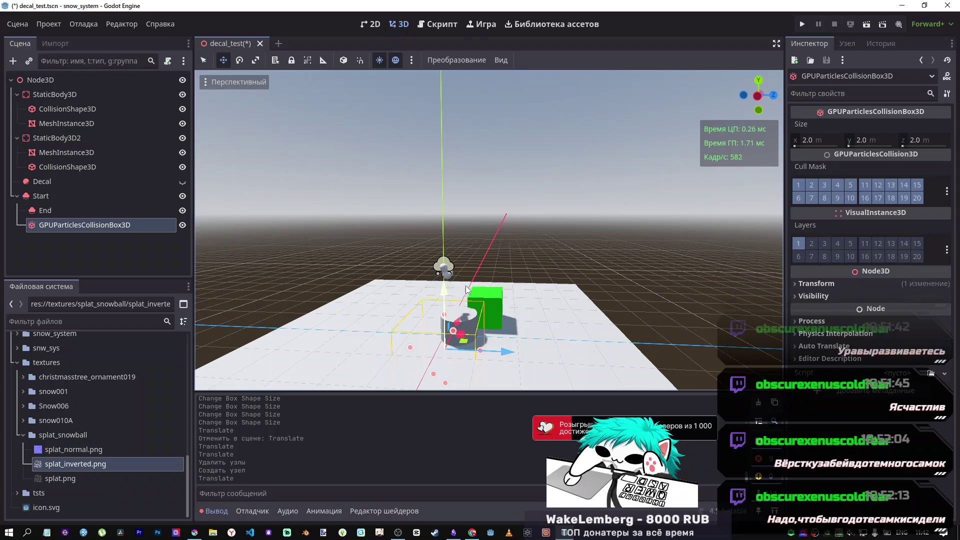
{"action": "mouse_move", "coordinate": [501, 353]}
{"action": "left_mouse_down"}
{"action": "mouse_move", "coordinate": [580, 360]}
{"action": "mouse_move", "coordinate": [575, 335]}
{"action": "mouse_move", "coordinate": [285, 290]}
{"action": "left_mouse_up"}
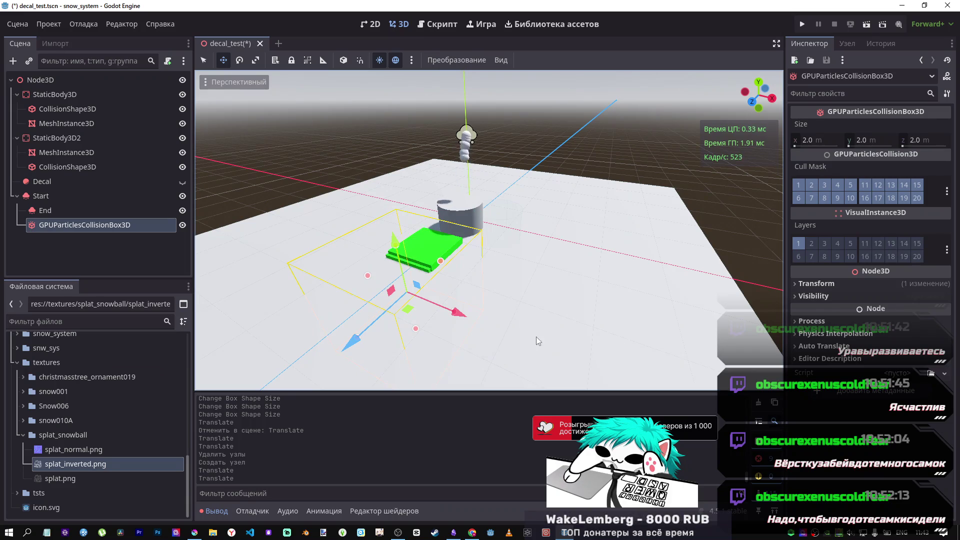
{"action": "mouse_move", "coordinate": [536, 324]}
{"action": "left_mouse_down"}
{"action": "mouse_move", "coordinate": [594, 329]}
{"action": "mouse_move", "coordinate": [489, 324]}
{"action": "mouse_move", "coordinate": [696, 365]}
{"action": "mouse_move", "coordinate": [454, 290]}
{"action": "left_mouse_up"}
Reset the second cylinder mesh's position to zero, then return to the collision box settings.
{"action": "scroll", "coordinate": [454, 290], "scroll_direction": "up", "scroll_amount": 5}
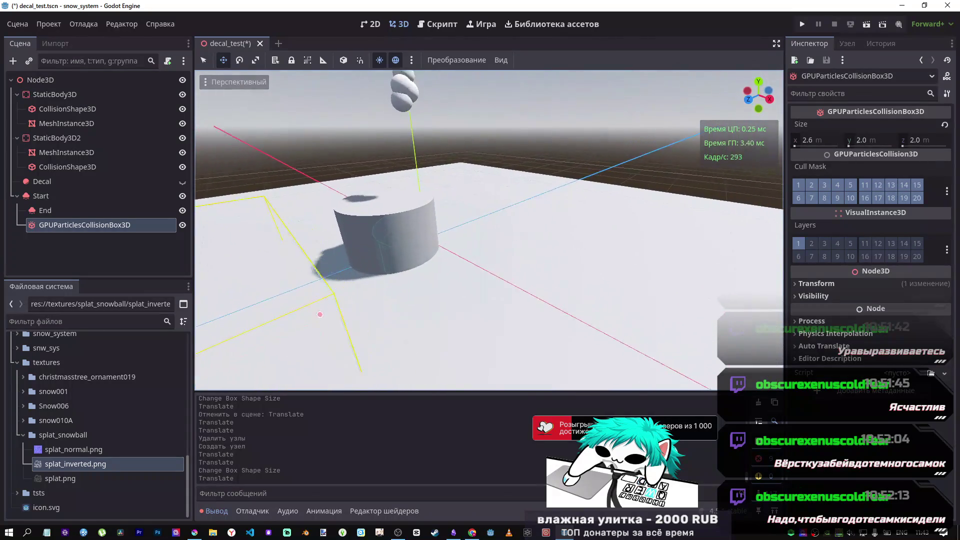
{"action": "scroll", "coordinate": [514, 247], "scroll_direction": "down", "scroll_amount": 5}
{"action": "left_click", "coordinate": [514, 247]}
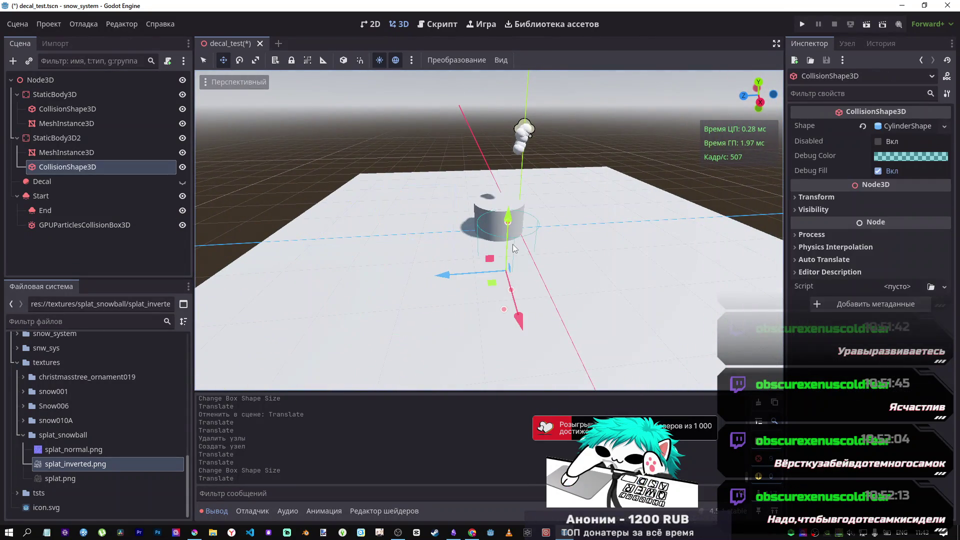
{"action": "left_click", "coordinate": [93, 152]}
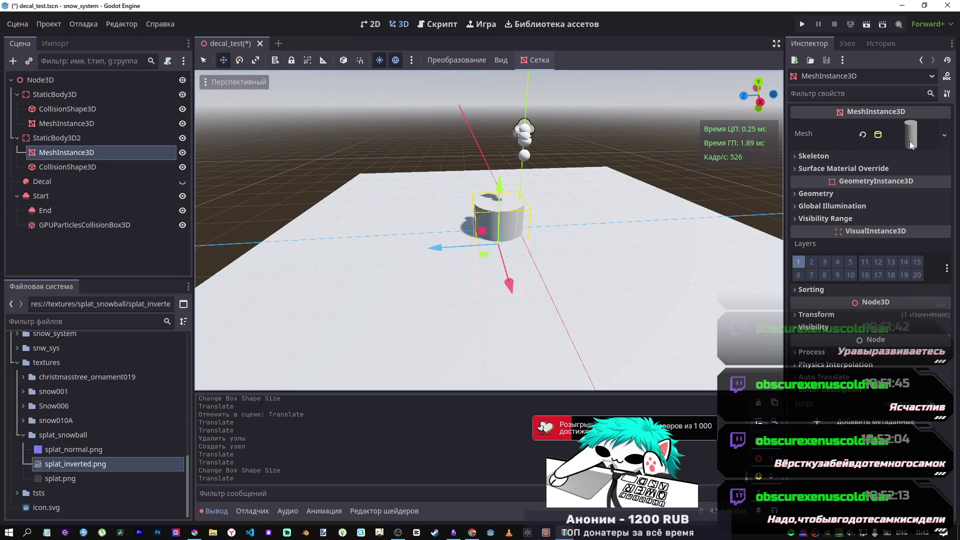
{"action": "left_click", "coordinate": [878, 314]}
{"action": "left_click", "coordinate": [938, 328]}
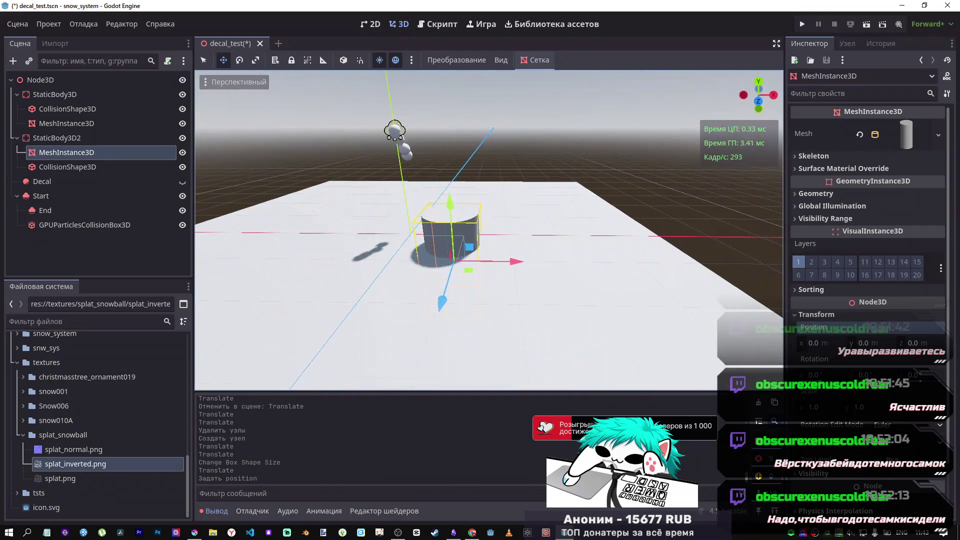
{"action": "left_click", "coordinate": [56, 140]}
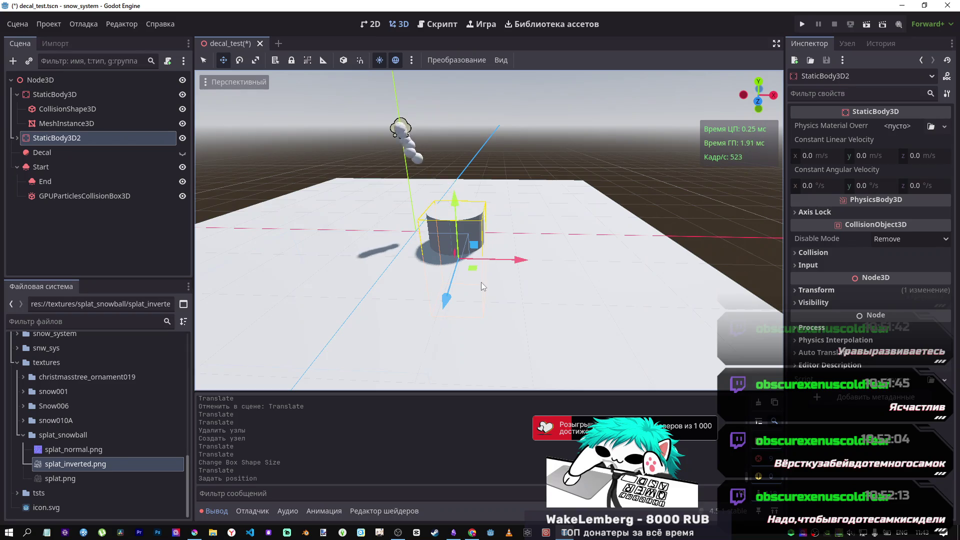
{"action": "left_click", "coordinate": [70, 196]}
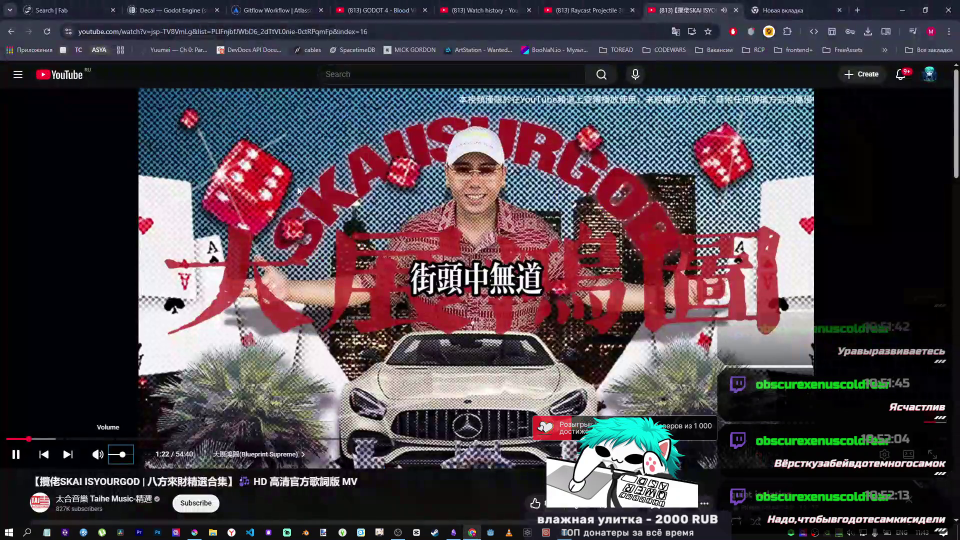
Switch to the browser's GODOT 4 - Blood VFX Tutorial tab.
{"action": "key", "text": "alt+Tab"}
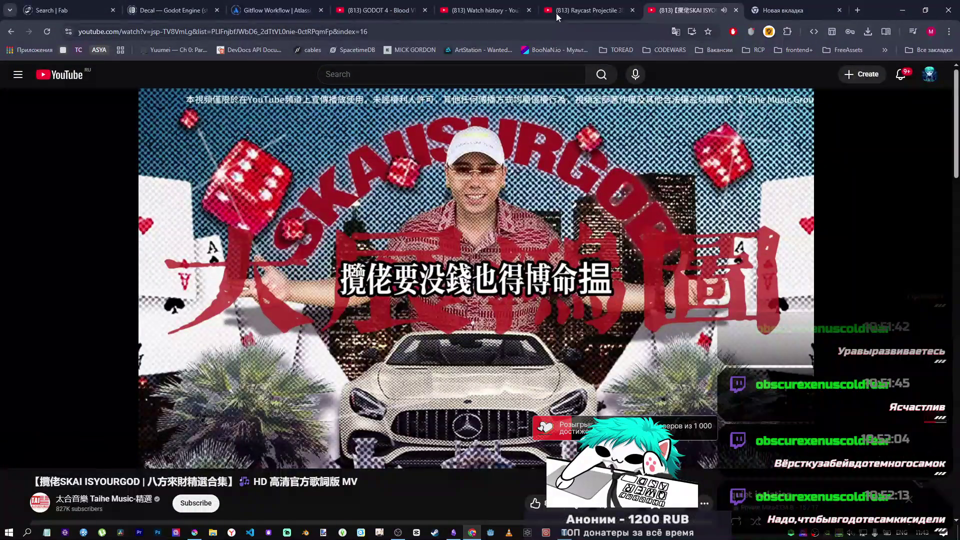
{"action": "left_click", "coordinate": [571, 7]}
{"action": "left_click", "coordinate": [515, 7]}
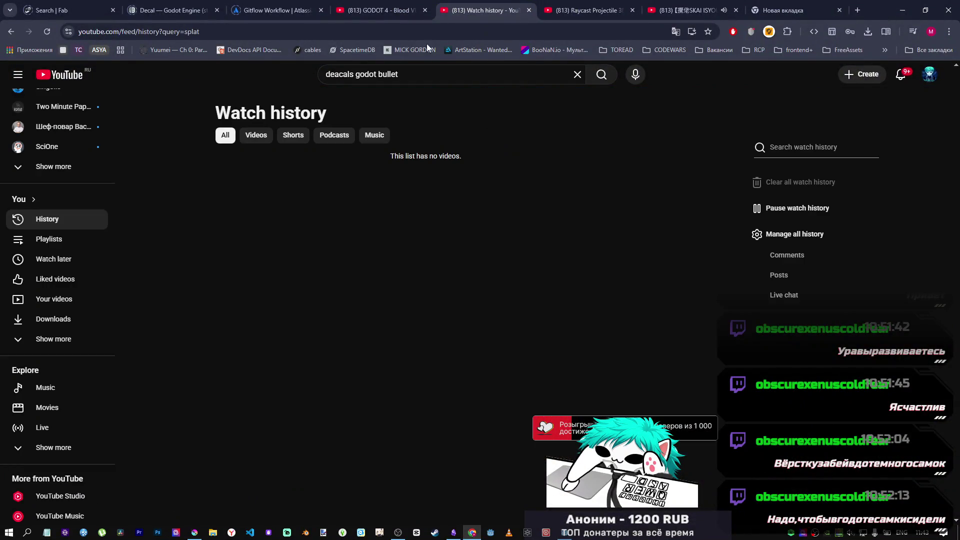
{"action": "left_click", "coordinate": [391, 6]}
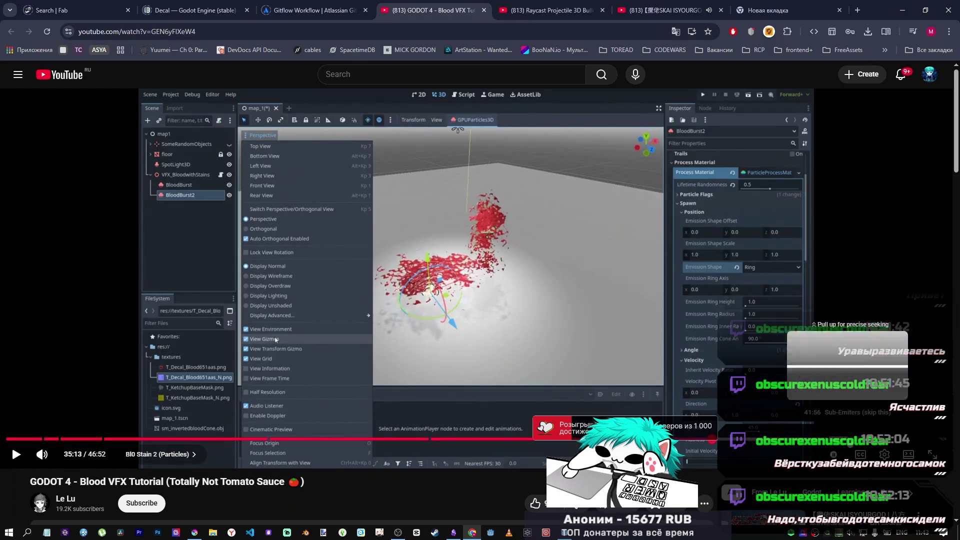
Skip the tutorial ahead to its Sub-Emitters chapter and pause it.
{"action": "key", "text": "ctrl+Right"}
{"action": "key", "text": "Right"}
{"action": "key", "text": "Right"}
{"action": "key", "text": "Right"}
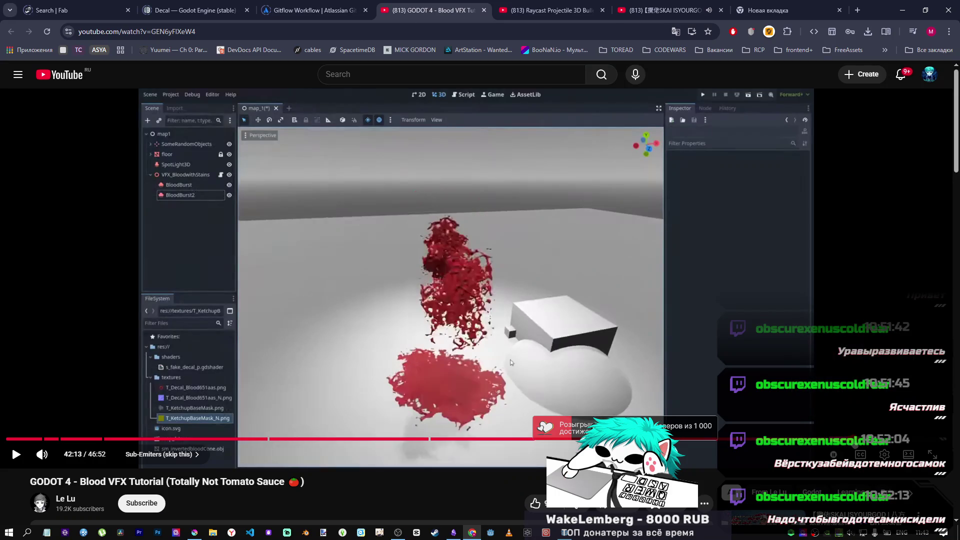
{"action": "key", "text": "Right"}
{"action": "key", "text": "Right"}
{"action": "key", "text": "Right"}
{"action": "key", "text": "space"}
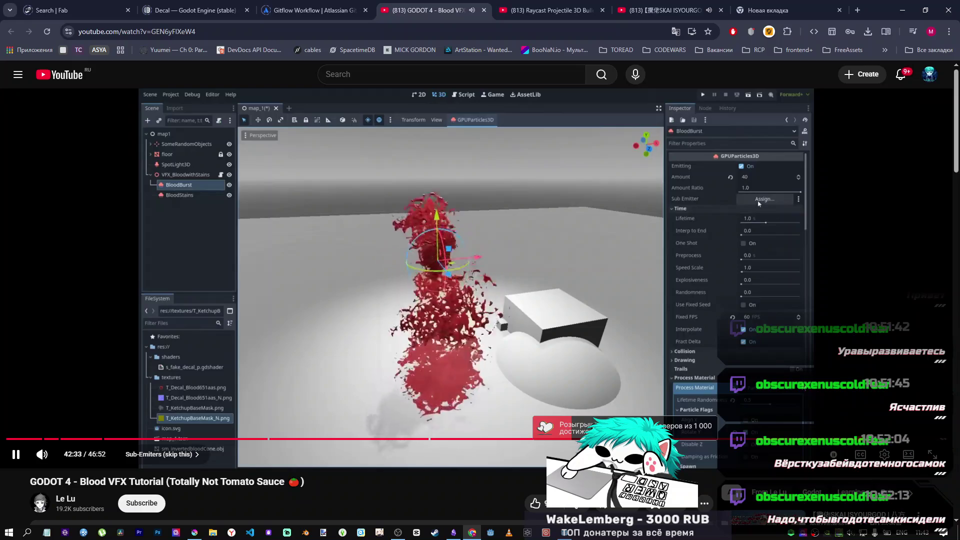
{"action": "key", "text": "space"}
{"action": "key", "text": "space"}
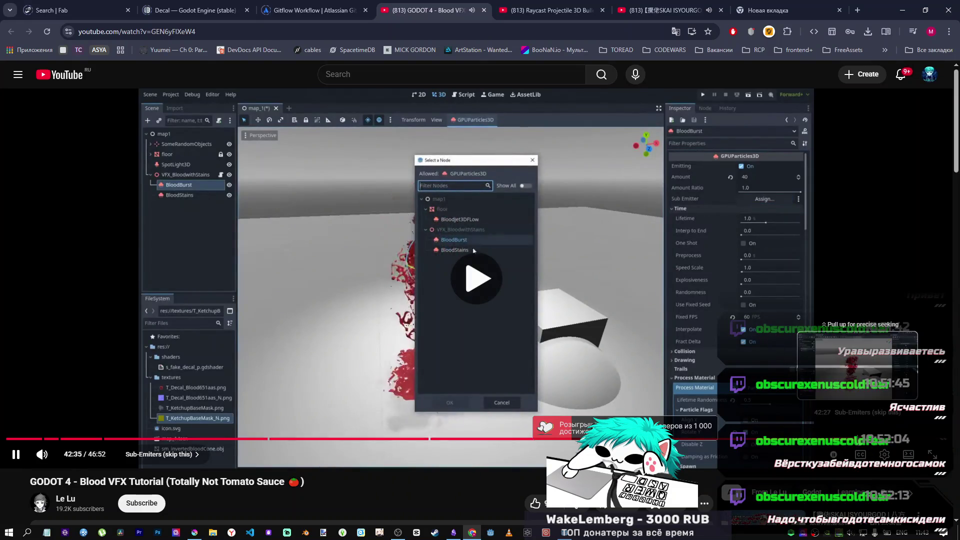
{"action": "mouse_move", "coordinate": [69, 456]}
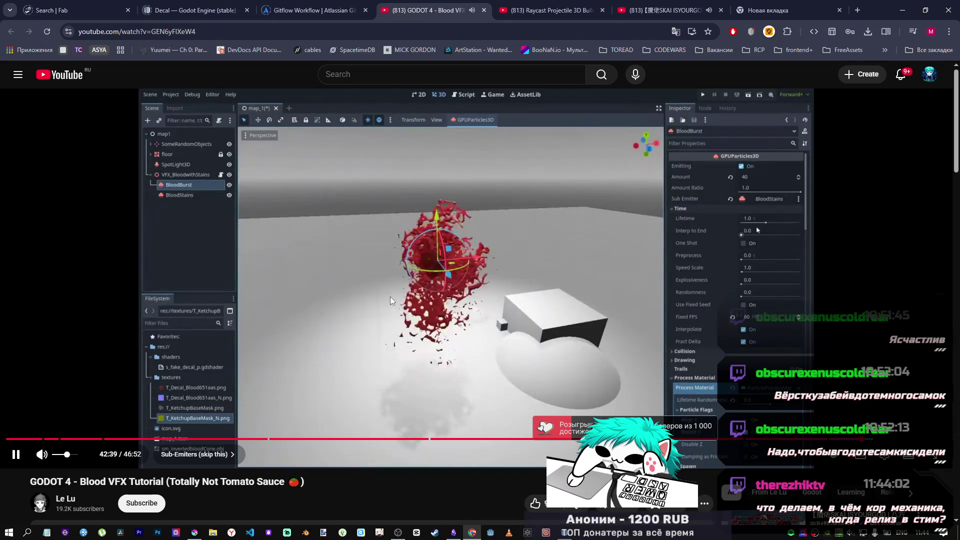
{"action": "left_click", "coordinate": [440, 270]}
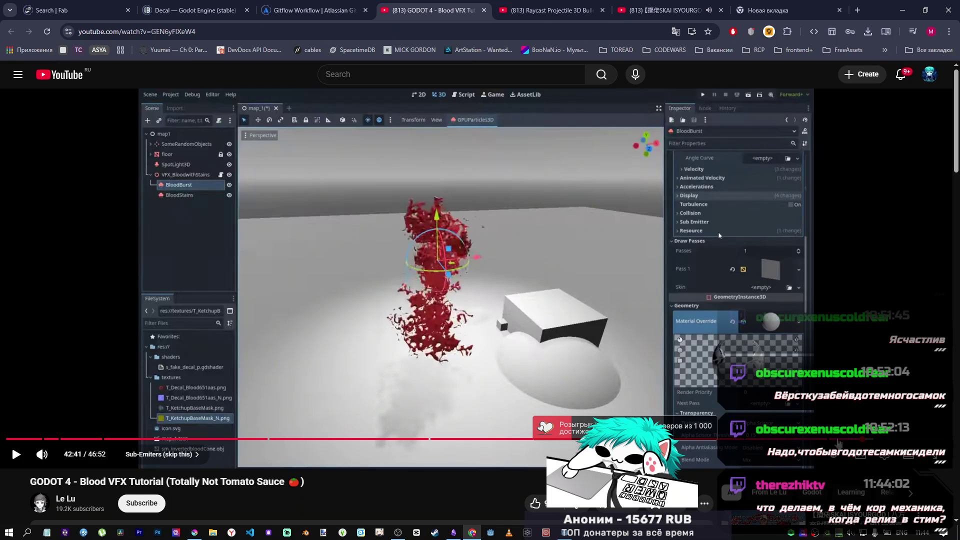
Replay the tutorial from about 42:40, pause it, and return to the Godot editor.
{"action": "left_click", "coordinate": [863, 441]}
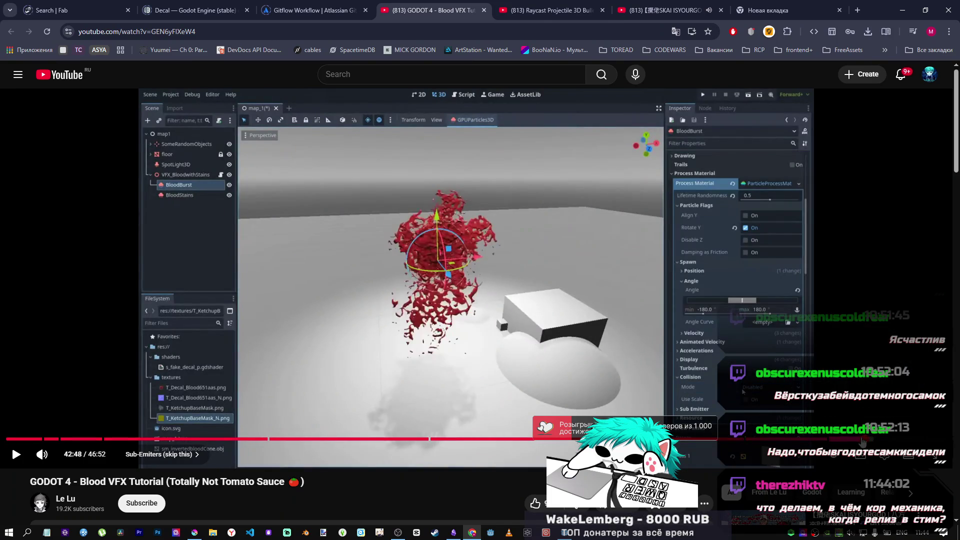
{"action": "key", "text": "j"}
{"action": "key", "text": "k"}
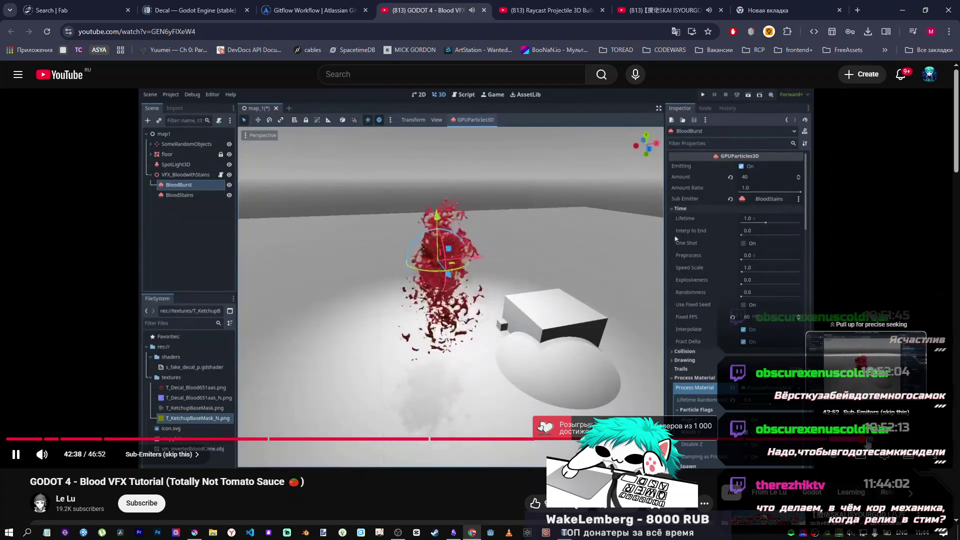
{"action": "left_click", "coordinate": [808, 366]}
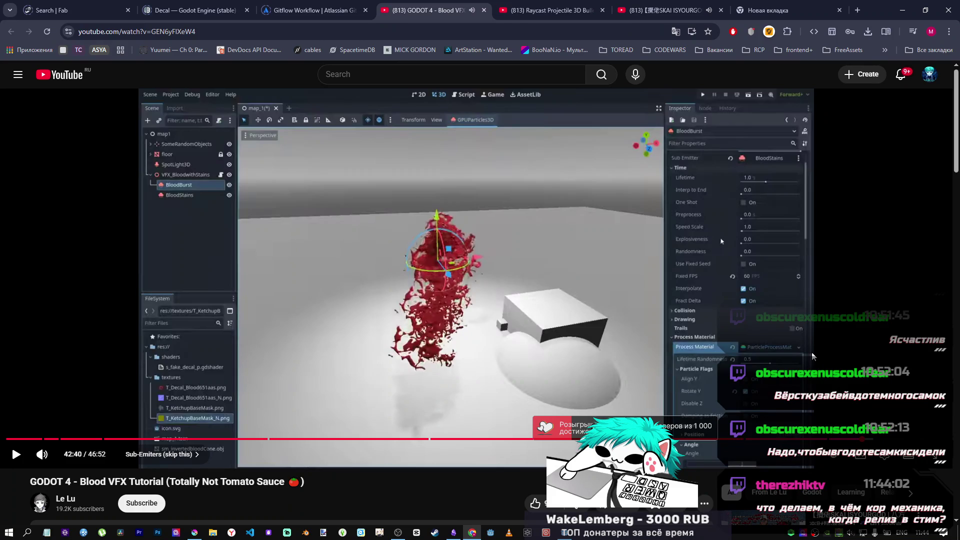
{"action": "left_click", "coordinate": [721, 241]}
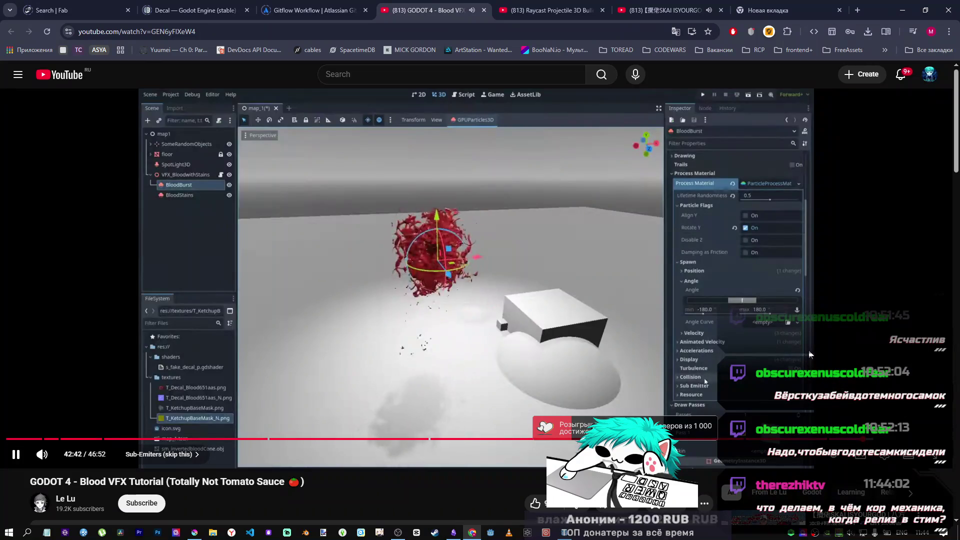
{"action": "left_click", "coordinate": [809, 352]}
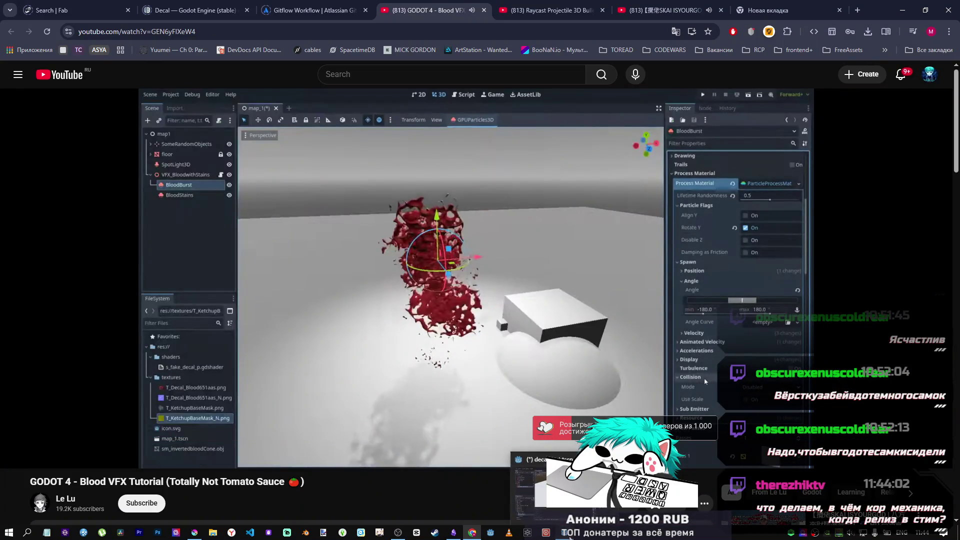
{"action": "key", "text": "alt+Tab"}
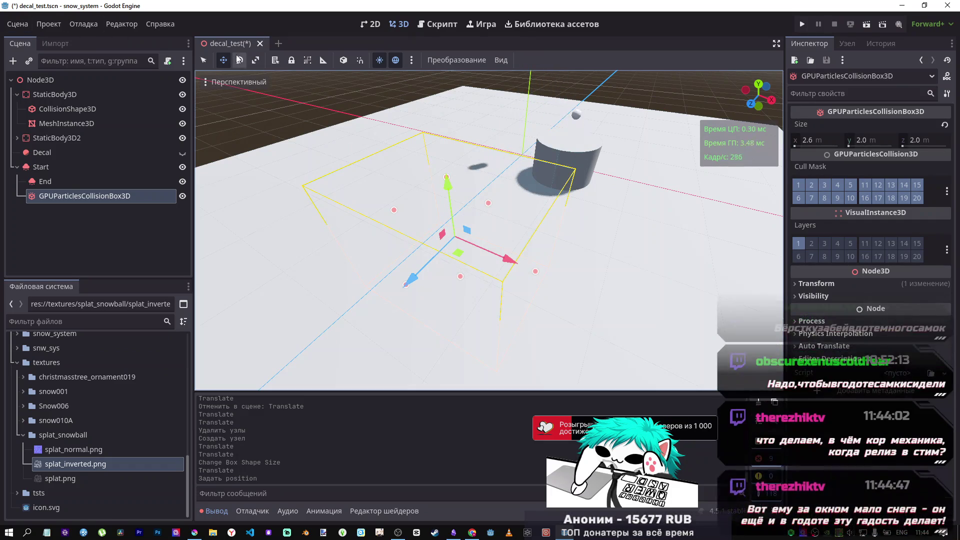
Close the decal_test scene and open depth_test.tscn from the FileSystem.
{"action": "left_click", "coordinate": [259, 43]}
{"action": "left_click", "coordinate": [17, 24]}
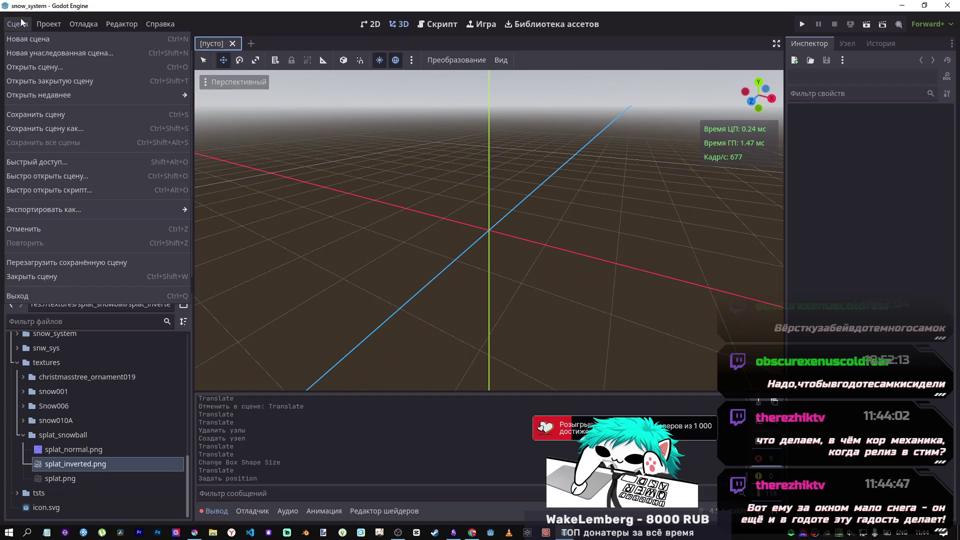
{"action": "left_click", "coordinate": [20, 18]}
{"action": "left_click", "coordinate": [17, 362]}
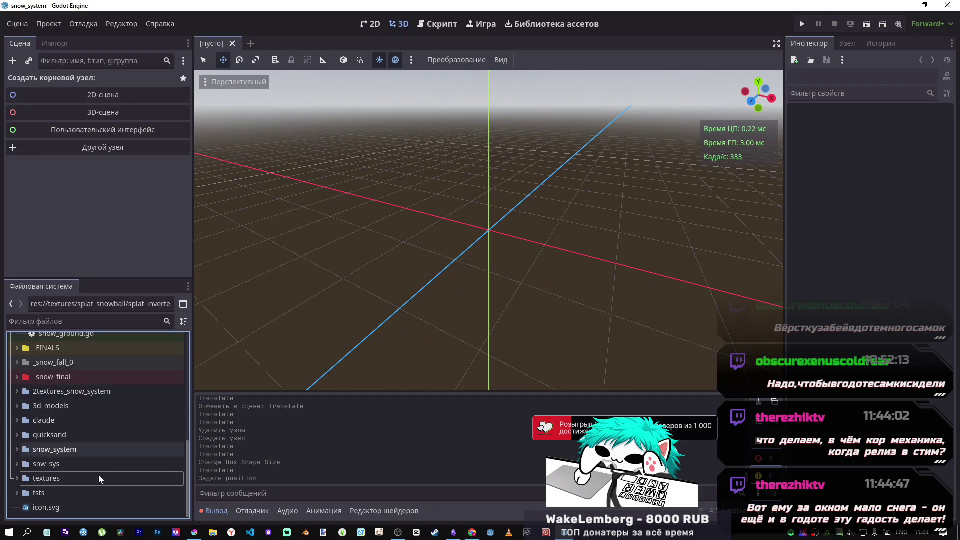
{"action": "scroll", "coordinate": [99, 476], "scroll_direction": "up", "scroll_amount": 15}
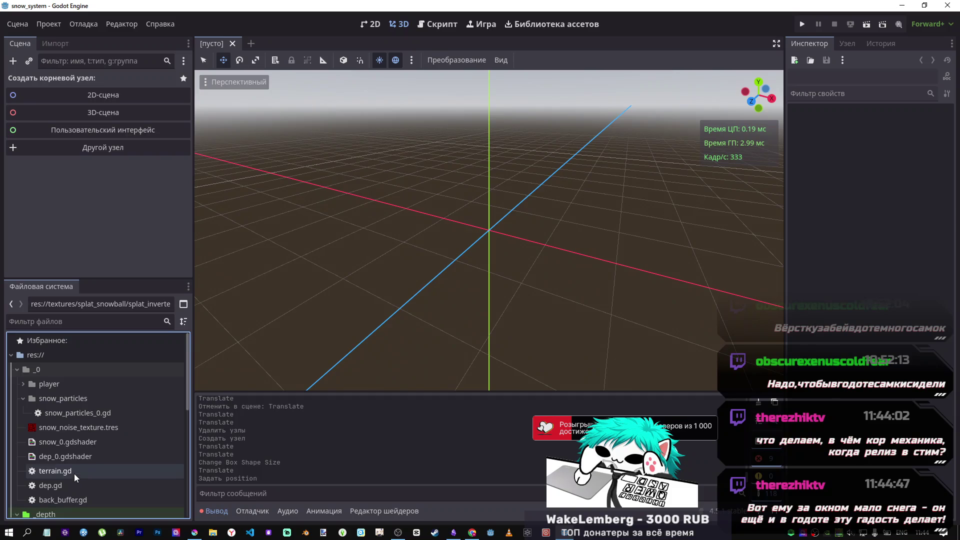
{"action": "scroll", "coordinate": [74, 475], "scroll_direction": "down", "scroll_amount": 3}
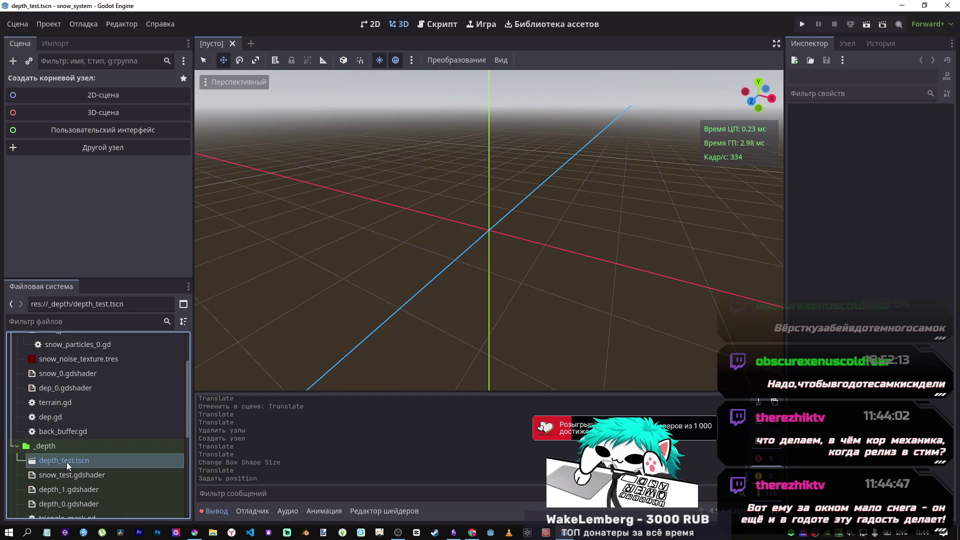
{"action": "double_click", "coordinate": [67, 460]}
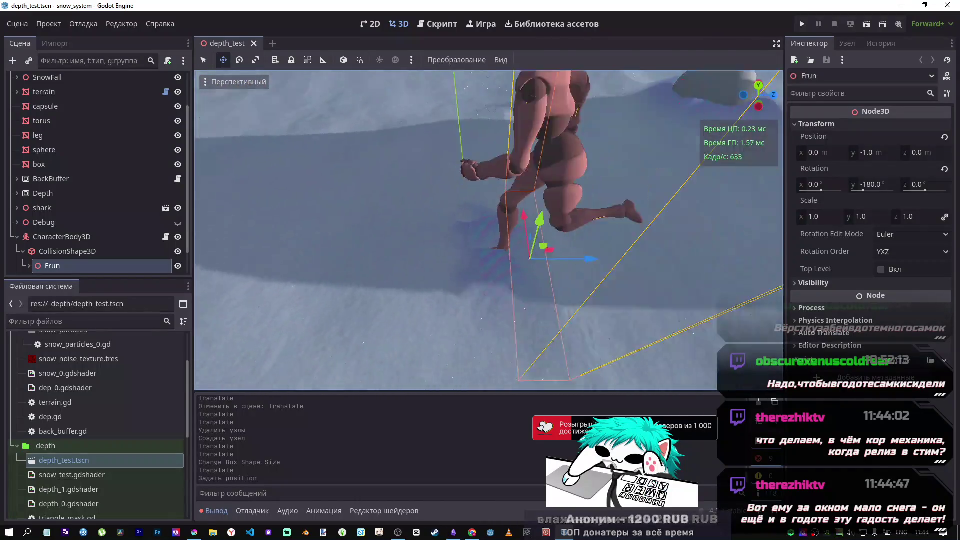
Select the CharacterBody3D player and drag it slightly down along Y into the snow.
{"action": "left_click", "coordinate": [457, 172]}
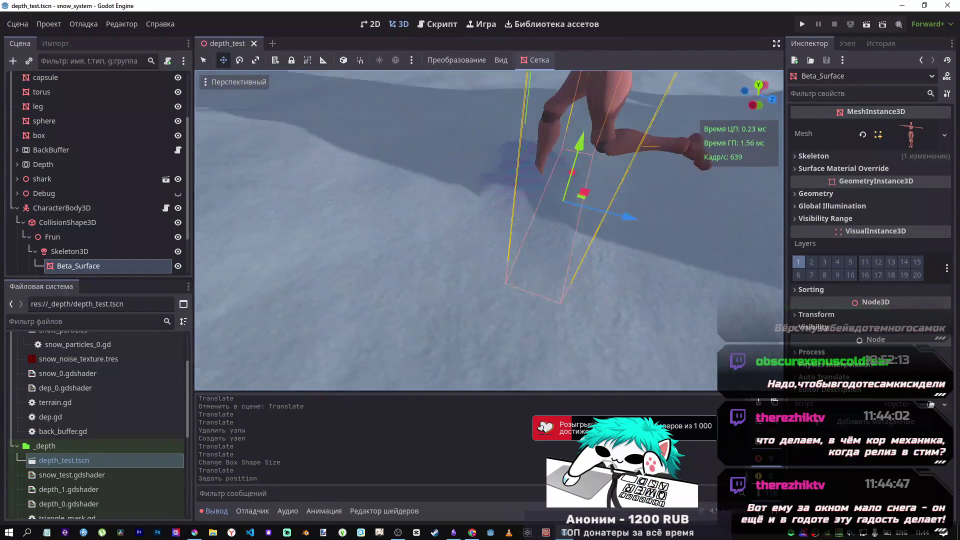
{"action": "left_click", "coordinate": [30, 209]}
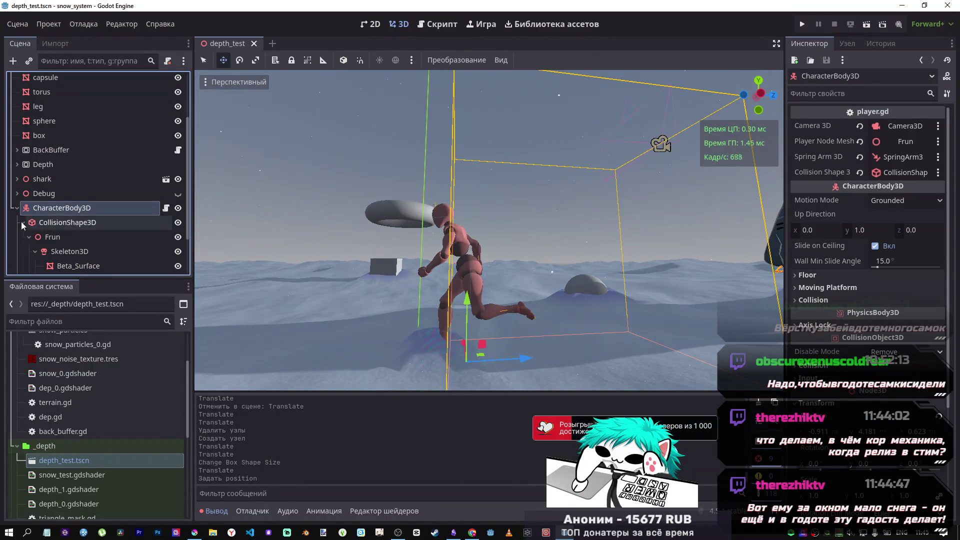
{"action": "left_click", "coordinate": [22, 223]}
{"action": "left_click", "coordinate": [23, 252]}
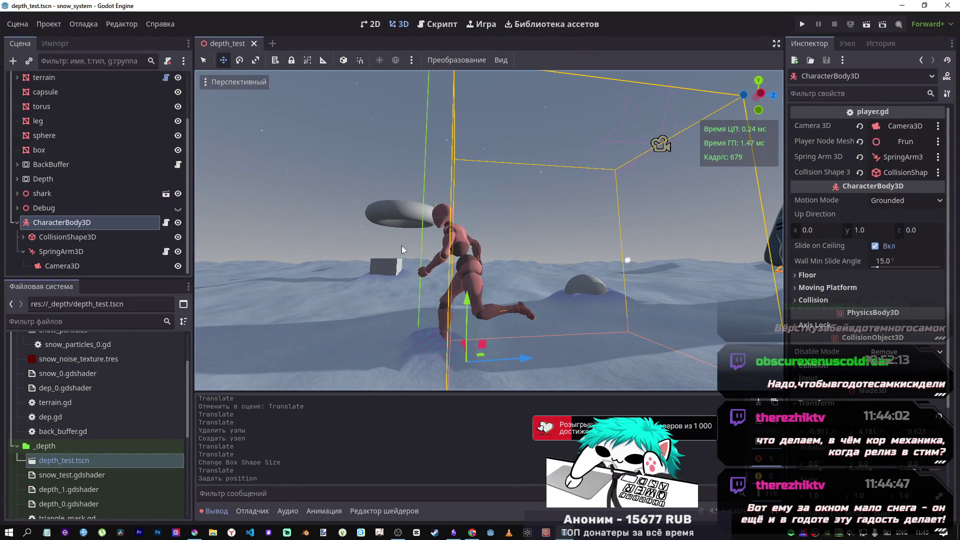
{"action": "left_click", "coordinate": [55, 237]}
{"action": "left_click", "coordinate": [52, 227]}
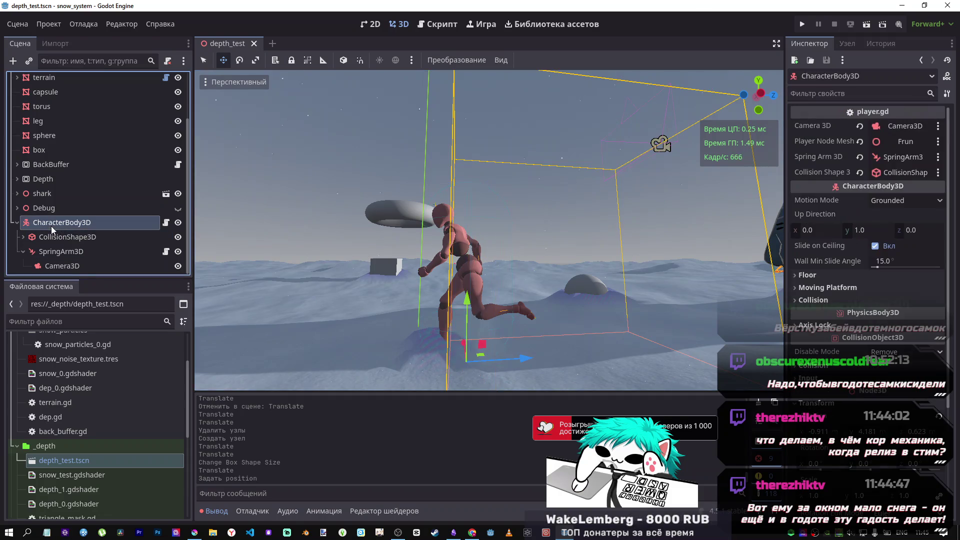
{"action": "mouse_move", "coordinate": [473, 324]}
{"action": "left_mouse_down"}
{"action": "mouse_move", "coordinate": [475, 340]}
{"action": "mouse_move", "coordinate": [535, 299]}
{"action": "mouse_move", "coordinate": [445, 294]}
{"action": "mouse_move", "coordinate": [575, 287]}
{"action": "left_mouse_up"}
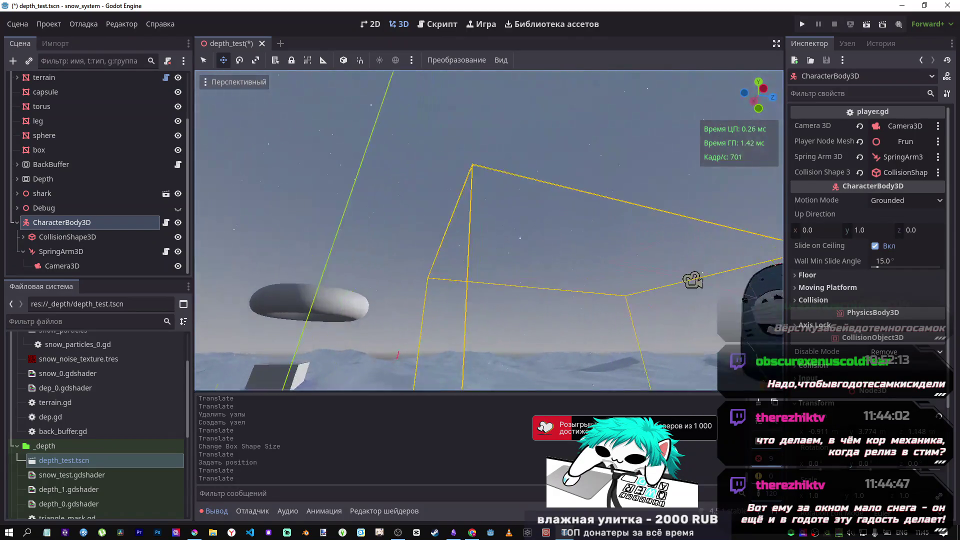
Run depth_test with F6, drive the character forward through the snow with W, then stop the game.
{"action": "key", "text": "F6"}
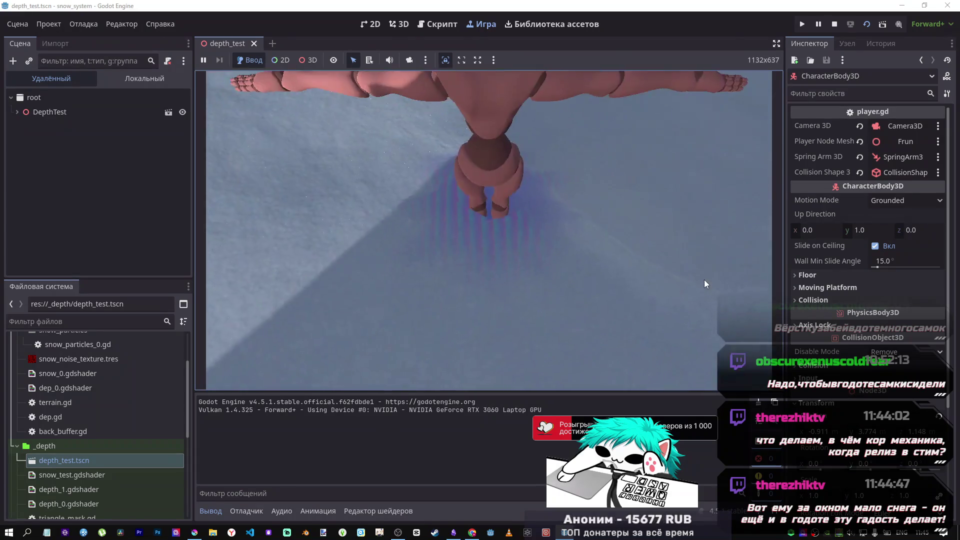
{"action": "key", "text": "w"}
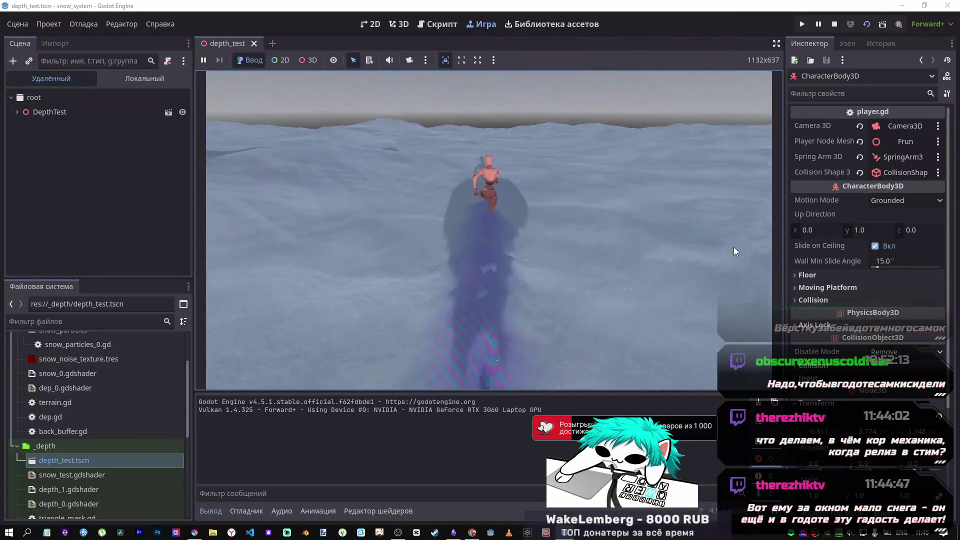
{"action": "key", "text": "w"}
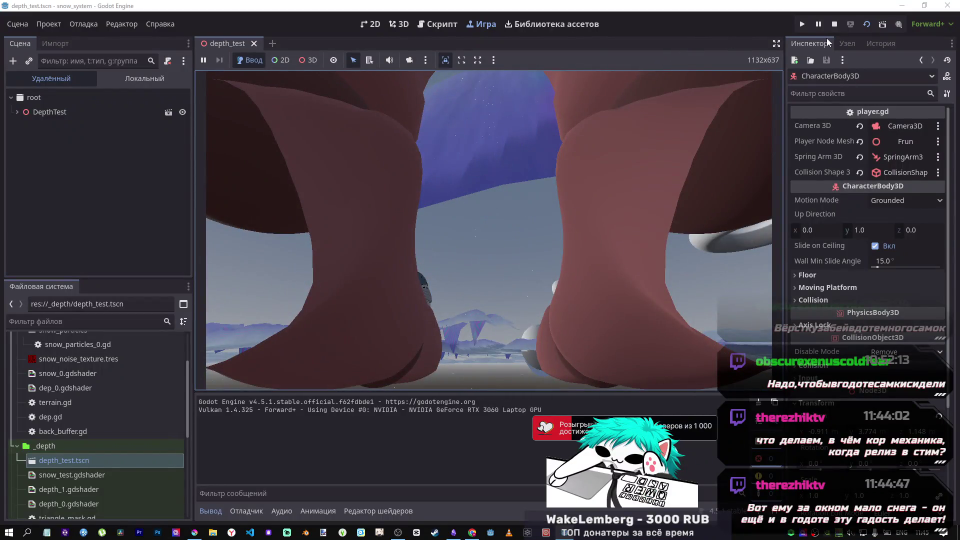
{"action": "left_click", "coordinate": [835, 25]}
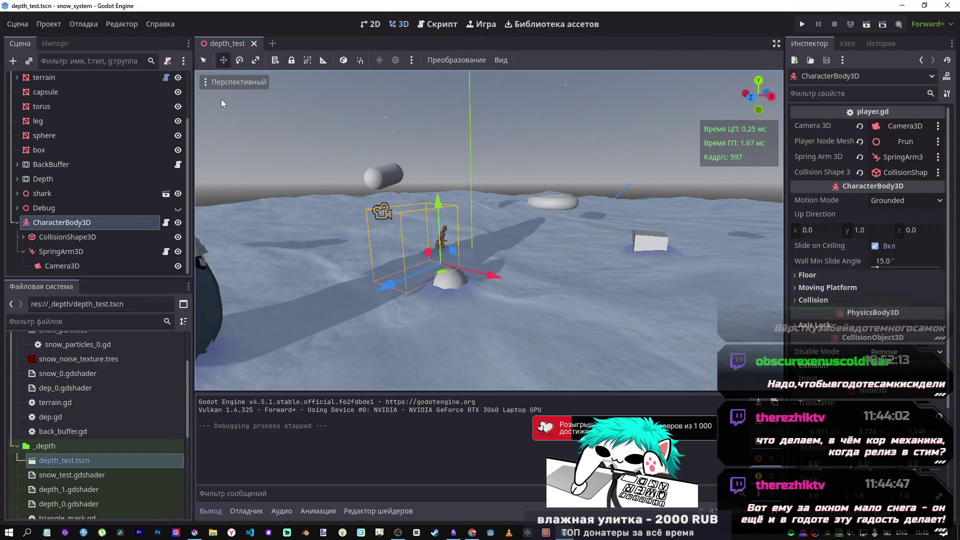
Close depth_test and open decal_test.tscn from the tsts folder.
{"action": "left_click", "coordinate": [254, 43]}
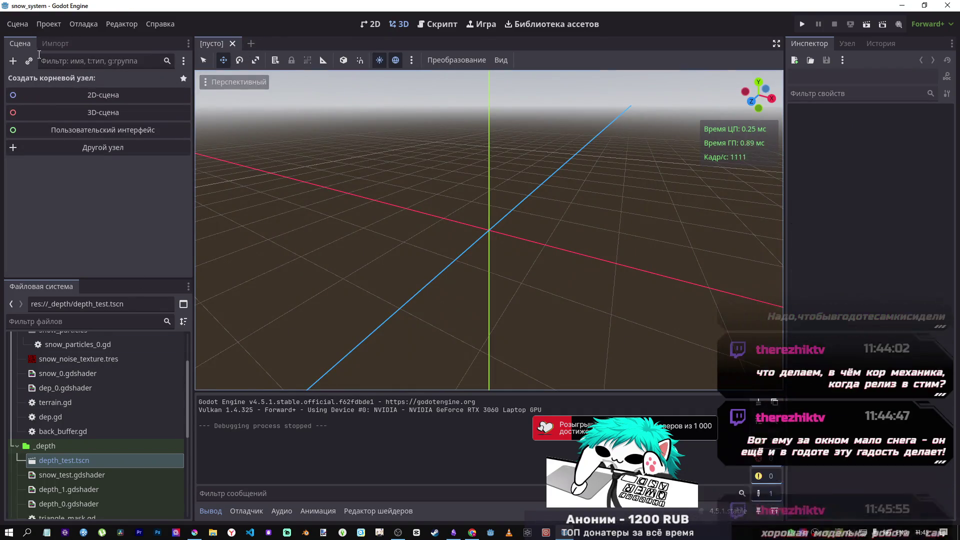
{"action": "scroll", "coordinate": [140, 398], "scroll_direction": "down", "scroll_amount": 2}
{"action": "scroll", "coordinate": [140, 414], "scroll_direction": "up", "scroll_amount": 10}
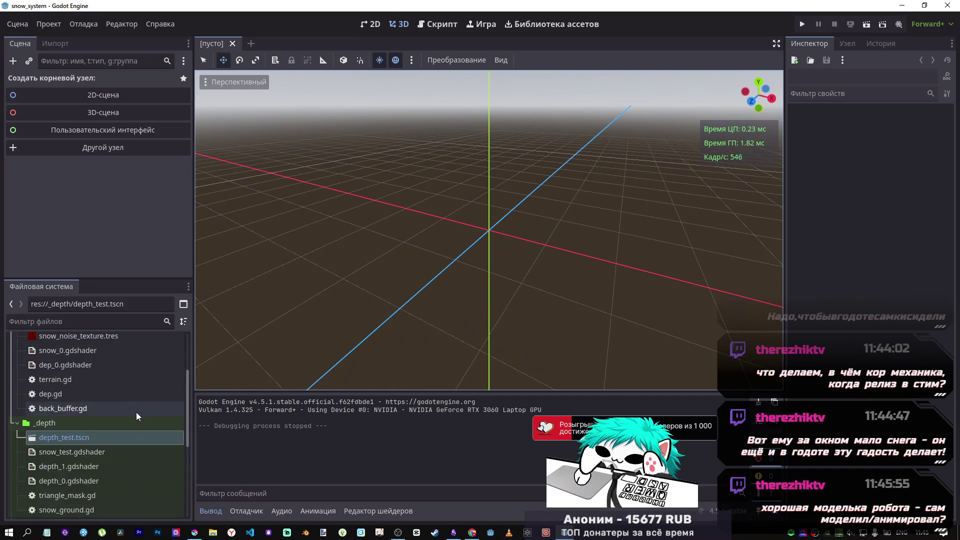
{"action": "left_click", "coordinate": [17, 369]}
{"action": "scroll", "coordinate": [20, 435], "scroll_direction": "down", "scroll_amount": 3}
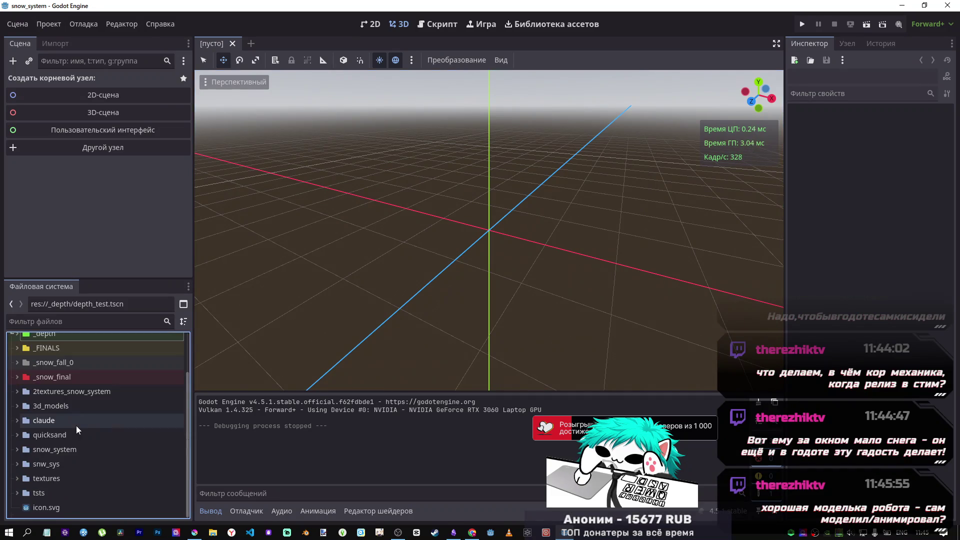
{"action": "left_click", "coordinate": [16, 494]}
{"action": "scroll", "coordinate": [40, 488], "scroll_direction": "down", "scroll_amount": 2}
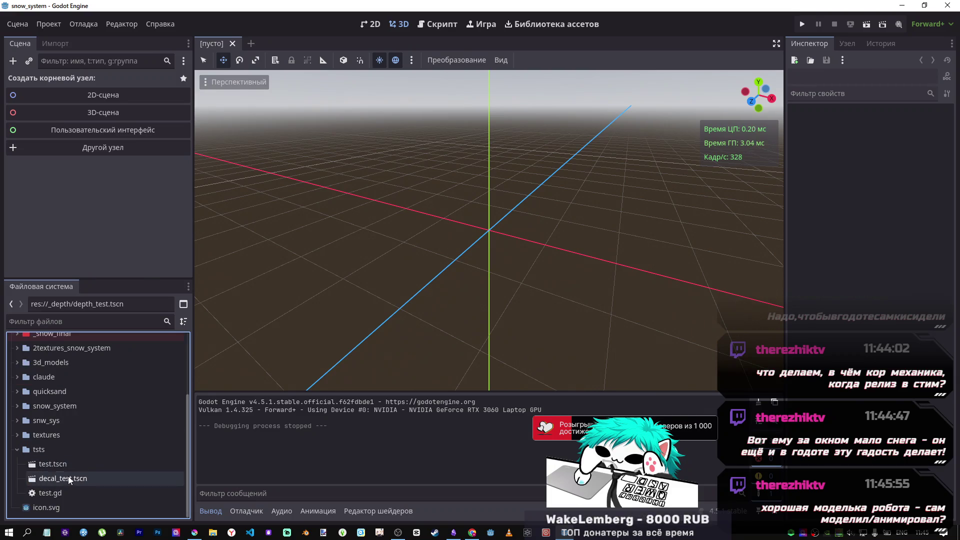
{"action": "double_click", "coordinate": [69, 480]}
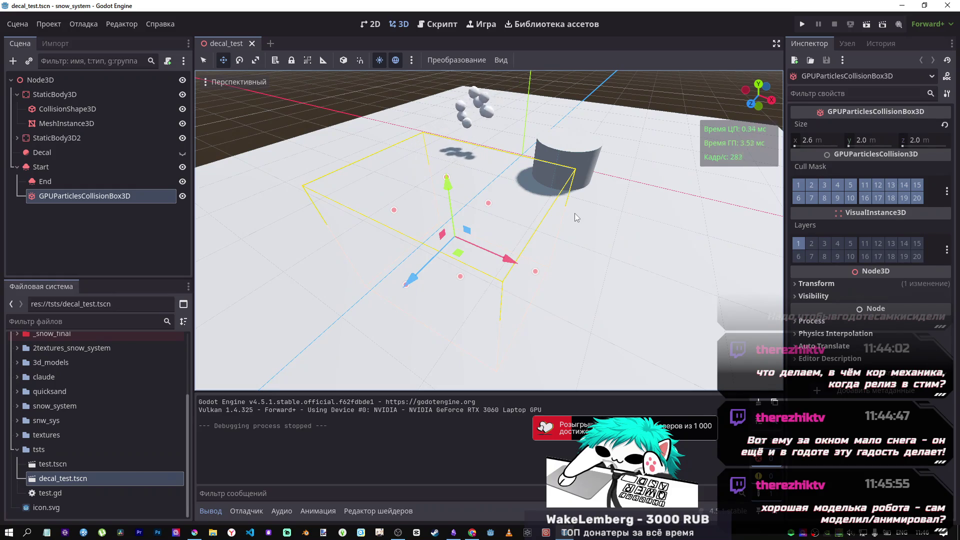
Orbit around the particle collision box, glance at the splat image in Krita, and return to Godot.
{"action": "mouse_move", "coordinate": [577, 226]}
{"action": "left_mouse_down"}
{"action": "mouse_move", "coordinate": [550, 185]}
{"action": "mouse_move", "coordinate": [530, 175]}
{"action": "mouse_move", "coordinate": [503, 307]}
{"action": "left_mouse_up"}
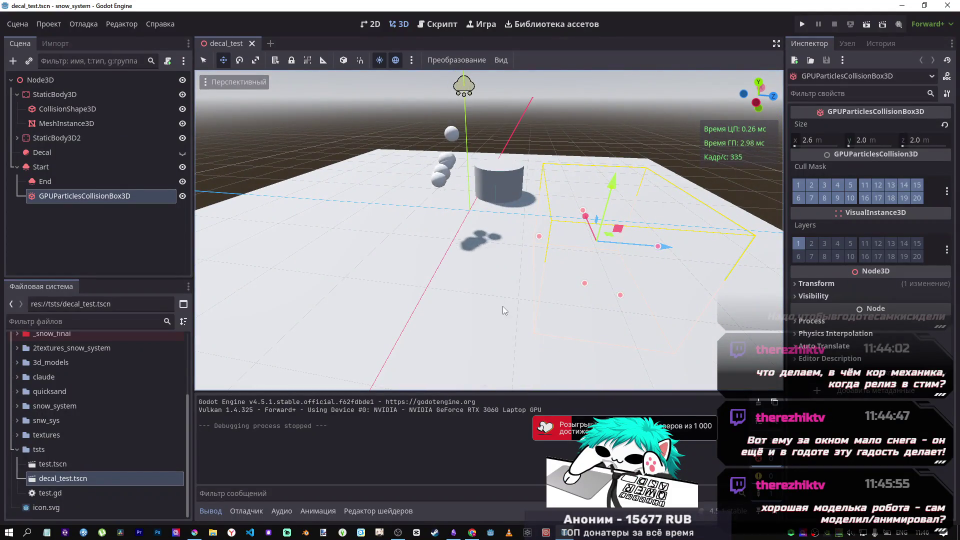
{"action": "mouse_move", "coordinate": [499, 305]}
{"action": "left_mouse_down"}
{"action": "mouse_move", "coordinate": [472, 288]}
{"action": "mouse_move", "coordinate": [496, 267]}
{"action": "left_mouse_up"}
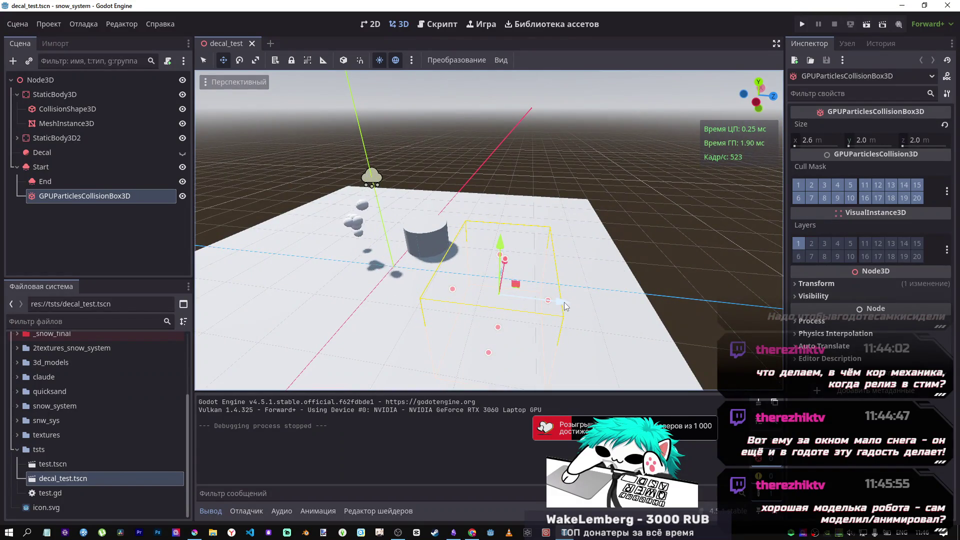
{"action": "mouse_move", "coordinate": [466, 536]}
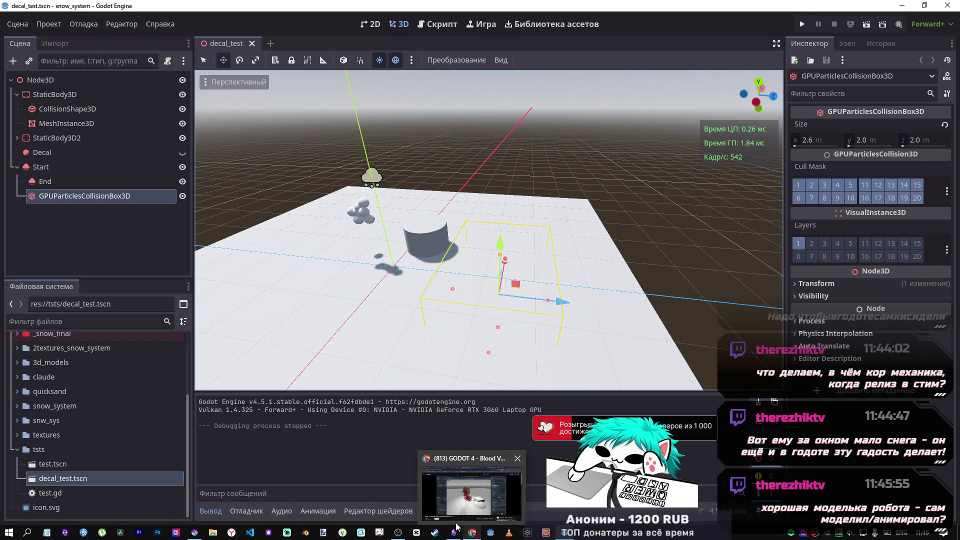
{"action": "left_click", "coordinate": [195, 532]}
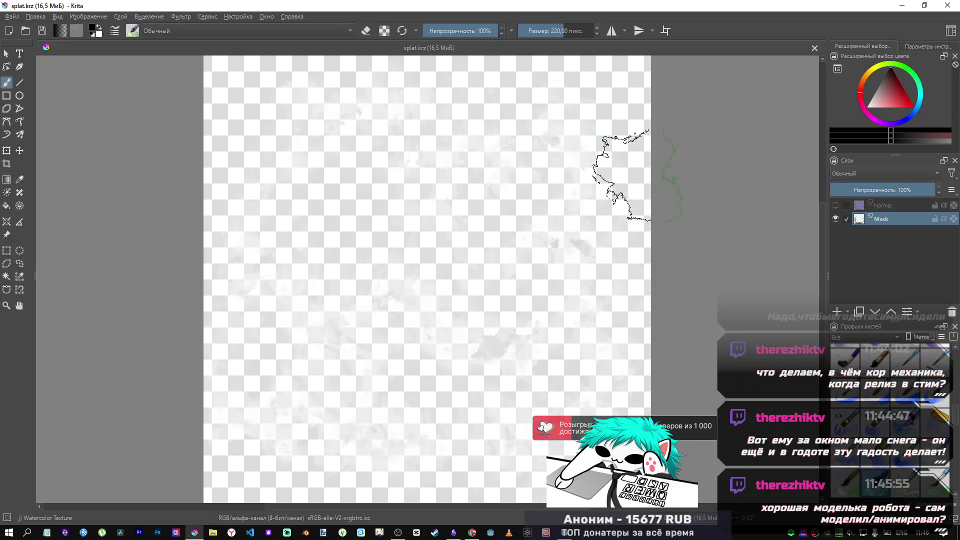
{"action": "left_click", "coordinate": [952, 9]}
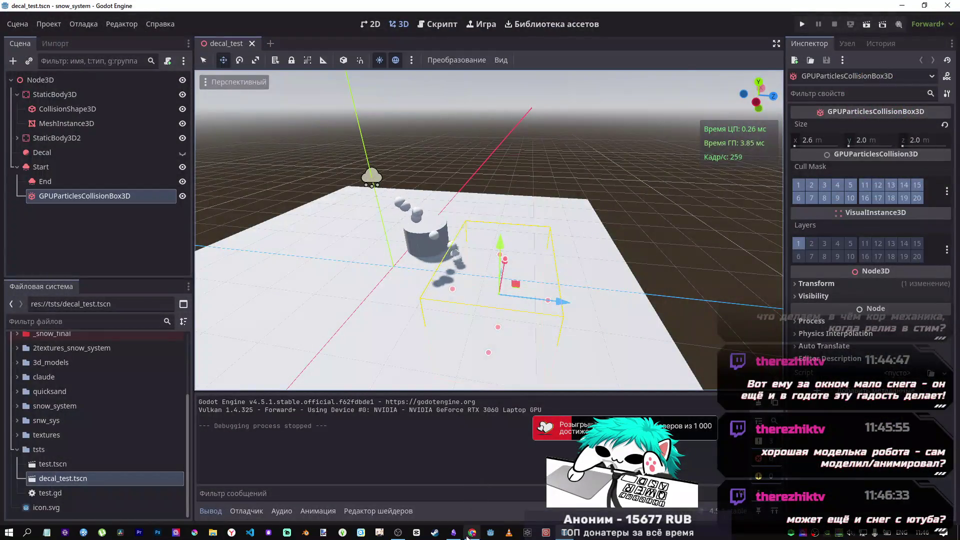
{"action": "mouse_move", "coordinate": [472, 532]}
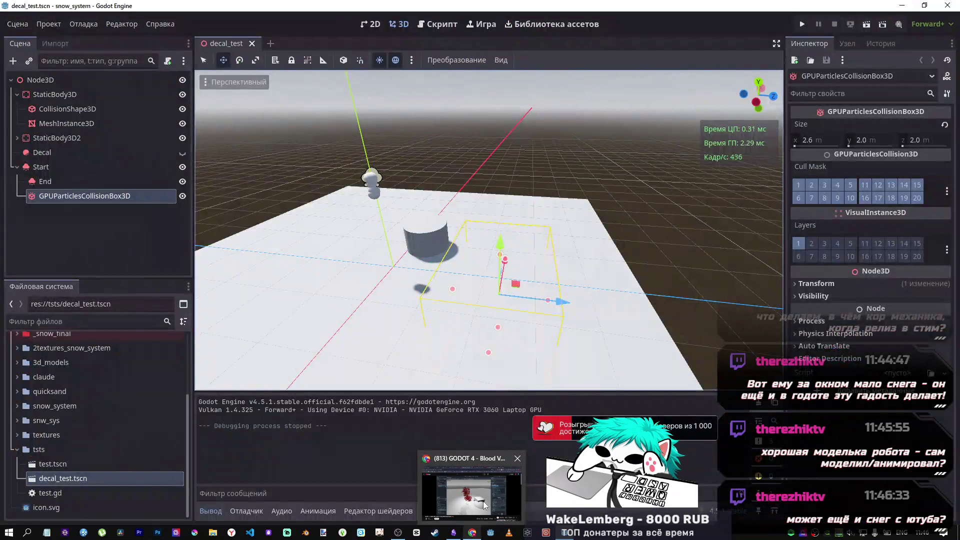
Step the Blood VFX tutorial through 42:56, 43:23 and 43:41 to its GPU node list, then return to Godot.
{"action": "left_click", "coordinate": [468, 508]}
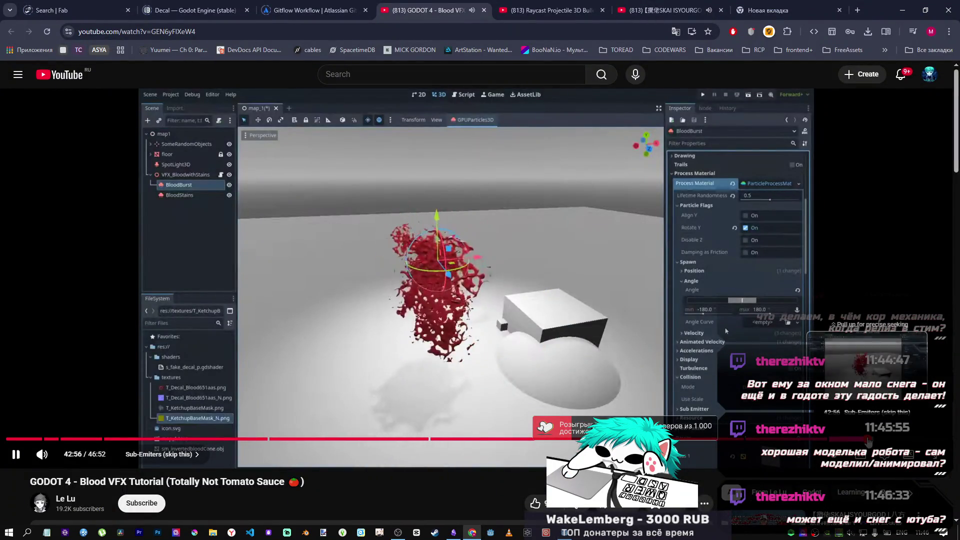
{"action": "left_click", "coordinate": [871, 439]}
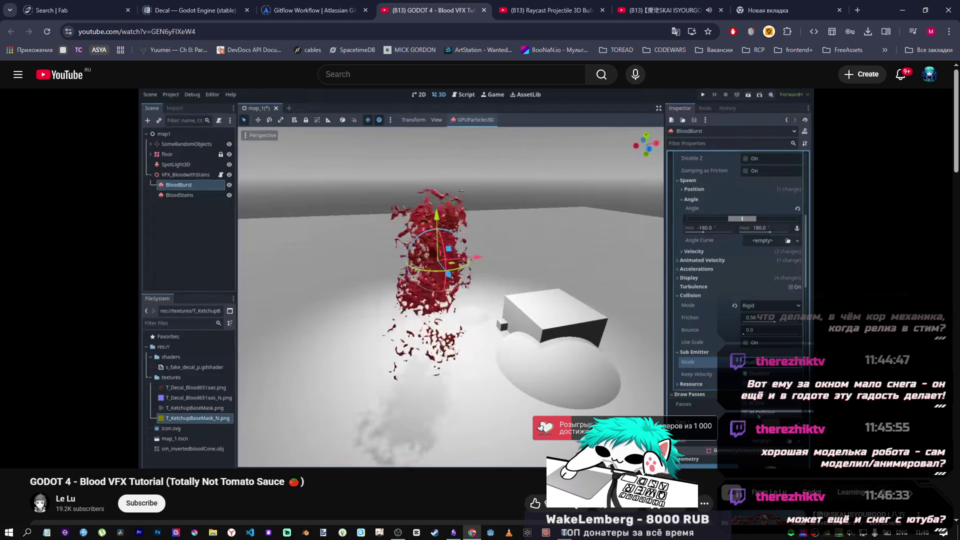
{"action": "left_click", "coordinate": [748, 341]}
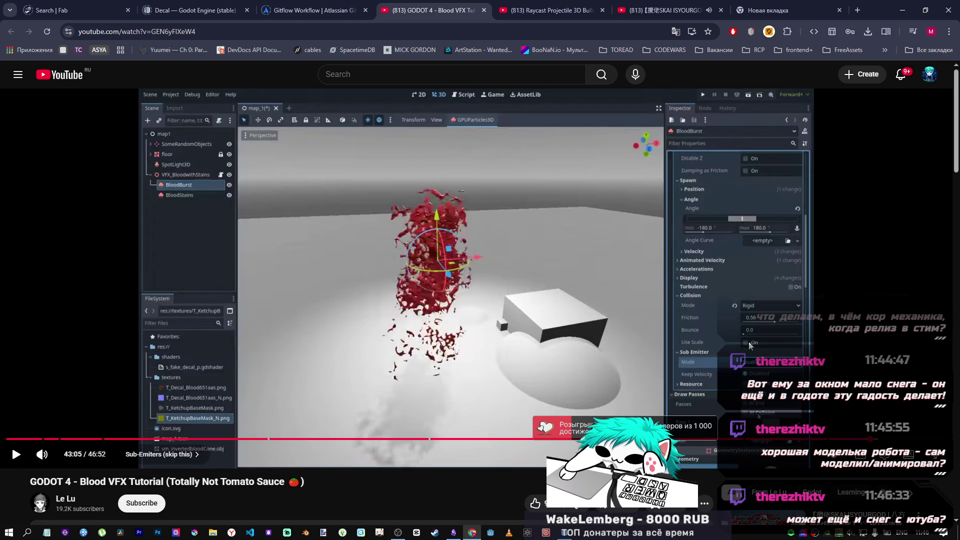
{"action": "left_click", "coordinate": [776, 340]}
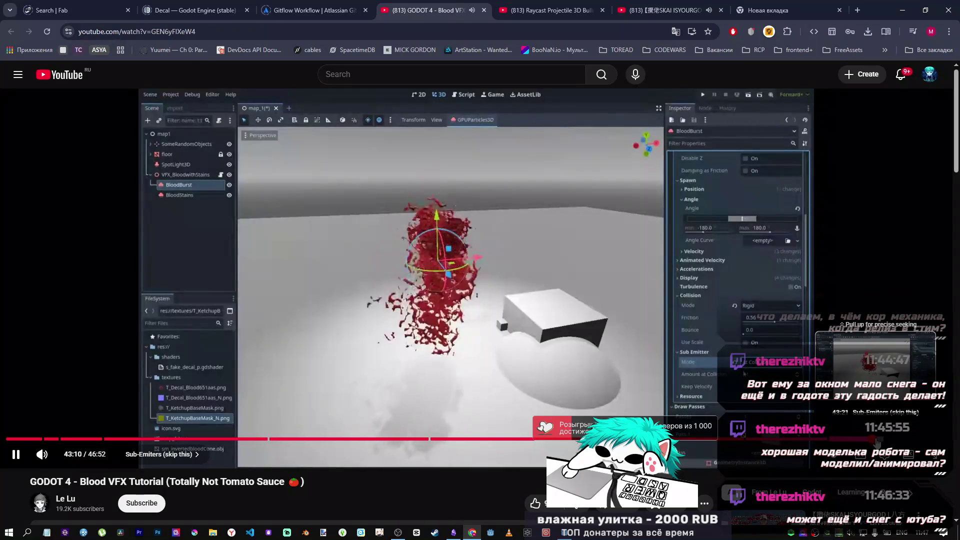
{"action": "left_click", "coordinate": [876, 440]}
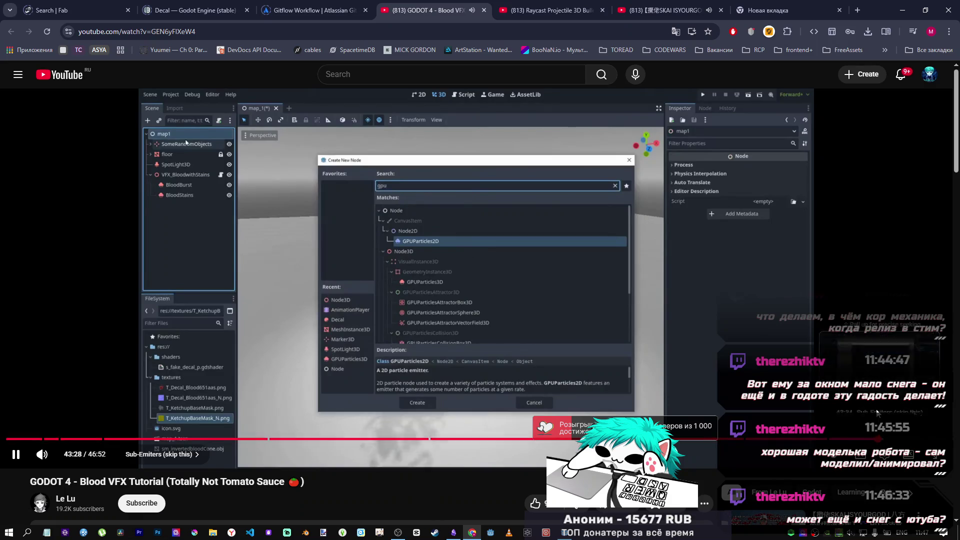
{"action": "left_click", "coordinate": [876, 412]}
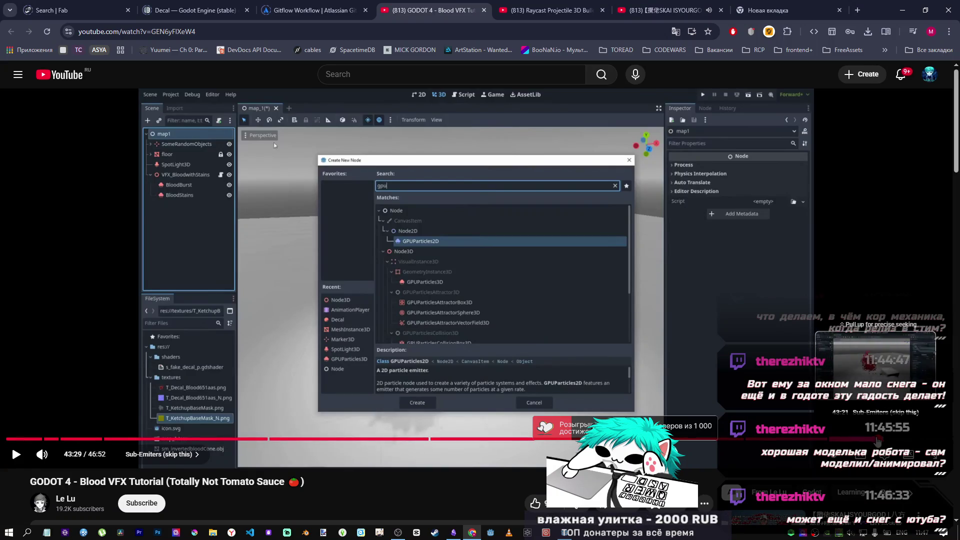
{"action": "key", "text": "space"}
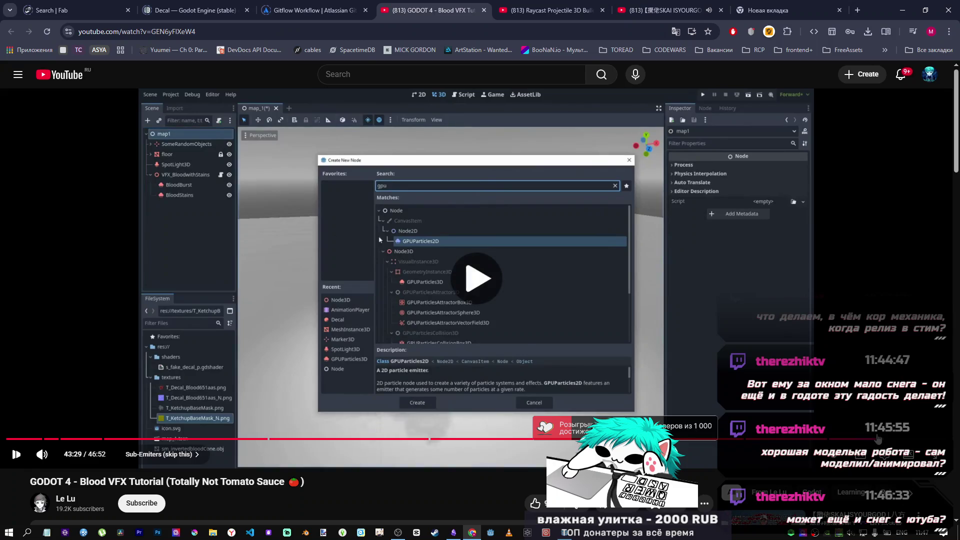
{"action": "left_click", "coordinate": [883, 442]}
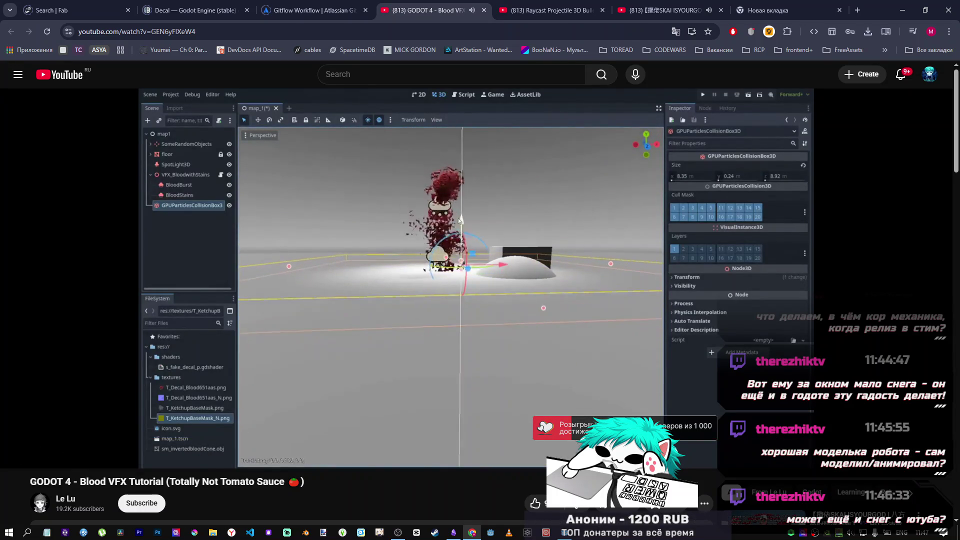
{"action": "mouse_move", "coordinate": [460, 216]}
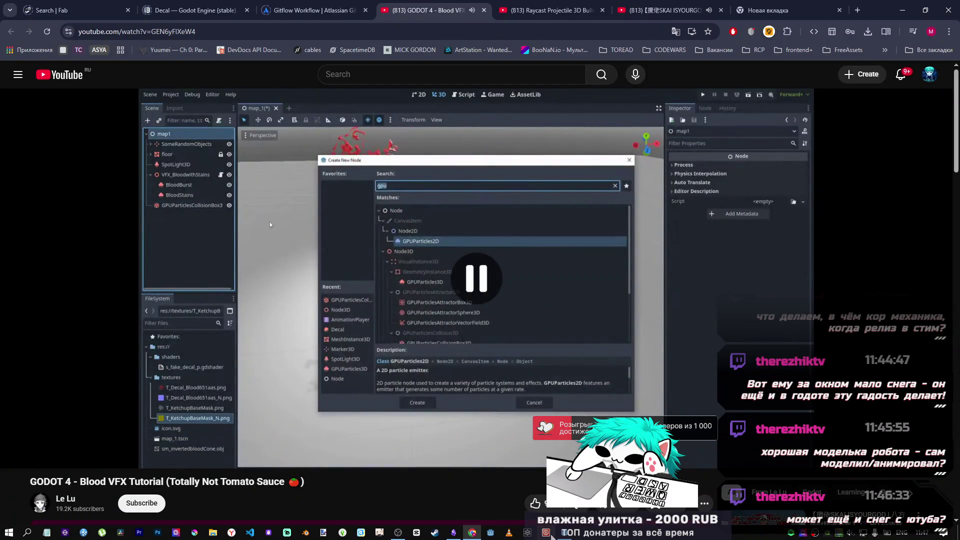
{"action": "key", "text": "alt+Tab"}
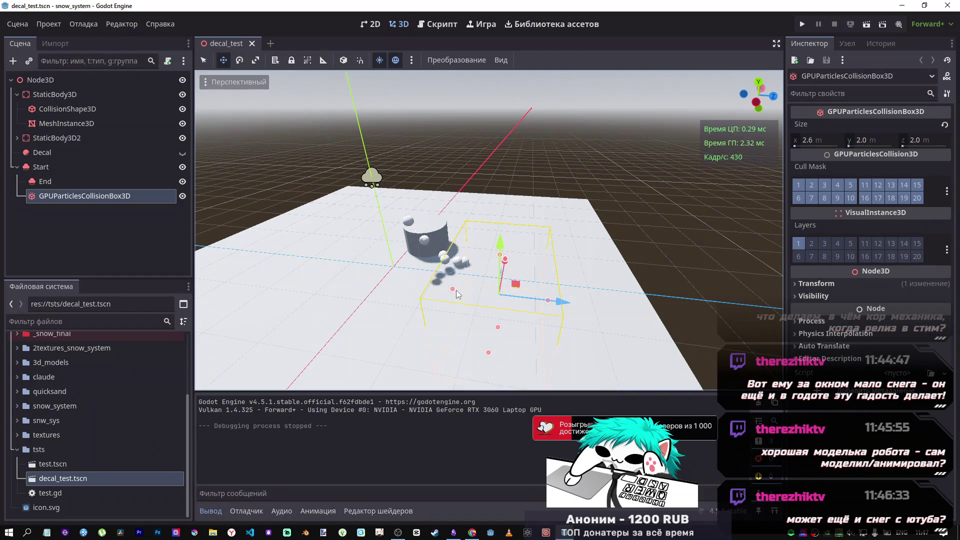
Stretch the collision box to 6.1 along Z and check it against the tutorial.
{"action": "mouse_move", "coordinate": [452, 291]}
{"action": "left_mouse_down"}
{"action": "mouse_move", "coordinate": [330, 283]}
{"action": "mouse_move", "coordinate": [479, 296]}
{"action": "left_mouse_up"}
{"action": "left_click_drag", "start_coordinate": [554, 280], "coordinate": [621, 298]}
{"action": "key", "text": "alt+Tab"}
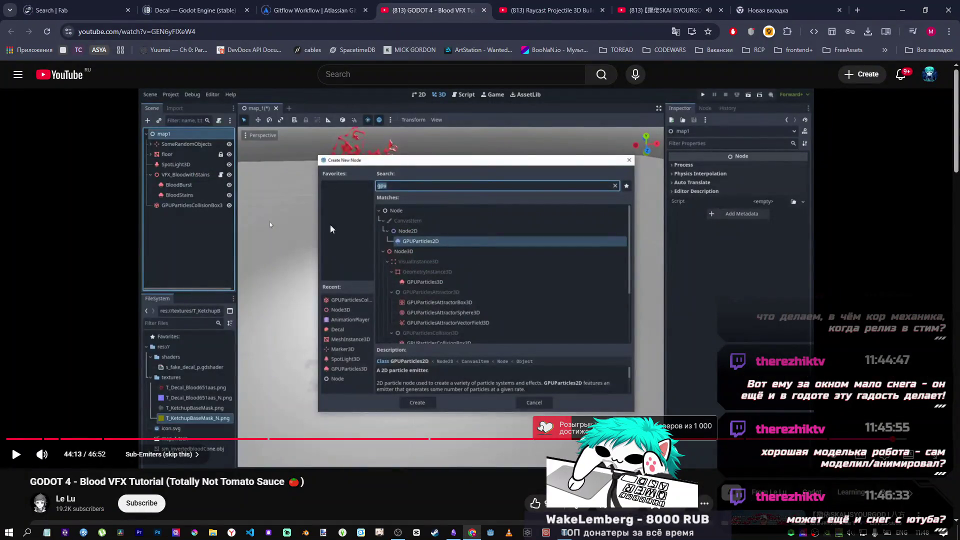
{"action": "key", "text": "alt+Tab"}
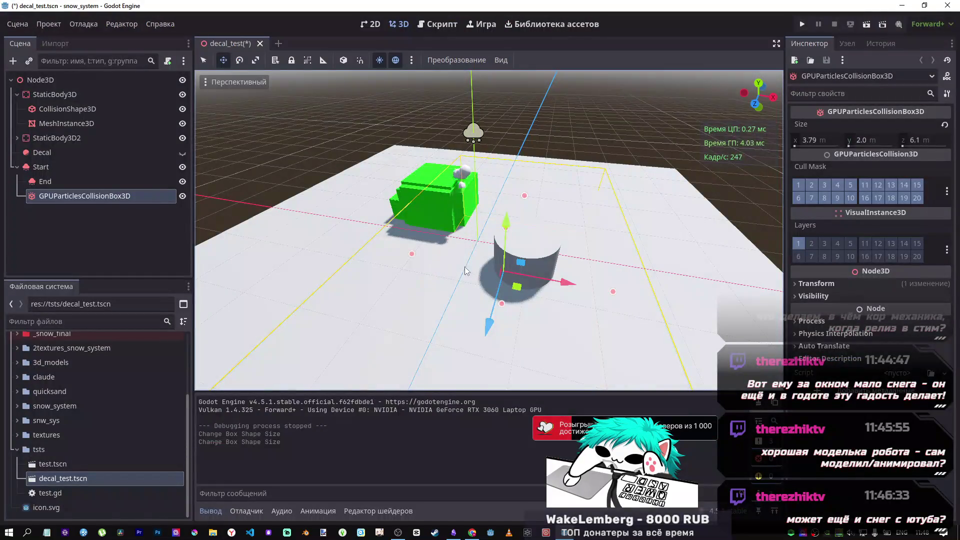
Delete the GPUParticlesCollisionBox3D node.
{"action": "left_click", "coordinate": [49, 185]}
{"action": "left_click", "coordinate": [58, 195]}
{"action": "key", "text": "Delete"}
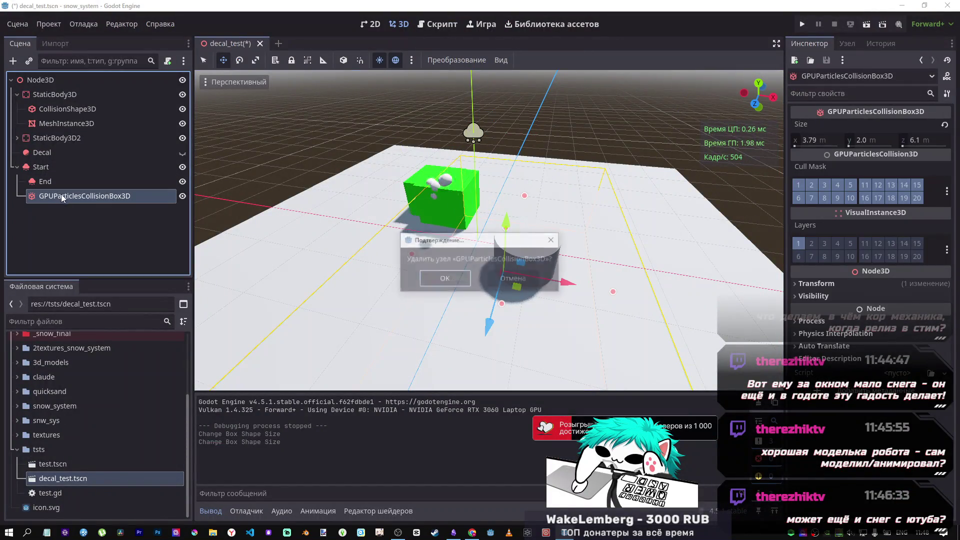
{"action": "key", "text": "Return"}
Add a GPUParticlesCollisionHeightField3D as a child of the Start emitter.
{"action": "right_click", "coordinate": [42, 167]}
{"action": "mouse_move", "coordinate": [107, 173]}
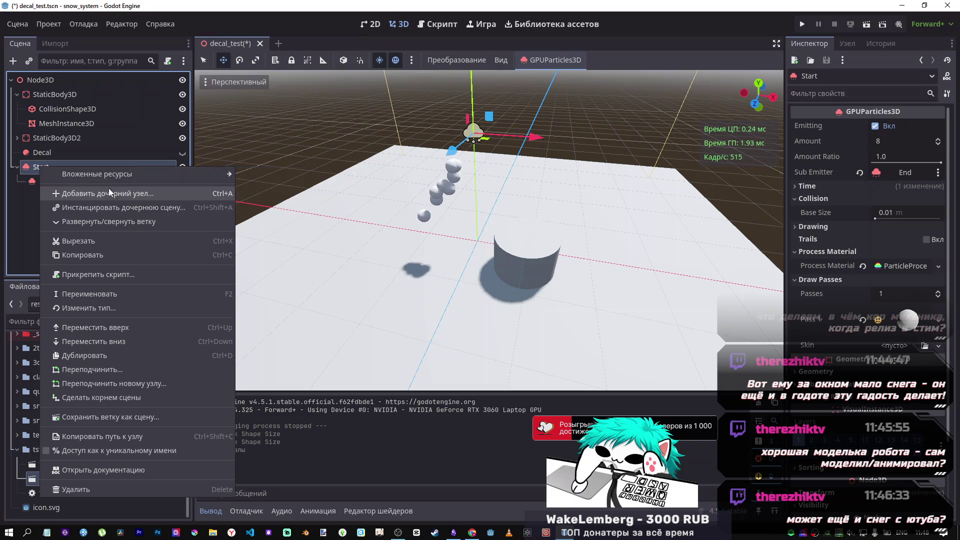
{"action": "left_click", "coordinate": [109, 193]}
{"action": "scroll", "coordinate": [428, 301], "scroll_direction": "down", "scroll_amount": 2}
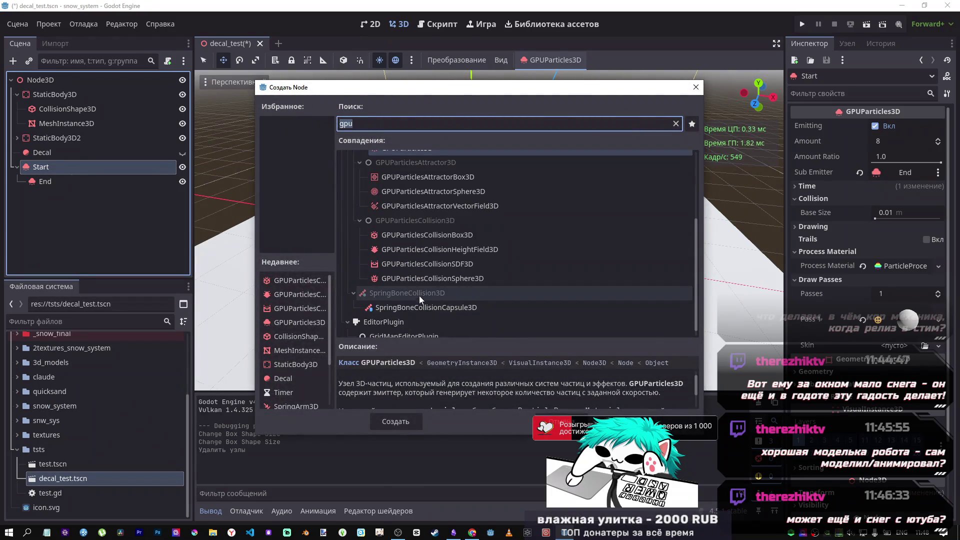
{"action": "left_click", "coordinate": [416, 256]}
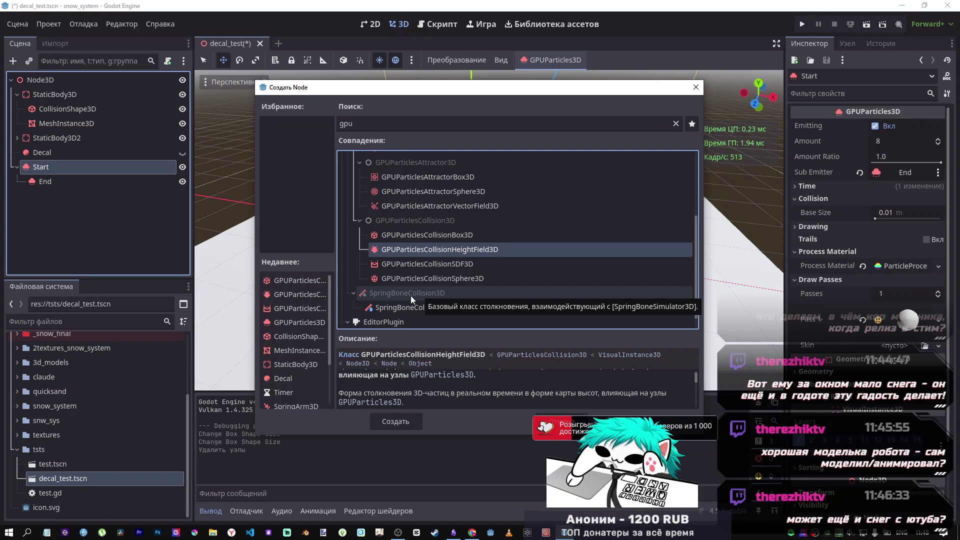
{"action": "left_click", "coordinate": [395, 422]}
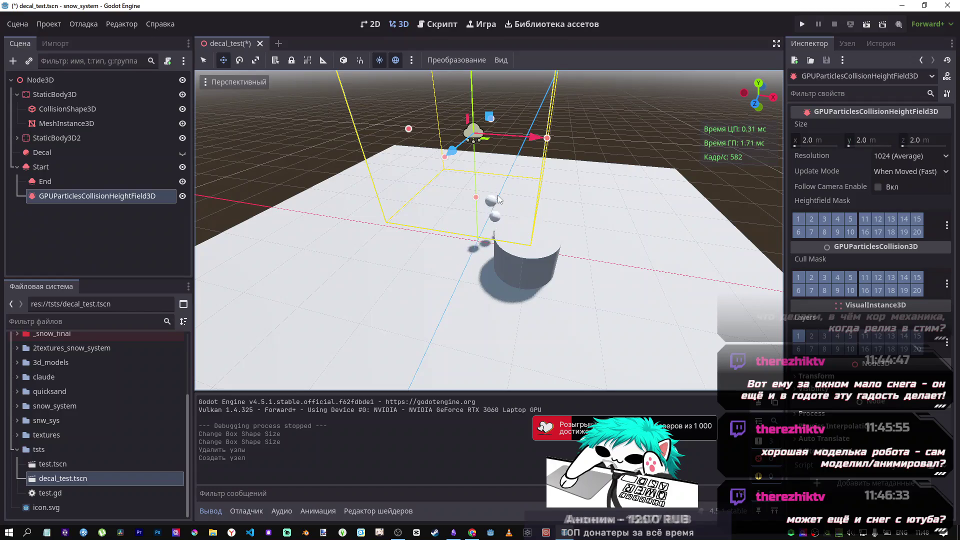
Lower the height field and resize it to 6.89 × 2.0 × 7.69 m.
{"action": "scroll", "coordinate": [490, 192], "scroll_direction": "down", "scroll_amount": 5}
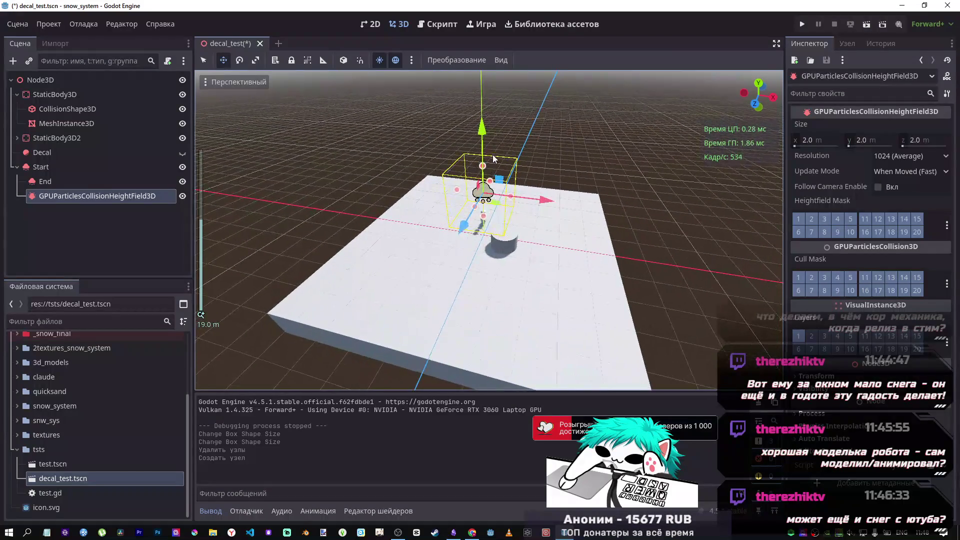
{"action": "left_click_drag", "start_coordinate": [490, 189], "coordinate": [491, 192]}
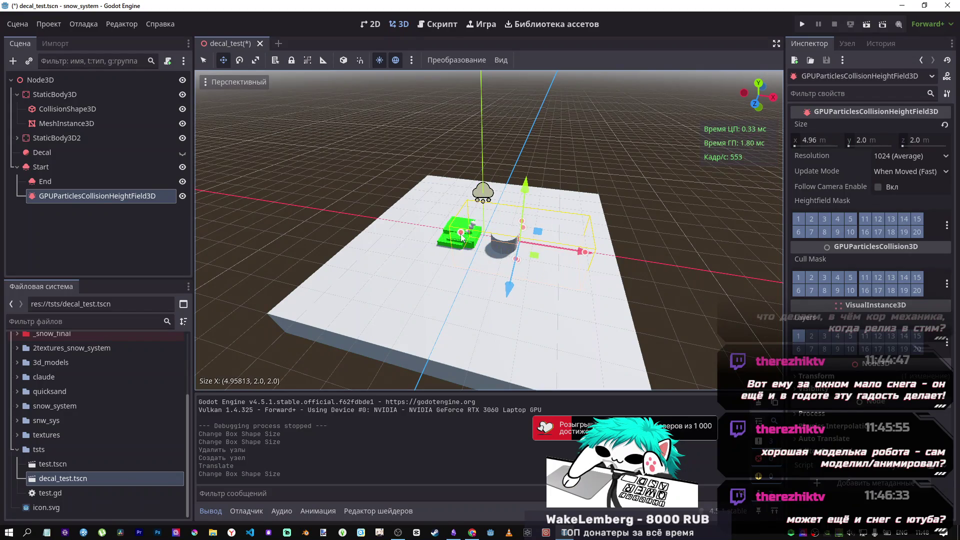
{"action": "left_click_drag", "start_coordinate": [417, 242], "coordinate": [423, 243]}
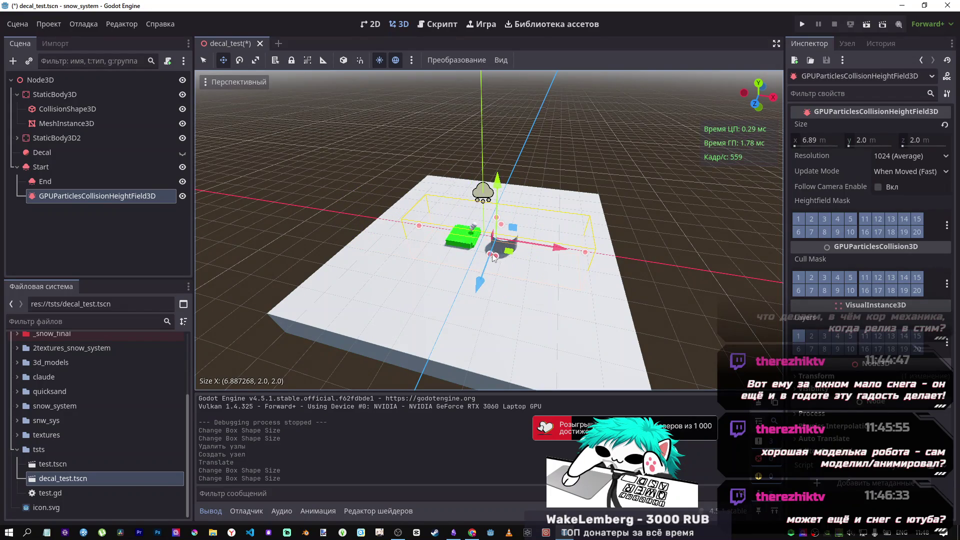
{"action": "left_click_drag", "start_coordinate": [463, 280], "coordinate": [466, 300]}
{"action": "scroll", "coordinate": [489, 230], "scroll_direction": "up", "scroll_amount": 3}
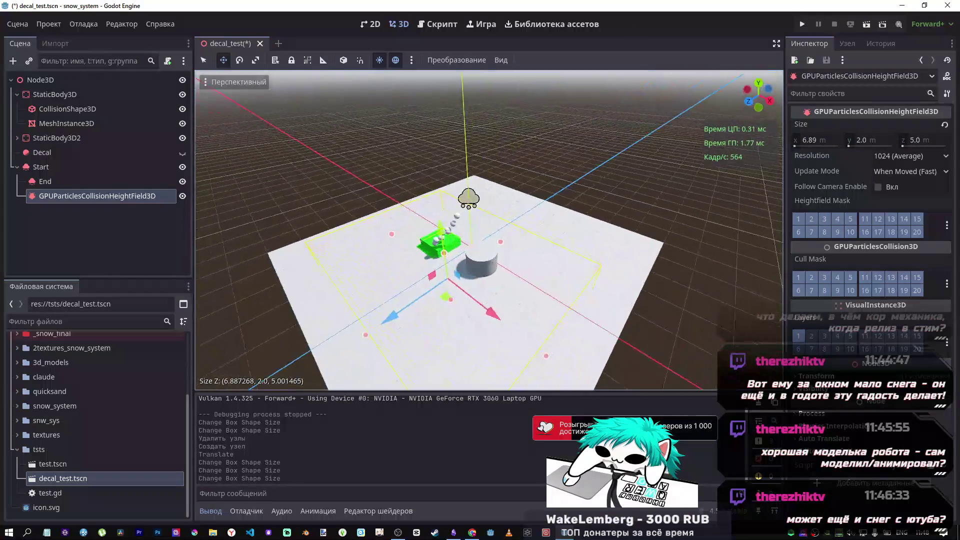
{"action": "scroll", "coordinate": [563, 246], "scroll_direction": "down", "scroll_amount": 2}
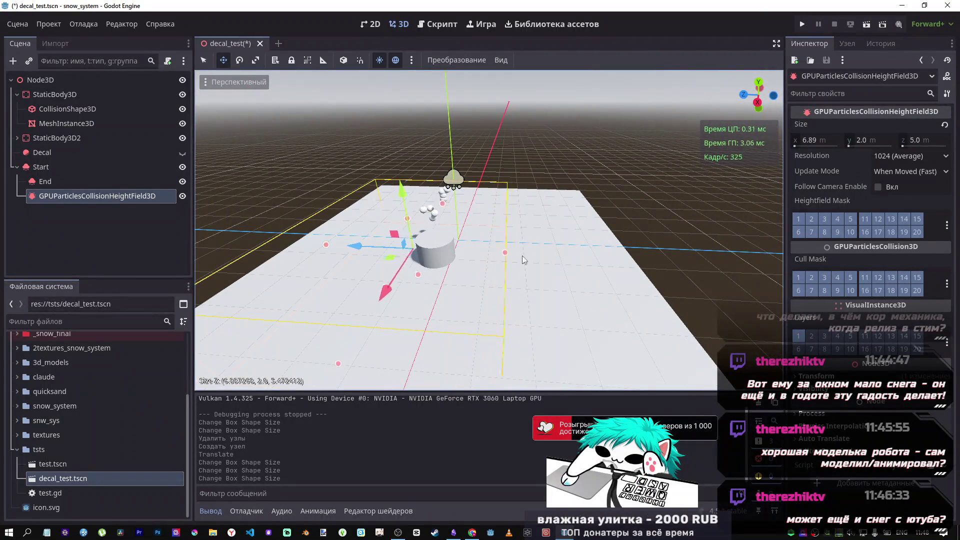
{"action": "left_click_drag", "start_coordinate": [500, 252], "coordinate": [574, 265]}
{"action": "scroll", "coordinate": [489, 230], "scroll_direction": "up", "scroll_amount": 3}
Move the Start emitter down near the cylinder, then return to the tutorial.
{"action": "left_click_drag", "start_coordinate": [490, 230], "coordinate": [450, 216]}
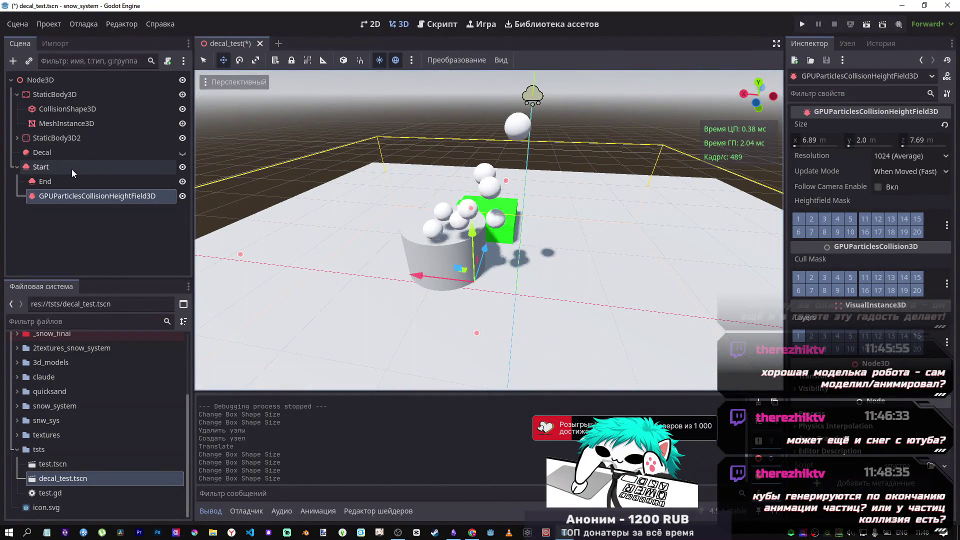
{"action": "left_click", "coordinate": [72, 170]}
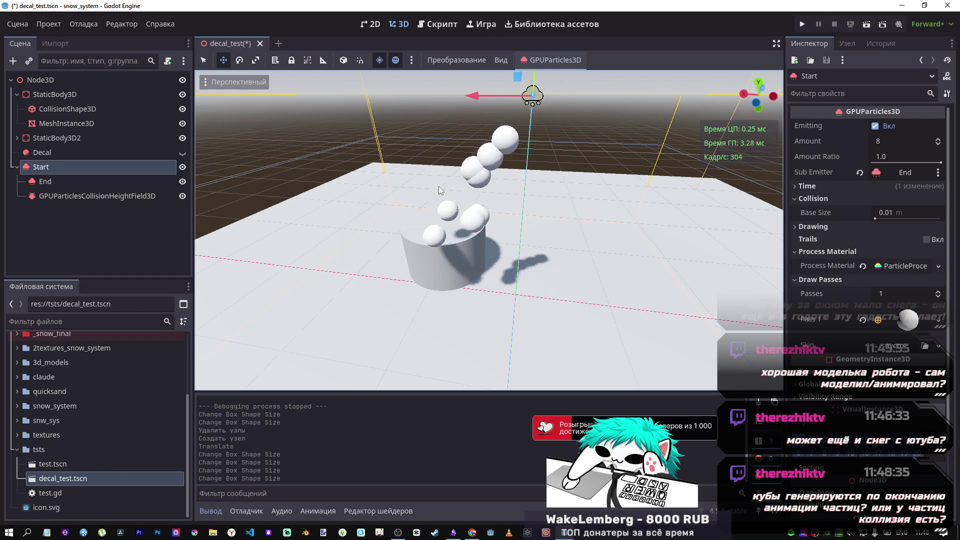
{"action": "left_click_drag", "start_coordinate": [508, 83], "coordinate": [512, 127]}
{"action": "left_click_drag", "start_coordinate": [536, 95], "coordinate": [504, 173]}
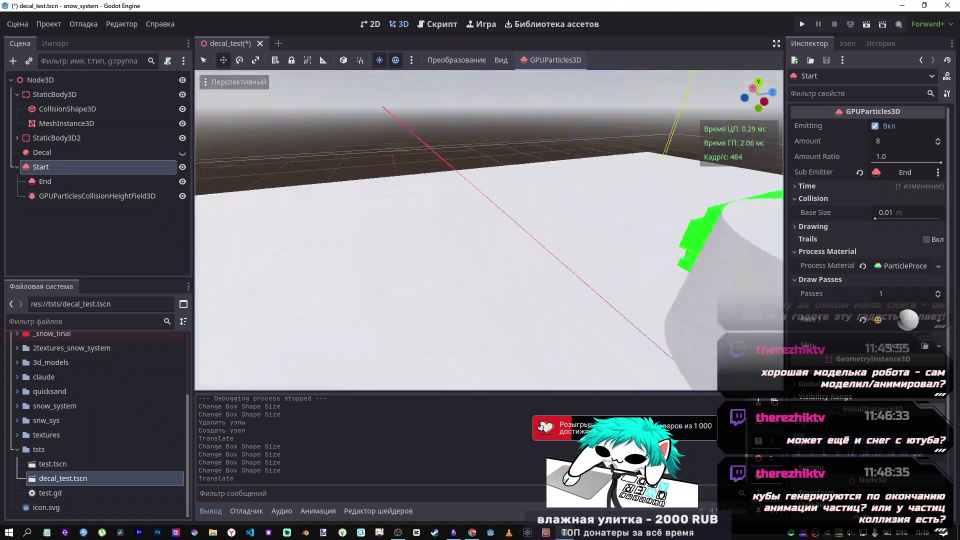
{"action": "key", "text": "f"}
{"action": "left_click_drag", "start_coordinate": [481, 252], "coordinate": [481, 252]}
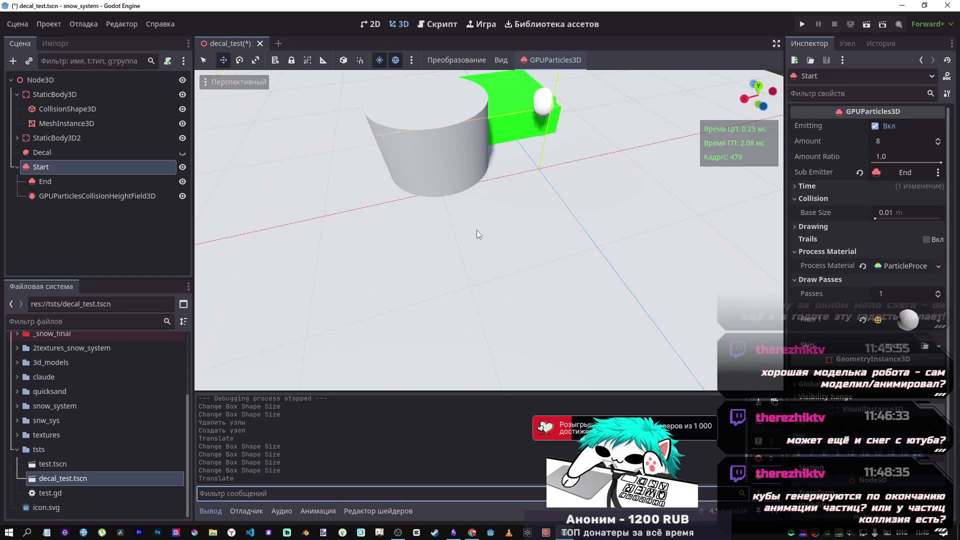
{"action": "key", "text": "alt+Tab"}
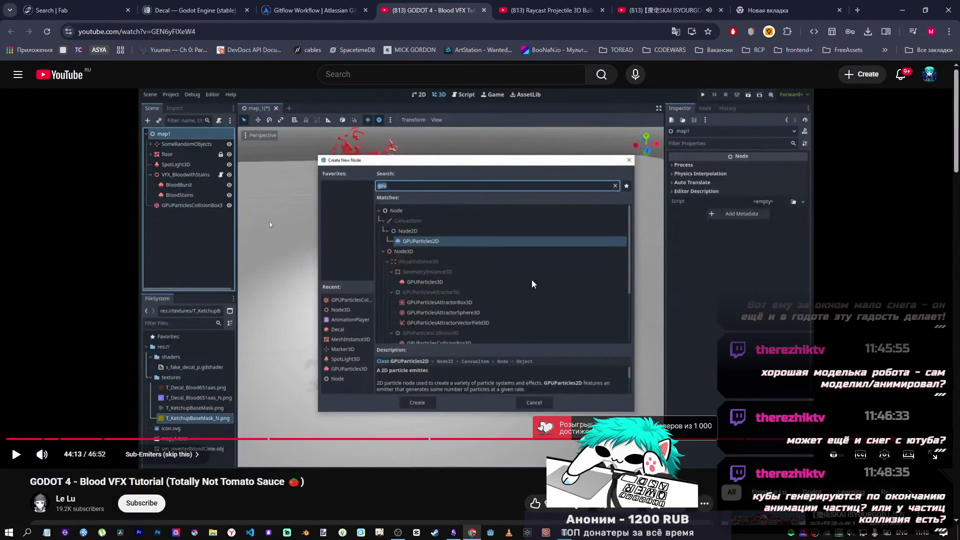
Watch the tutorial add a second collision box, pause at 44:21, and return to Godot.
{"action": "left_click", "coordinate": [527, 281]}
{"action": "left_click", "coordinate": [512, 277]}
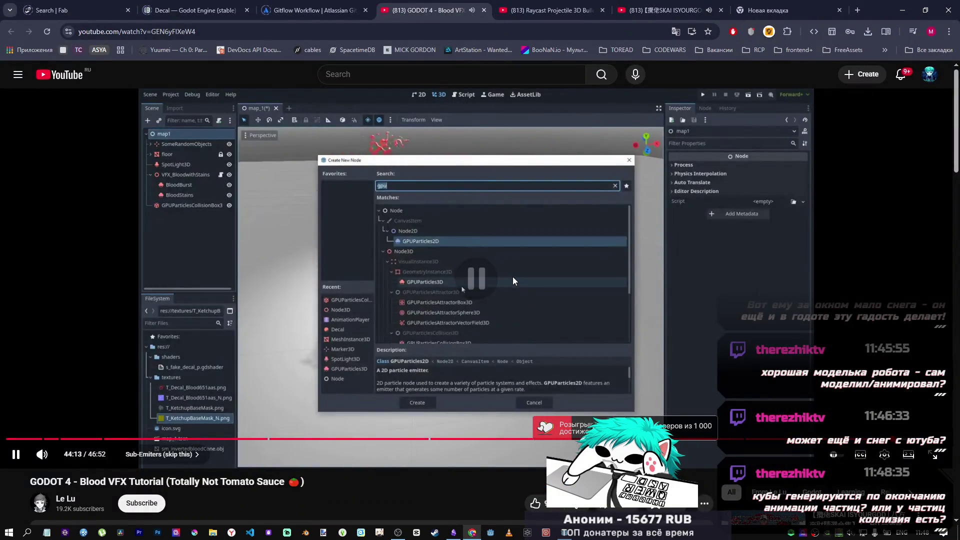
{"action": "left_click", "coordinate": [703, 322]}
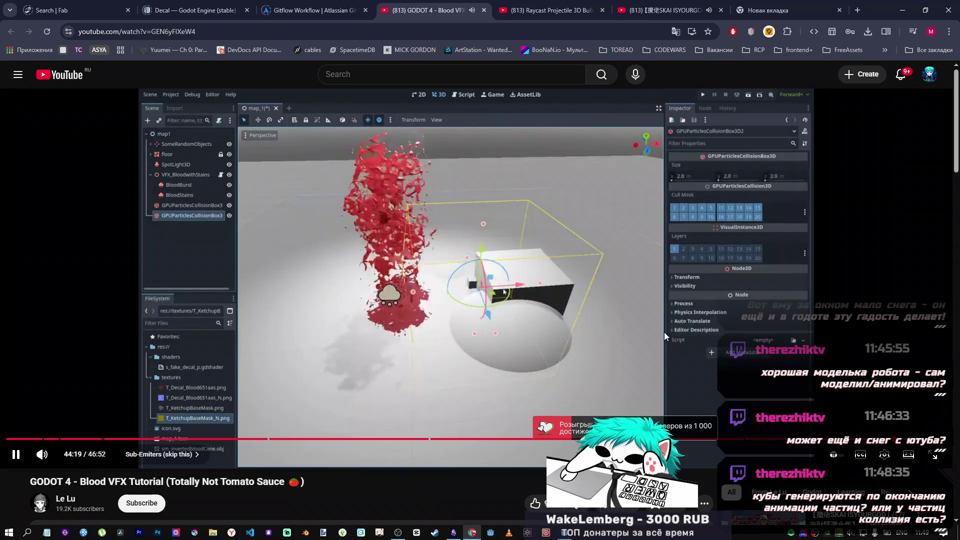
{"action": "left_click", "coordinate": [608, 320]}
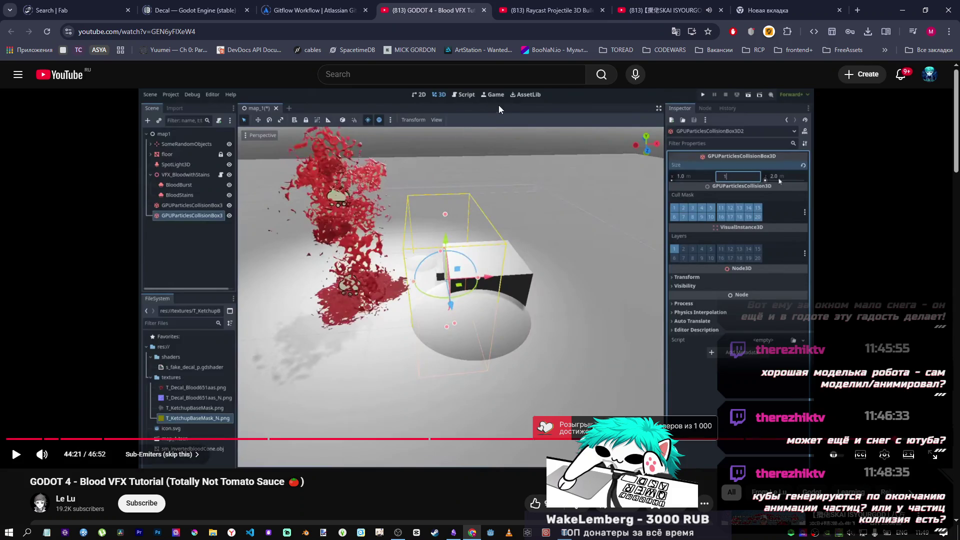
{"action": "key", "text": "alt+Tab"}
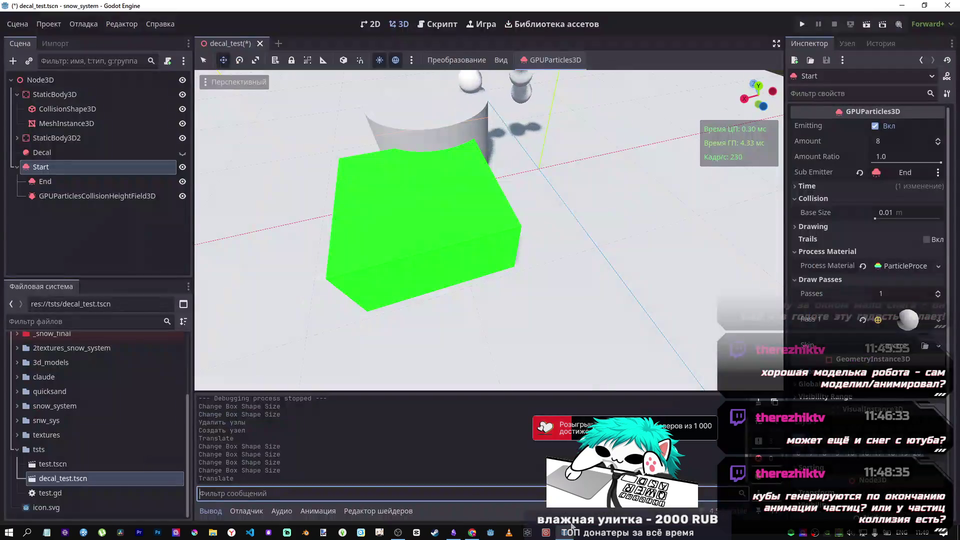
Raise the StaticBody3D2 cylinder and reposition it beside the green block.
{"action": "mouse_move", "coordinate": [489, 222]}
{"action": "left_mouse_down"}
{"action": "mouse_move", "coordinate": [470, 215]}
{"action": "mouse_move", "coordinate": [505, 240]}
{"action": "mouse_move", "coordinate": [489, 266]}
{"action": "left_mouse_up"}
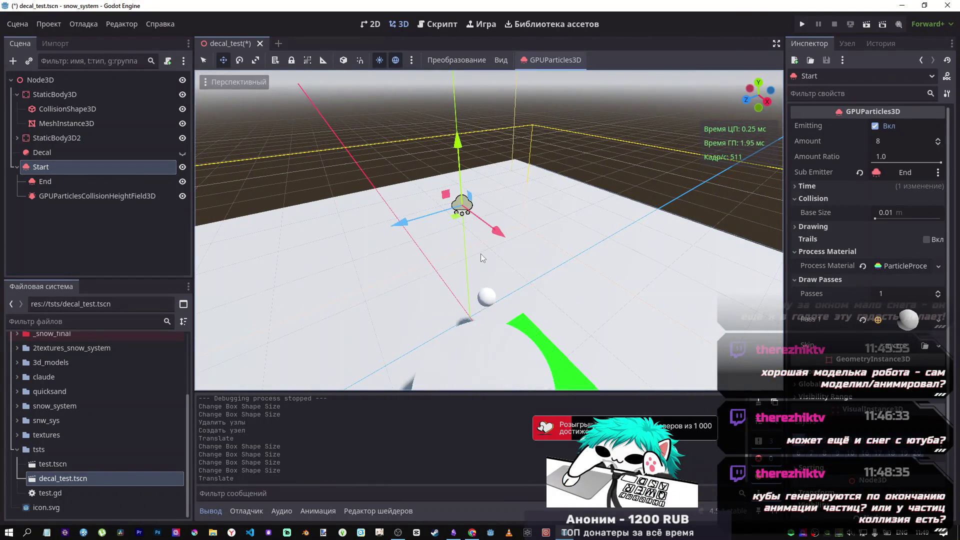
{"action": "left_click", "coordinate": [58, 122]}
{"action": "left_click", "coordinate": [55, 139]}
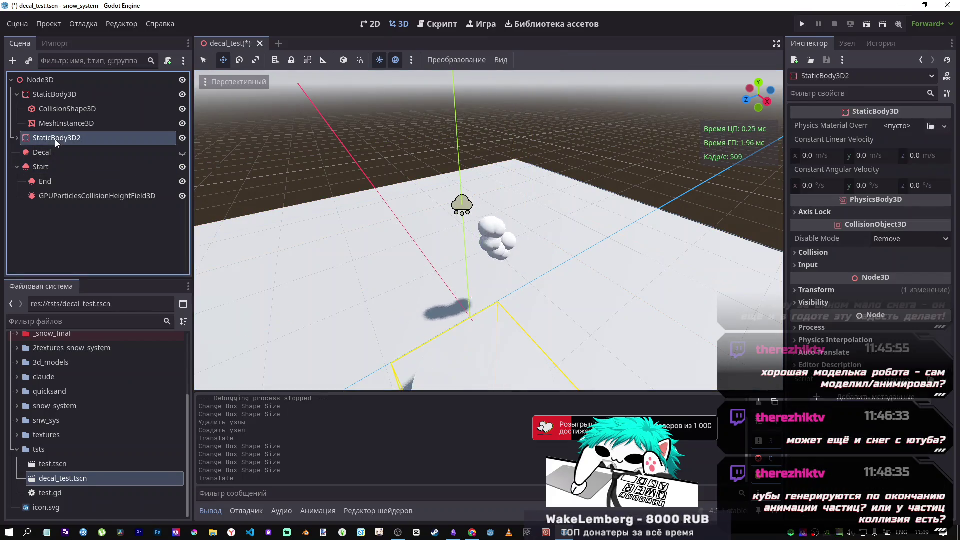
{"action": "key", "text": "f"}
{"action": "mouse_move", "coordinate": [461, 308]}
{"action": "left_mouse_down"}
{"action": "mouse_move", "coordinate": [450, 290]}
{"action": "mouse_move", "coordinate": [470, 300]}
{"action": "mouse_move", "coordinate": [462, 308]}
{"action": "left_mouse_up"}
{"action": "scroll", "coordinate": [491, 296], "scroll_direction": "up", "scroll_amount": 3}
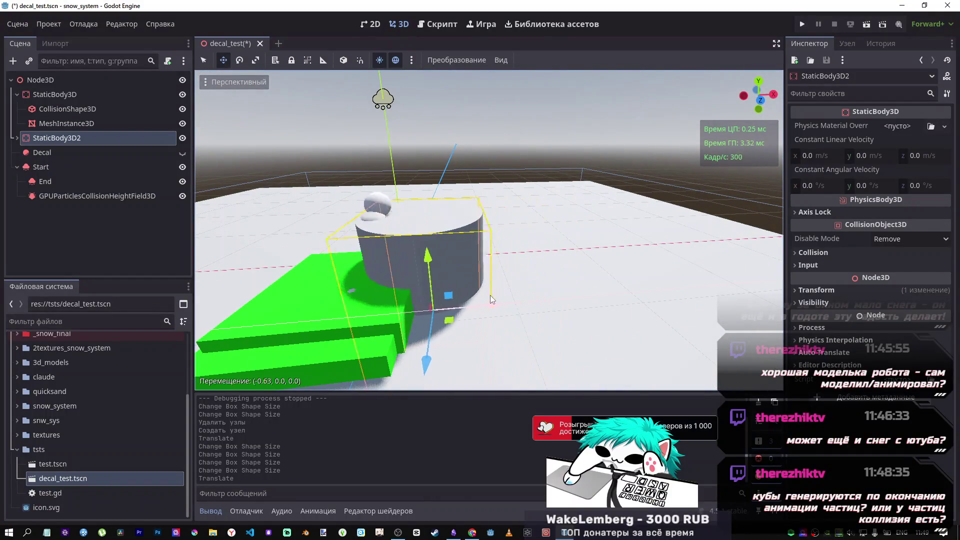
{"action": "left_click_drag", "start_coordinate": [406, 265], "coordinate": [404, 154]}
{"action": "scroll", "coordinate": [400, 252], "scroll_direction": "down", "scroll_amount": 3}
{"action": "mouse_move", "coordinate": [400, 251]}
{"action": "left_mouse_down"}
{"action": "mouse_move", "coordinate": [407, 202]}
{"action": "mouse_move", "coordinate": [391, 227]}
{"action": "left_mouse_up"}
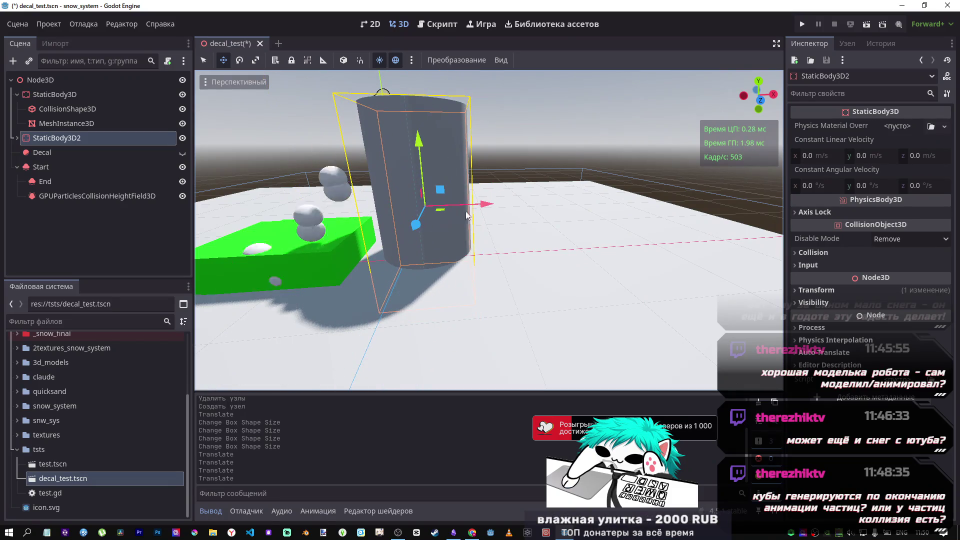
Check the floor StaticBody3D's CollisionShape3D box size, then return to the tutorial.
{"action": "left_click", "coordinate": [60, 97]}
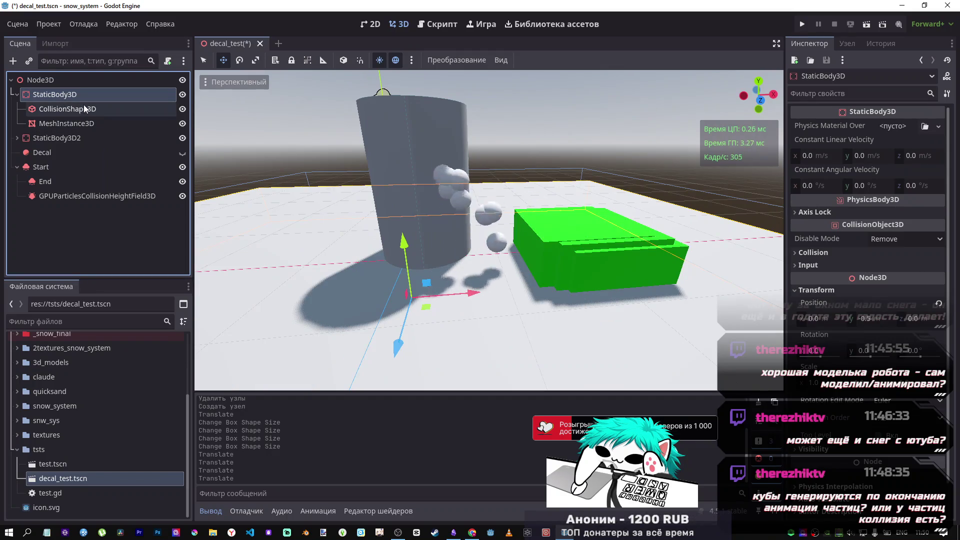
{"action": "left_click", "coordinate": [68, 111]}
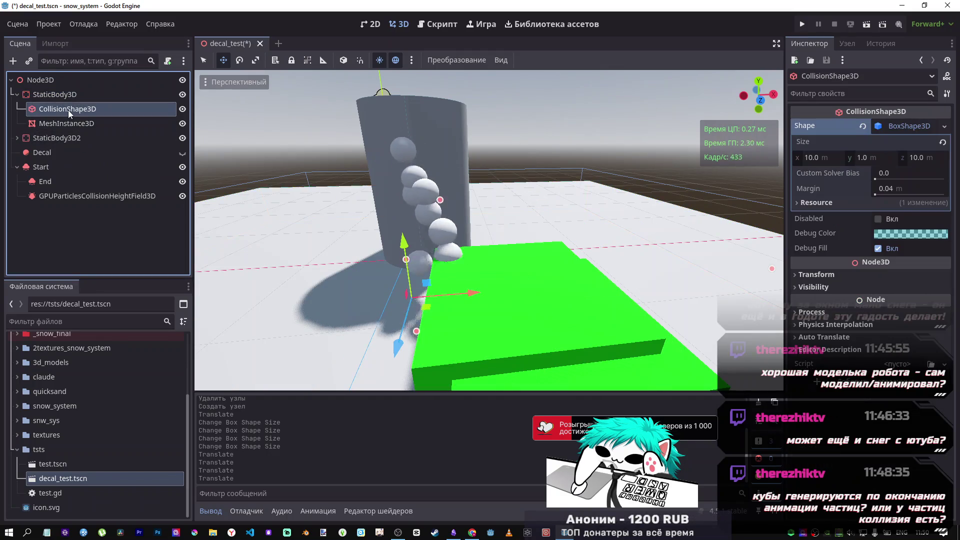
{"action": "left_click", "coordinate": [50, 138]}
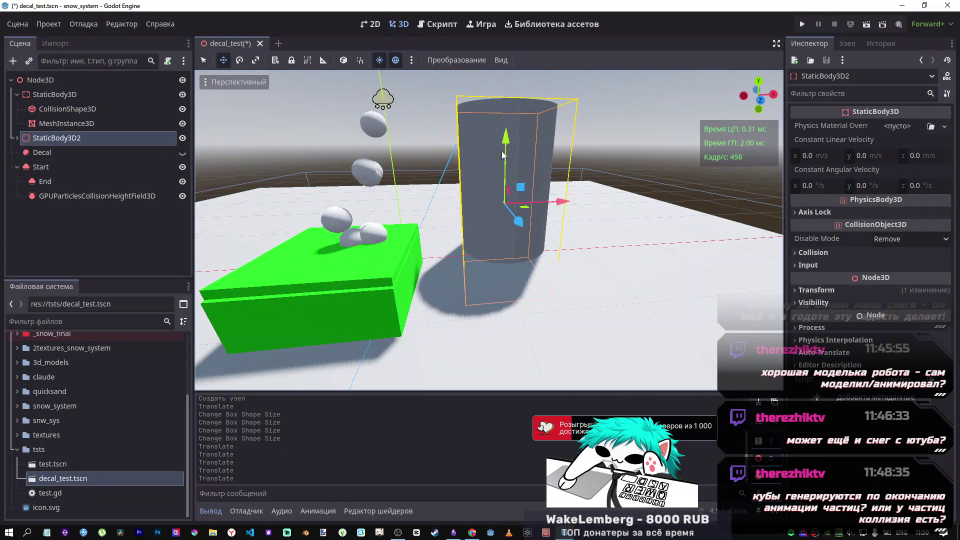
{"action": "key", "text": "alt+Tab"}
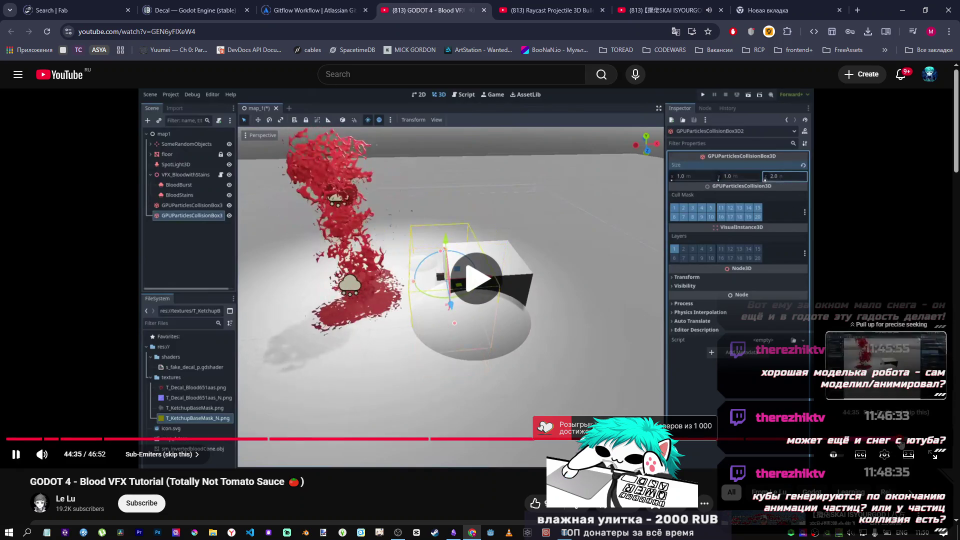
Skip the tutorial to 44:46 and search YouTube for 'particle bullet'.
{"action": "left_click", "coordinate": [905, 439]}
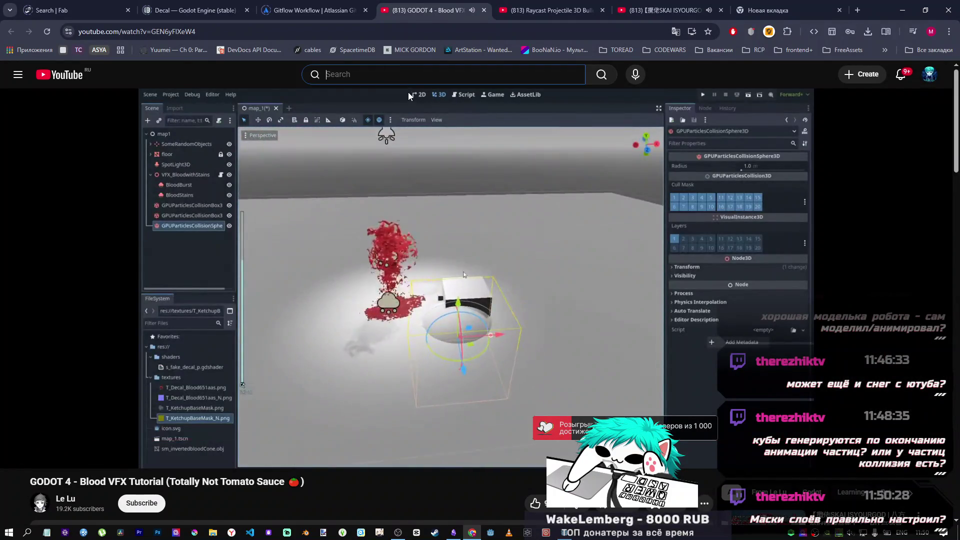
{"action": "key", "text": "slash"}
{"action": "type", "text": "d"}
{"action": "key", "text": "BackSpace"}
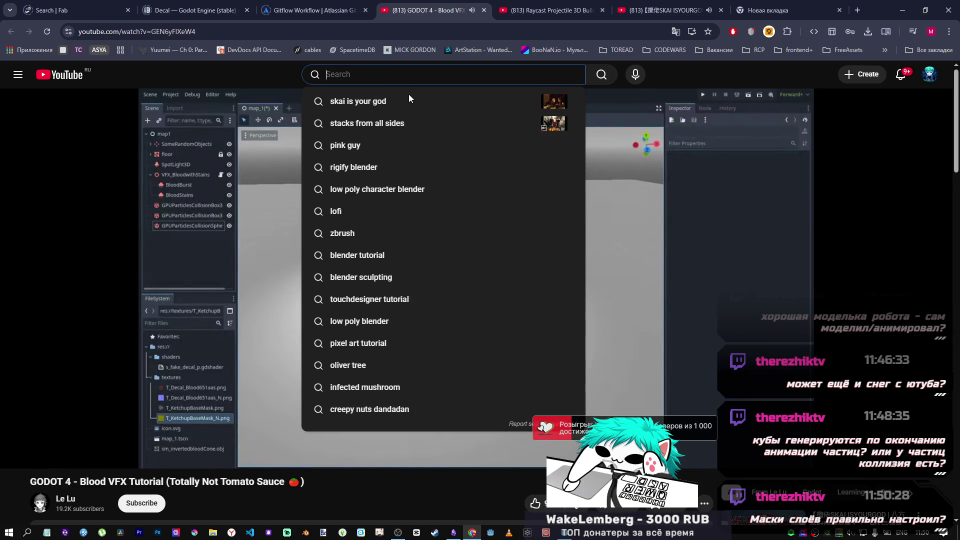
{"action": "type", "text": "gd"}
{"action": "key", "text": "BackSpace"}
{"action": "key", "text": "BackSpace"}
{"action": "type", "text": "particle "}
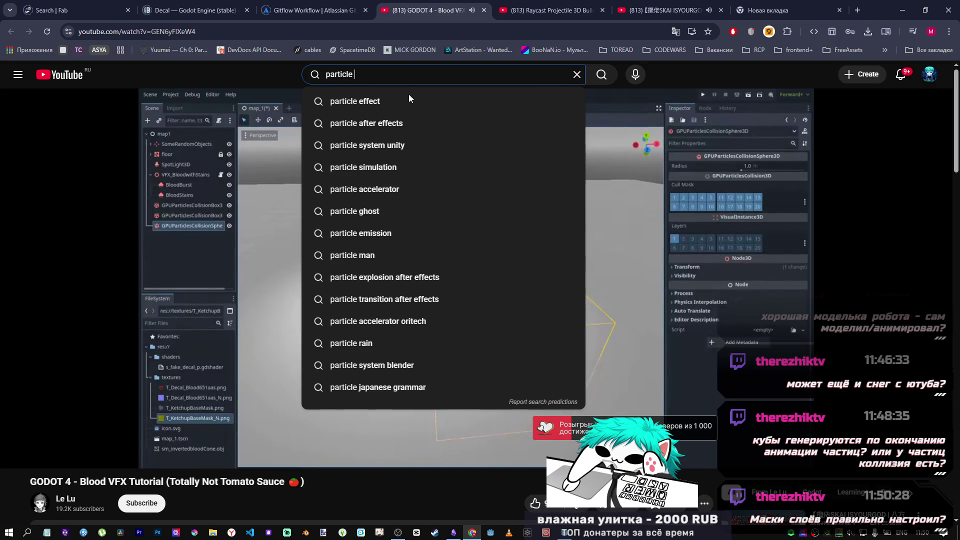
{"action": "type", "text": "bulletr"}
{"action": "key", "text": "Return"}
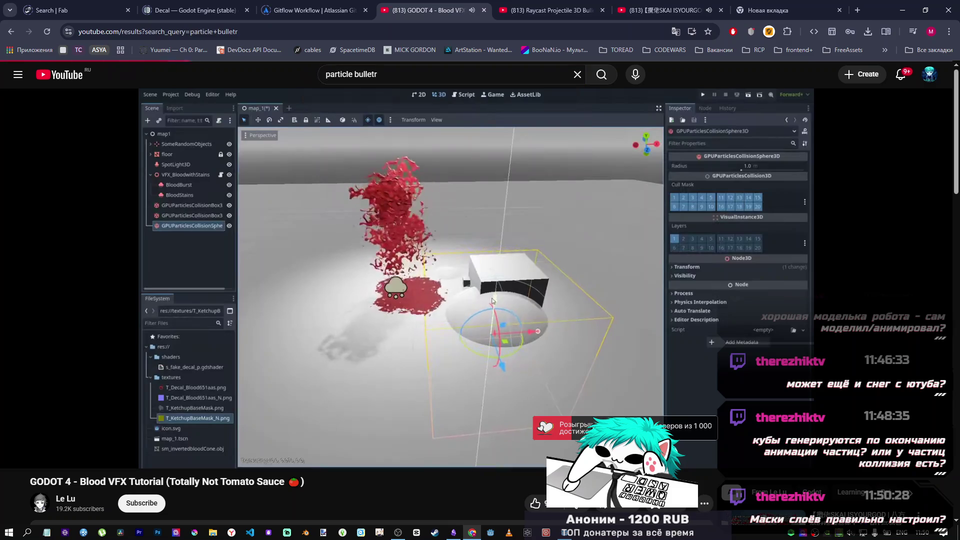
{"action": "left_click", "coordinate": [392, 75]}
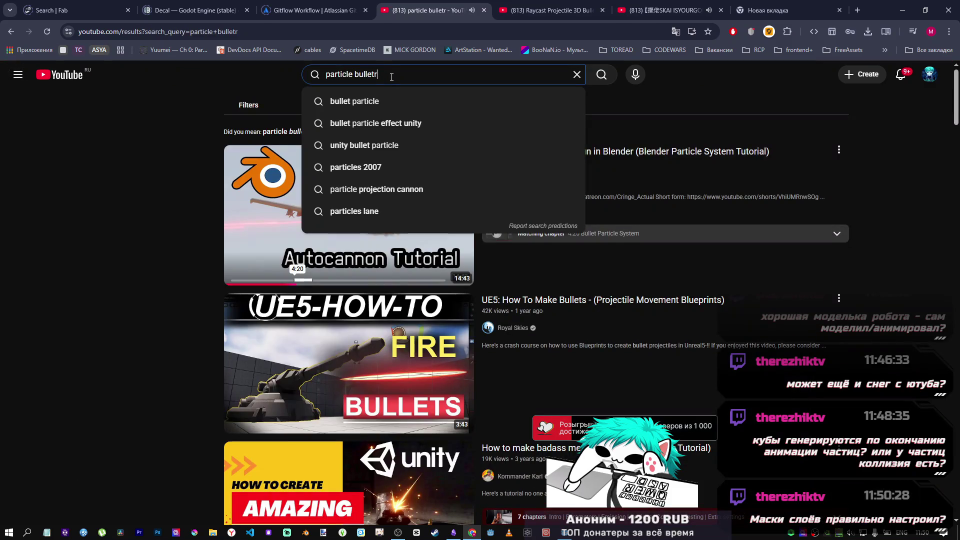
{"action": "key", "text": "BackSpace"}
{"action": "key", "text": "Return"}
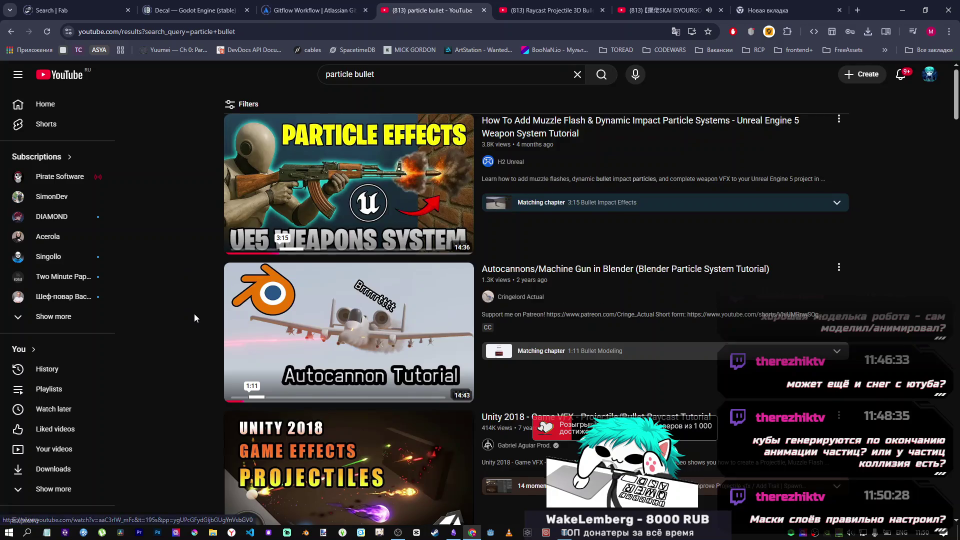
Refine the search to 'particle bullet godot', then return to Godot.
{"action": "scroll", "coordinate": [194, 313], "scroll_direction": "down", "scroll_amount": 4}
{"action": "mouse_move", "coordinate": [317, 310]}
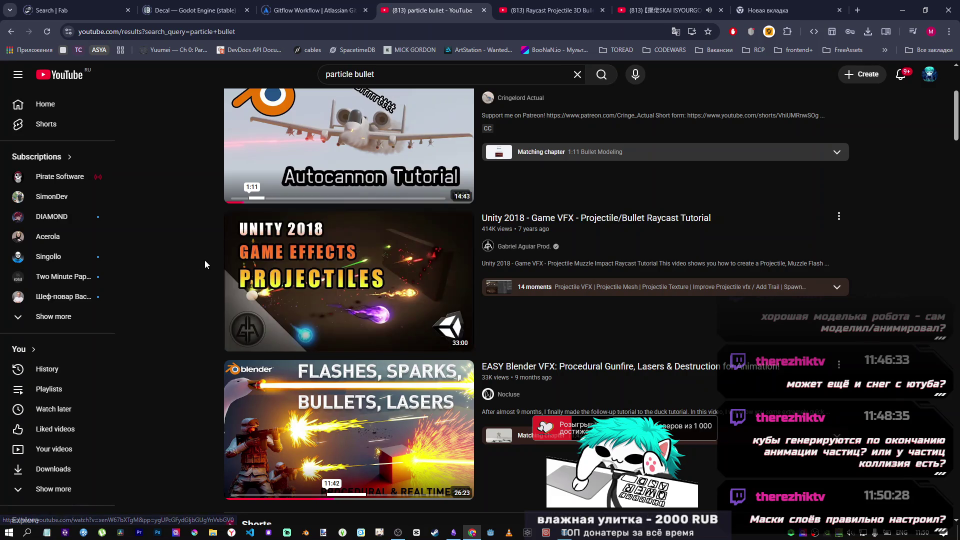
{"action": "scroll", "coordinate": [205, 262], "scroll_direction": "down", "scroll_amount": 4}
{"action": "scroll", "coordinate": [206, 261], "scroll_direction": "up", "scroll_amount": 4}
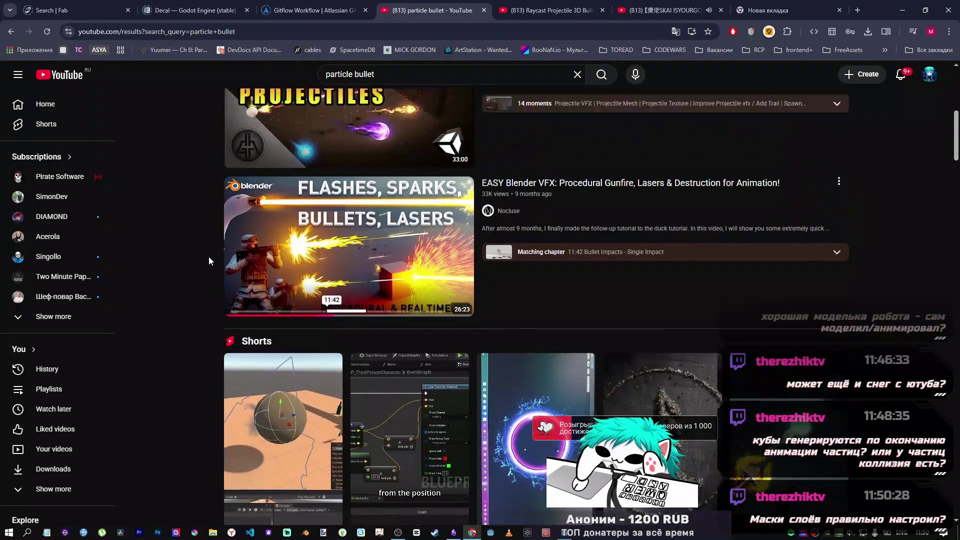
{"action": "left_click", "coordinate": [392, 74]}
{"action": "type", "text": "godot"}
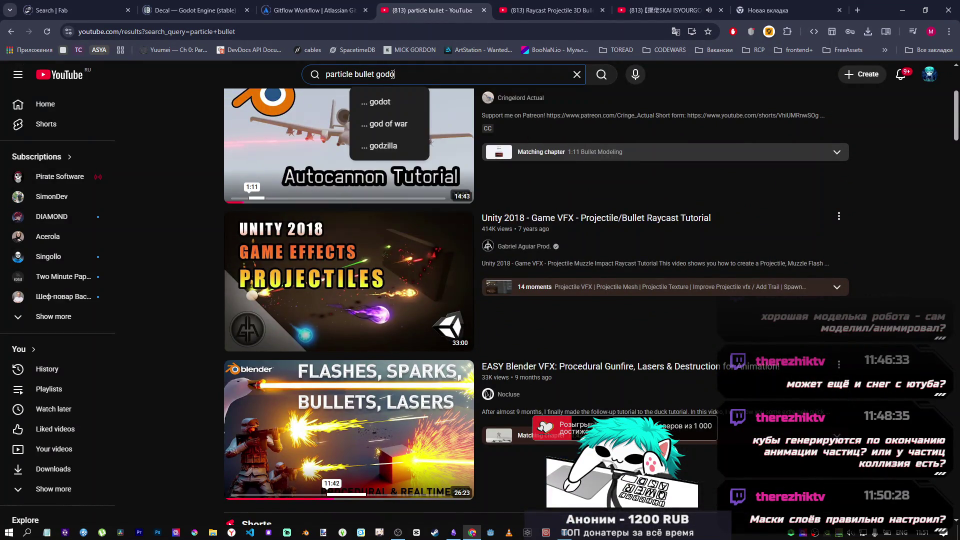
{"action": "key", "text": "Return"}
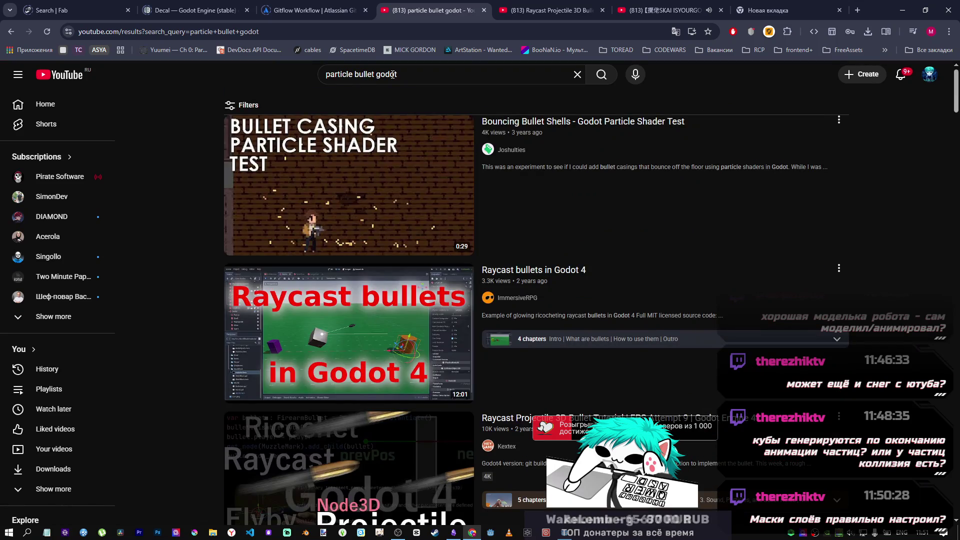
{"action": "key", "text": "alt+Tab"}
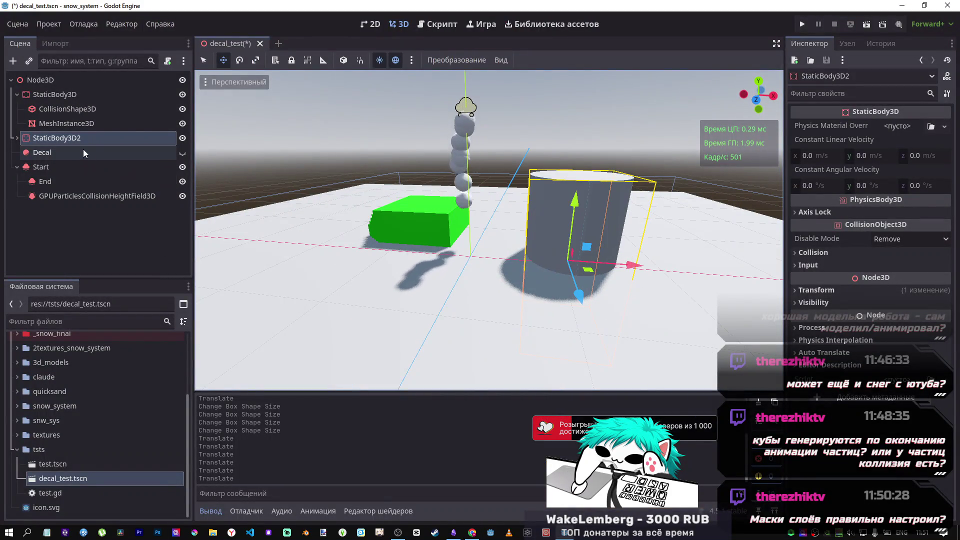
Expand StaticBody3D2 and inspect its MeshInstance3D and CollisionShape3D children.
{"action": "key", "text": "f"}
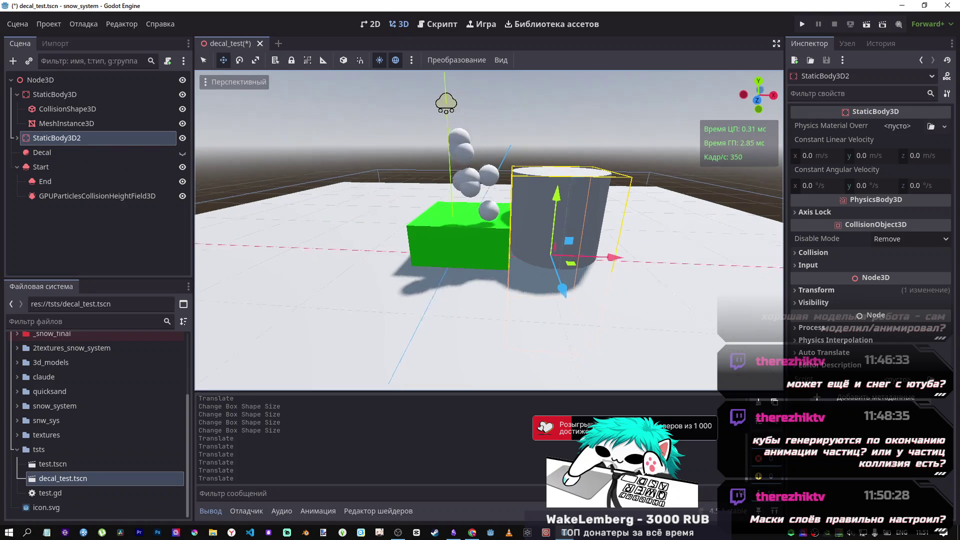
{"action": "left_click", "coordinate": [17, 138]}
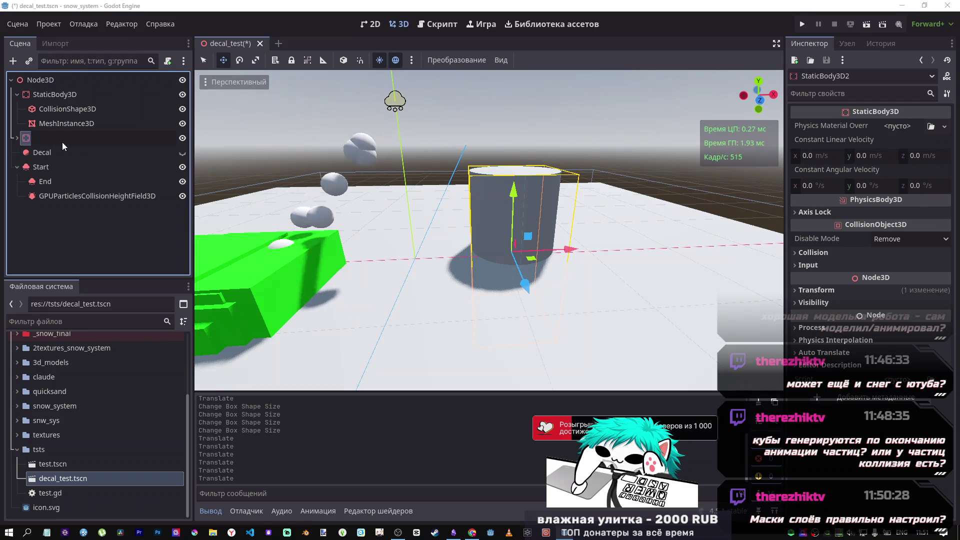
{"action": "left_click", "coordinate": [67, 152]}
{"action": "left_click", "coordinate": [67, 167]}
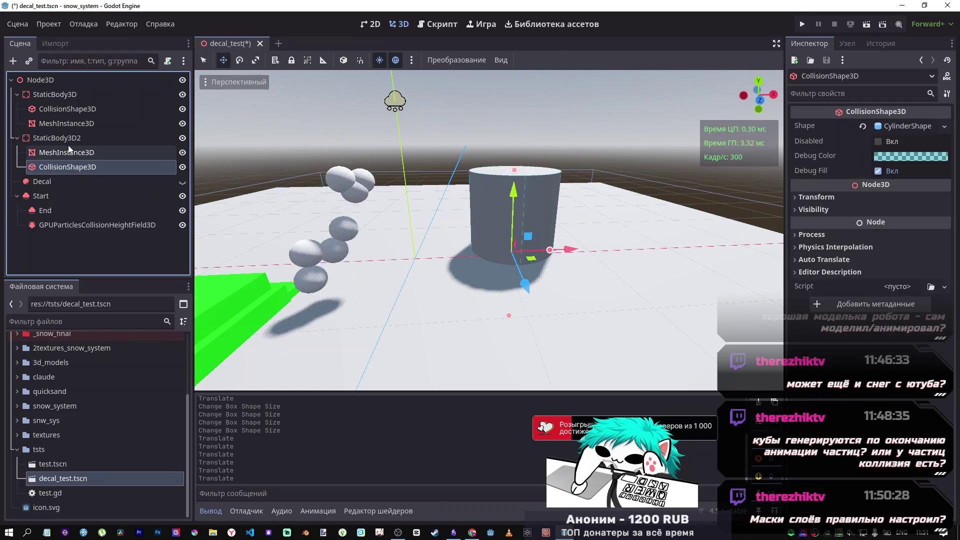
{"action": "left_click", "coordinate": [68, 139]}
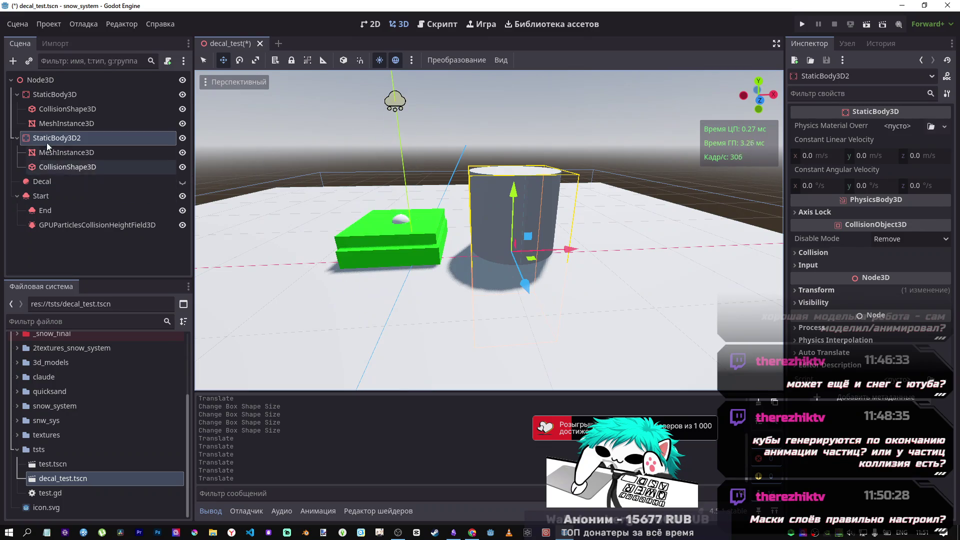
Inspect the Start emitter's process material and Sub Emitter settings.
{"action": "left_click", "coordinate": [50, 182]}
{"action": "left_click", "coordinate": [47, 197]}
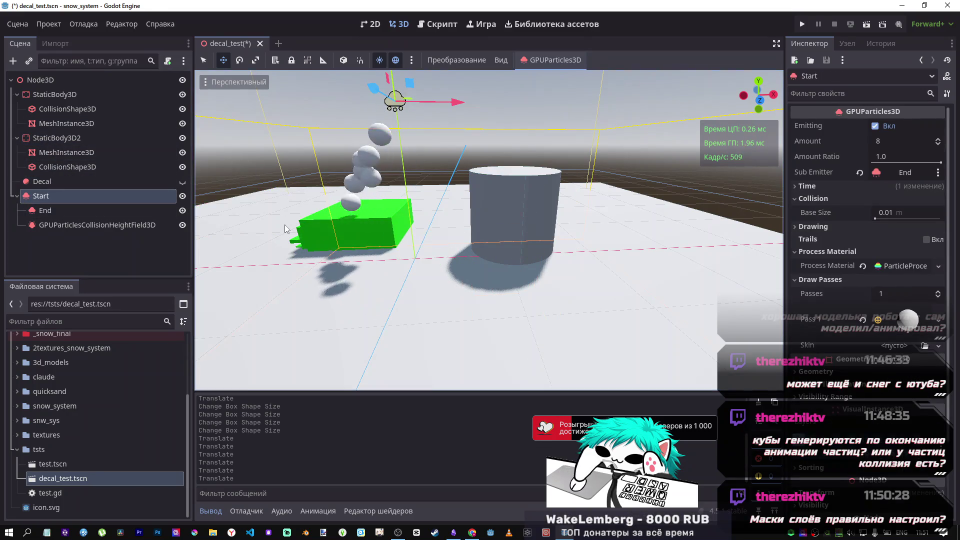
{"action": "scroll", "coordinate": [889, 300], "scroll_direction": "down", "scroll_amount": 3}
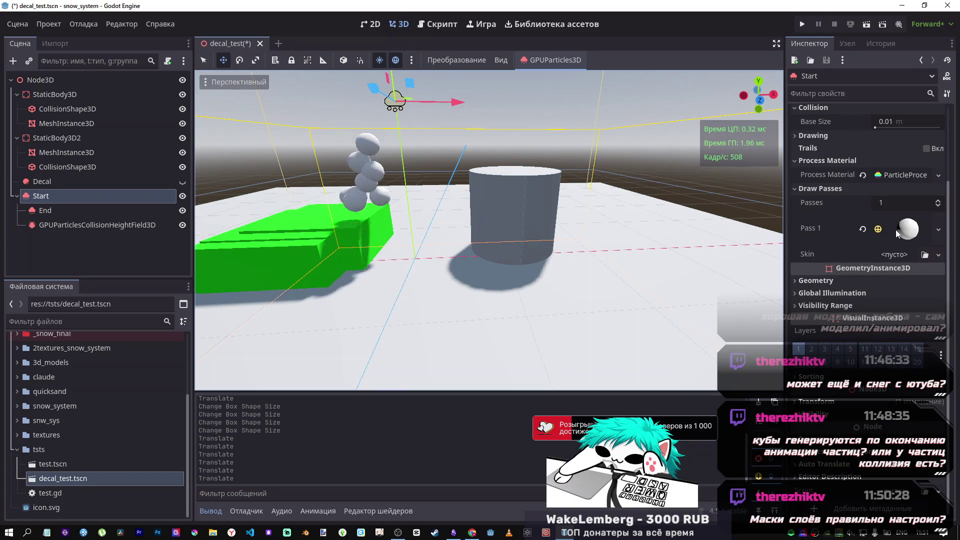
{"action": "scroll", "coordinate": [894, 235], "scroll_direction": "up", "scroll_amount": 5}
{"action": "left_click", "coordinate": [900, 215]}
{"action": "scroll", "coordinate": [850, 300], "scroll_direction": "down", "scroll_amount": 10}
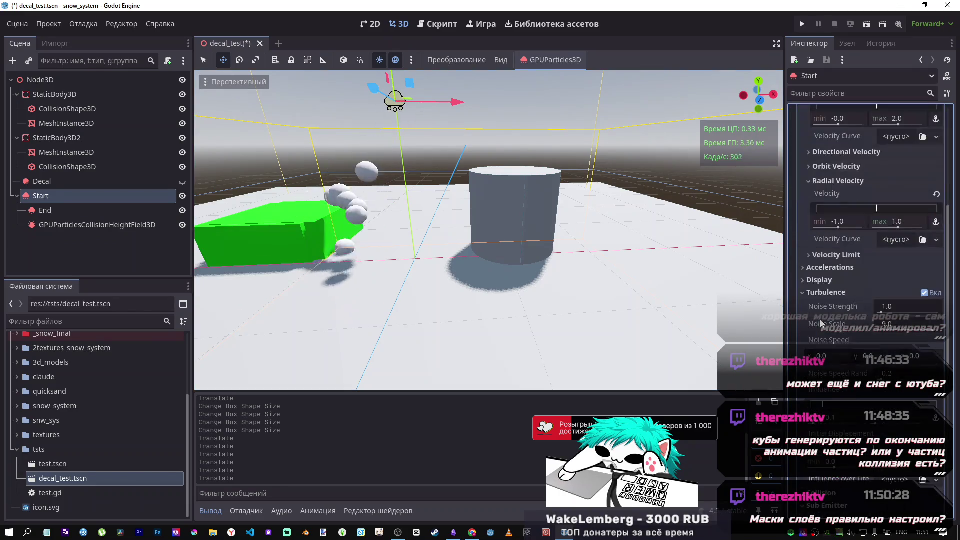
{"action": "scroll", "coordinate": [821, 323], "scroll_direction": "down", "scroll_amount": 8}
{"action": "scroll", "coordinate": [850, 301], "scroll_direction": "up", "scroll_amount": 3}
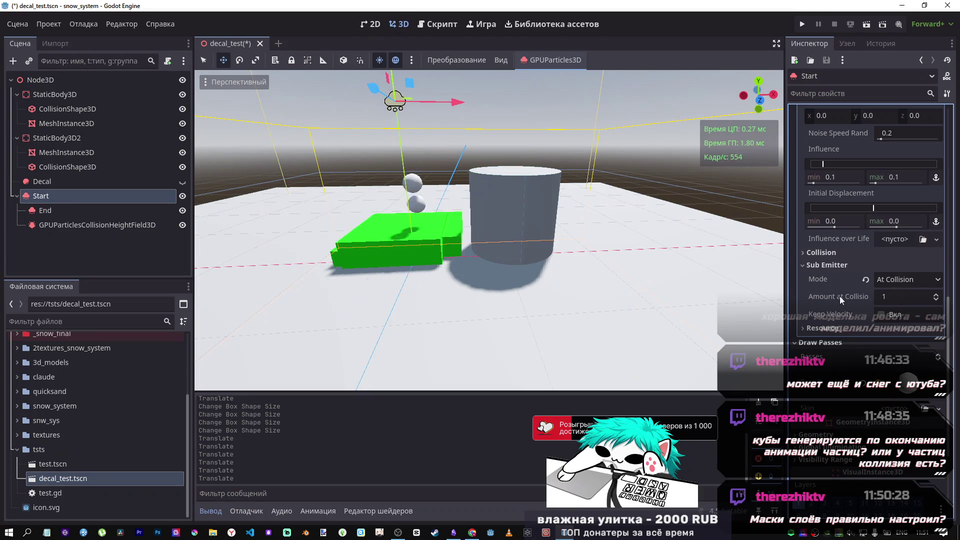
{"action": "mouse_move", "coordinate": [839, 296]}
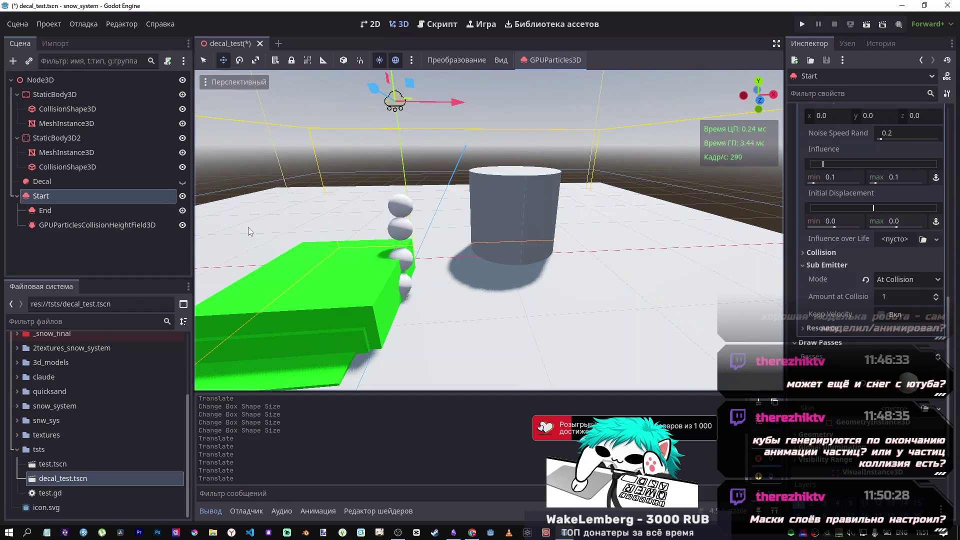
Review the GPUParticlesCollisionHeightField3D node, then go back to the browser.
{"action": "mouse_move", "coordinate": [297, 223]}
{"action": "left_mouse_down"}
{"action": "mouse_move", "coordinate": [297, 185]}
{"action": "mouse_move", "coordinate": [34, 229]}
{"action": "left_mouse_up"}
{"action": "left_click", "coordinate": [40, 226]}
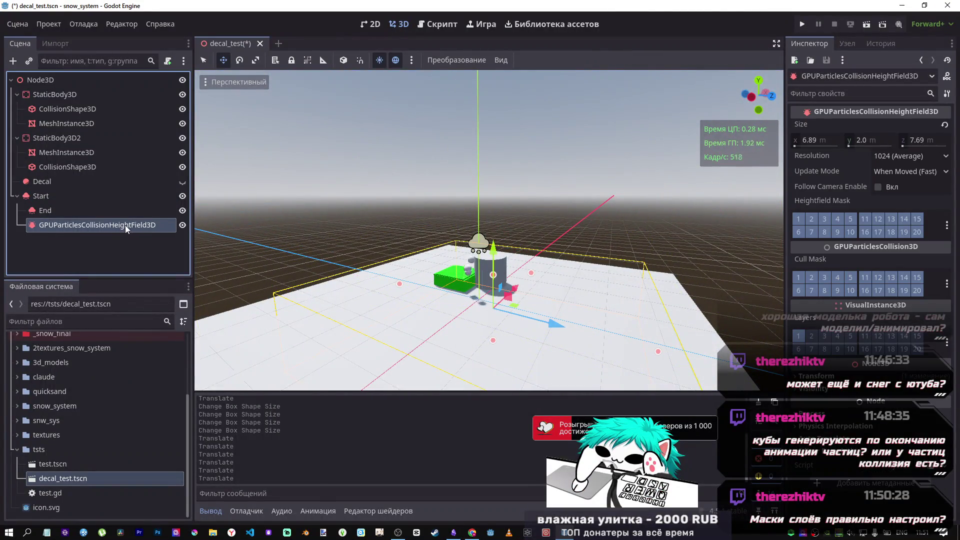
{"action": "right_click", "coordinate": [125, 226]}
{"action": "key", "text": "Escape"}
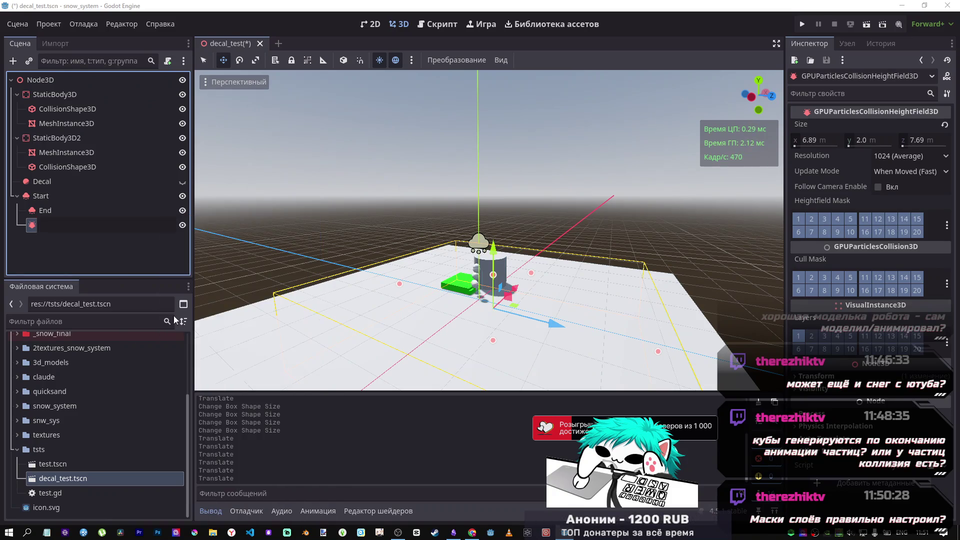
{"action": "key", "text": "Escape"}
{"action": "key", "text": "alt+Tab"}
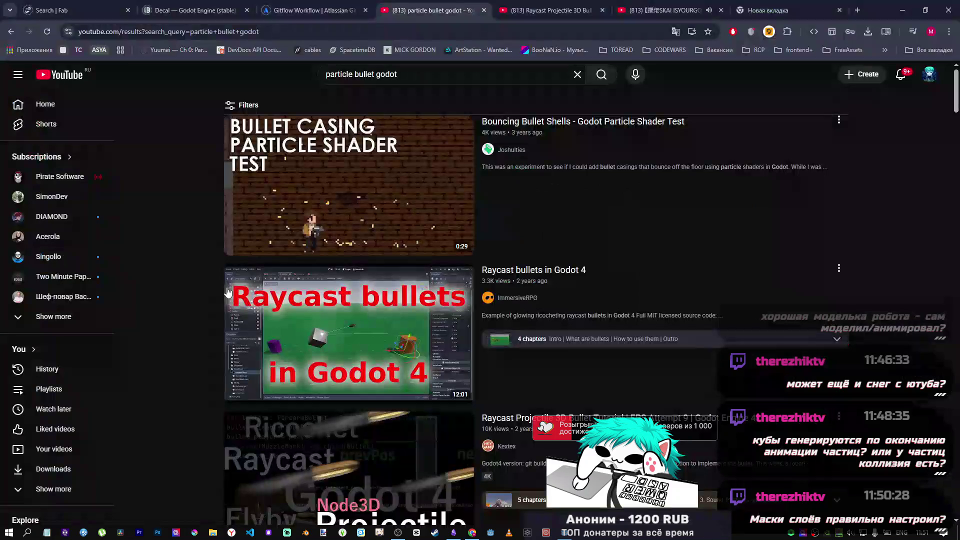
Google 'demo projects godot' in a new tab to find godot-demo-projects.
{"action": "left_click", "coordinate": [793, 9]}
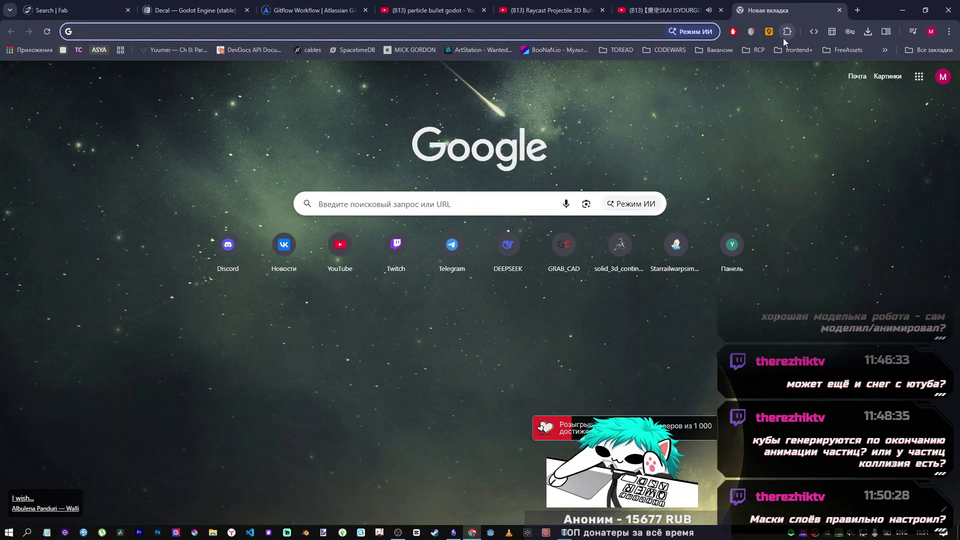
{"action": "type", "text": "demo"}
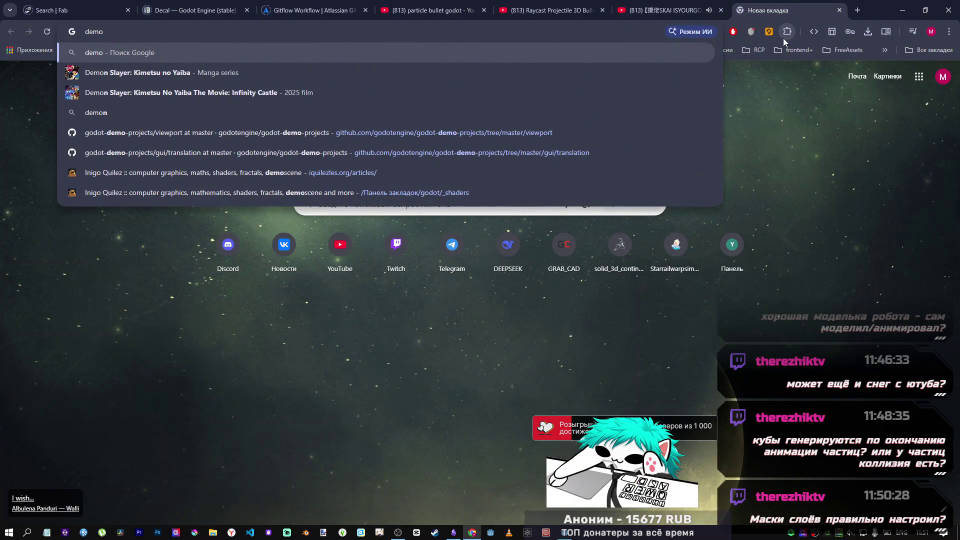
{"action": "type", "text": "projects gogod"}
{"action": "key", "text": "Return"}
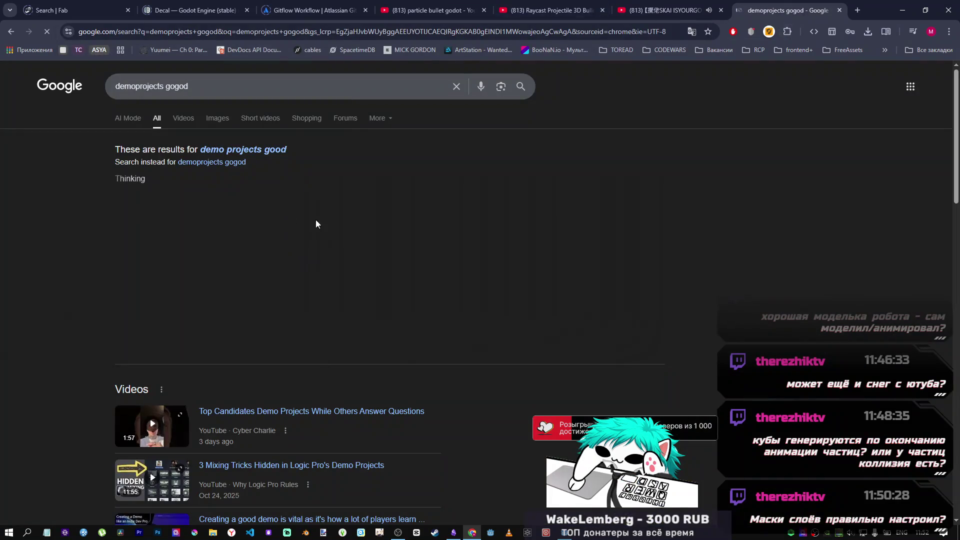
{"action": "scroll", "coordinate": [220, 185], "scroll_direction": "down", "scroll_amount": 4}
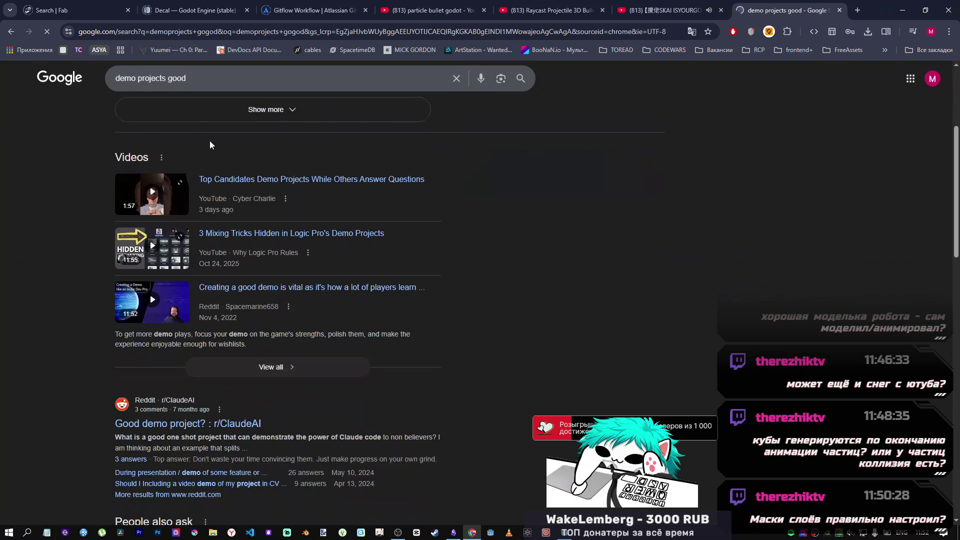
{"action": "left_click", "coordinate": [190, 83]}
{"action": "type", "text": "dot"}
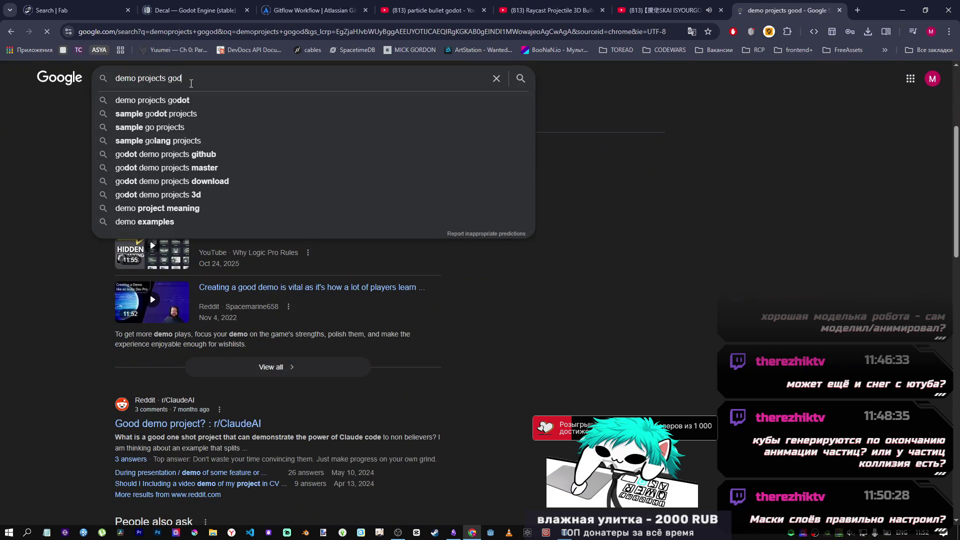
{"action": "key", "text": "Return"}
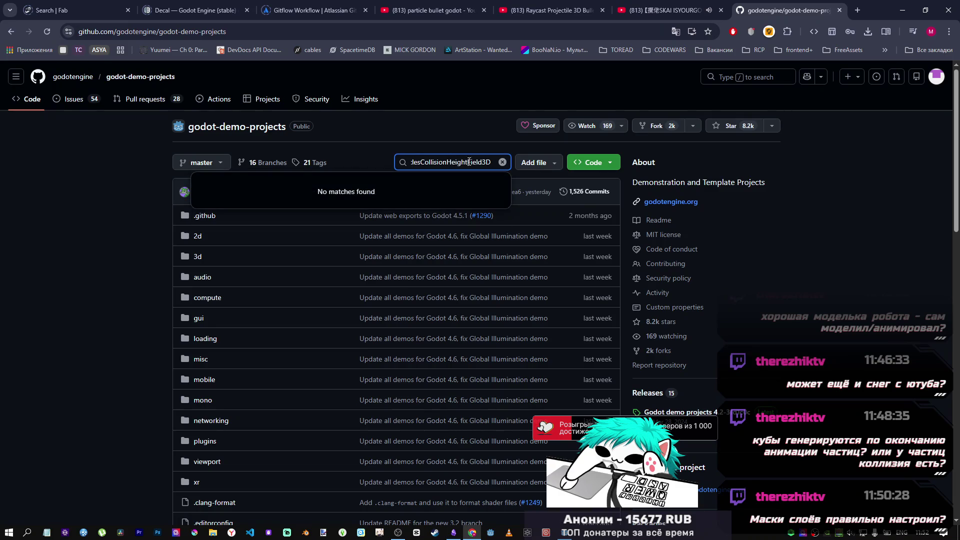
Clear the empty file filter and open the misc demos folder.
{"action": "left_click", "coordinate": [501, 163]}
{"action": "scroll", "coordinate": [184, 303], "scroll_direction": "down", "scroll_amount": 3}
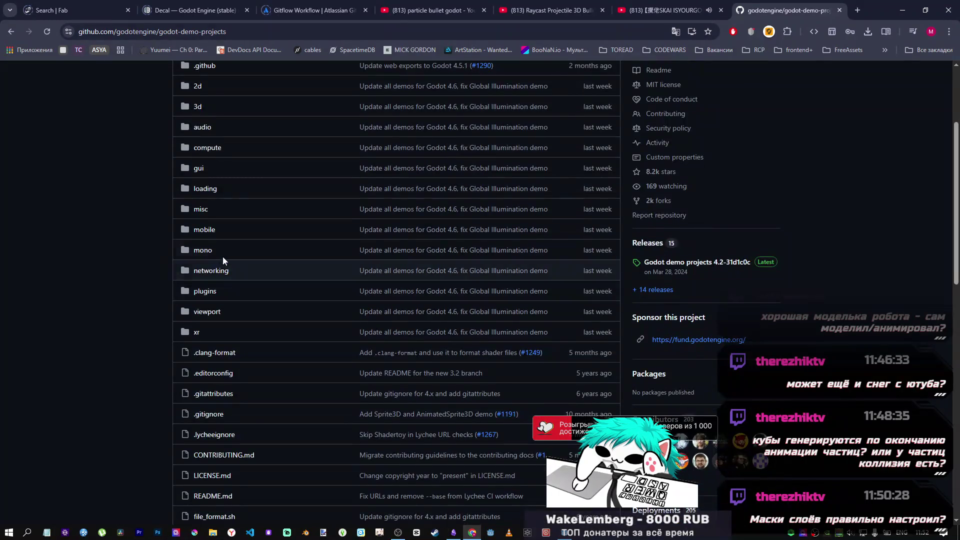
{"action": "left_click", "coordinate": [201, 210]}
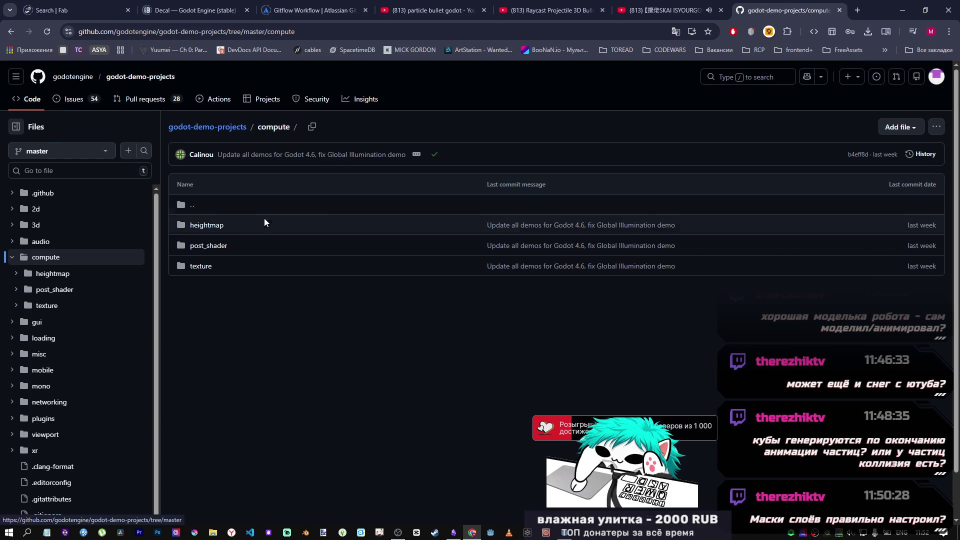
{"action": "scroll", "coordinate": [43, 298], "scroll_direction": "down", "scroll_amount": 1}
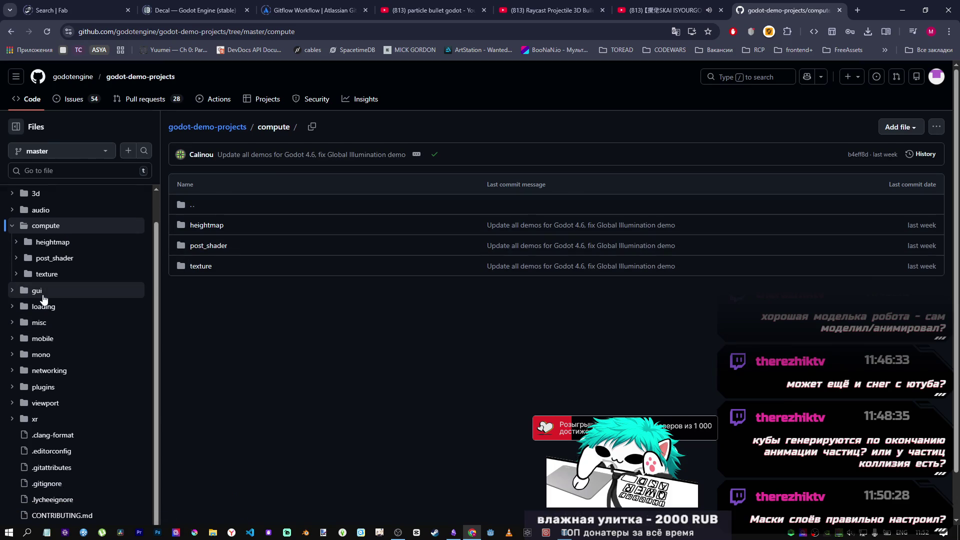
{"action": "left_click", "coordinate": [75, 323]}
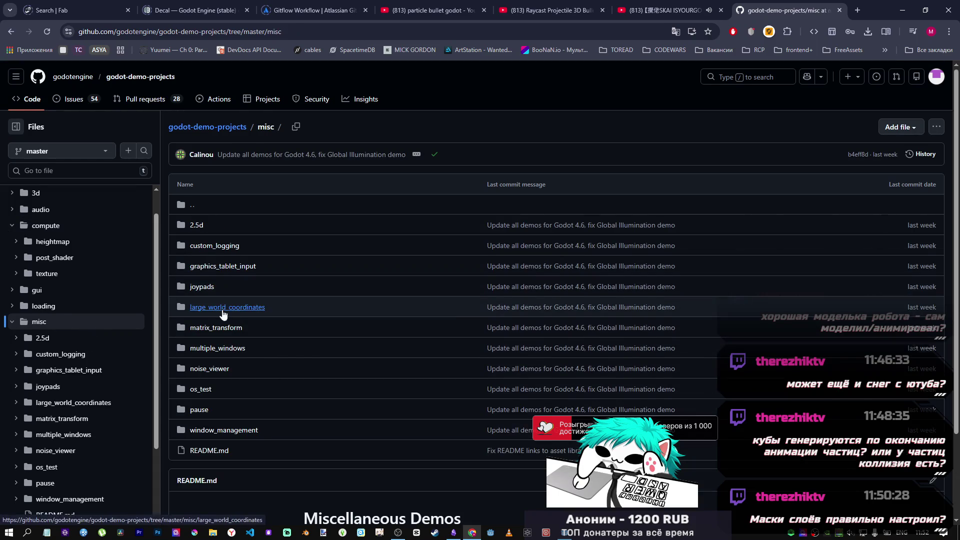
{"action": "scroll", "coordinate": [222, 314], "scroll_direction": "down", "scroll_amount": 2}
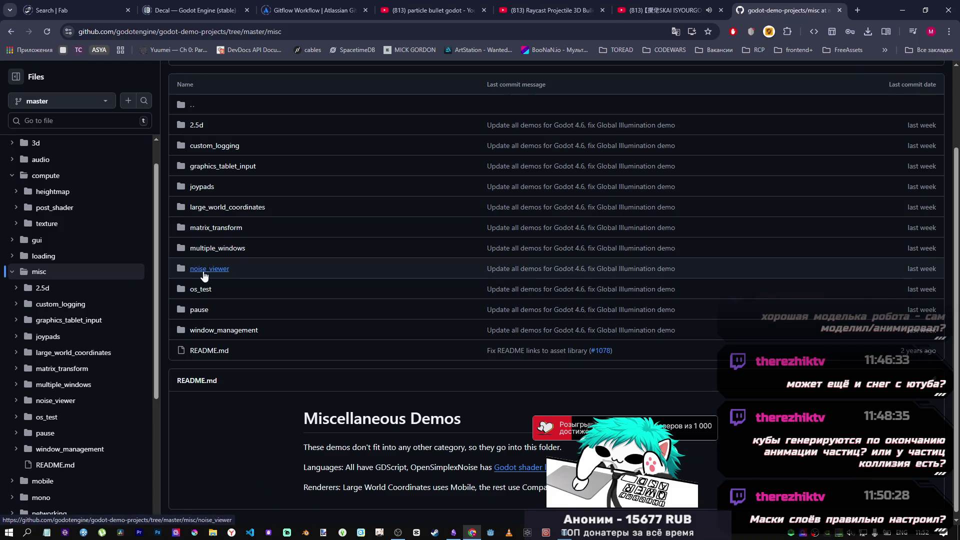
{"action": "scroll", "coordinate": [54, 305], "scroll_direction": "down", "scroll_amount": 2}
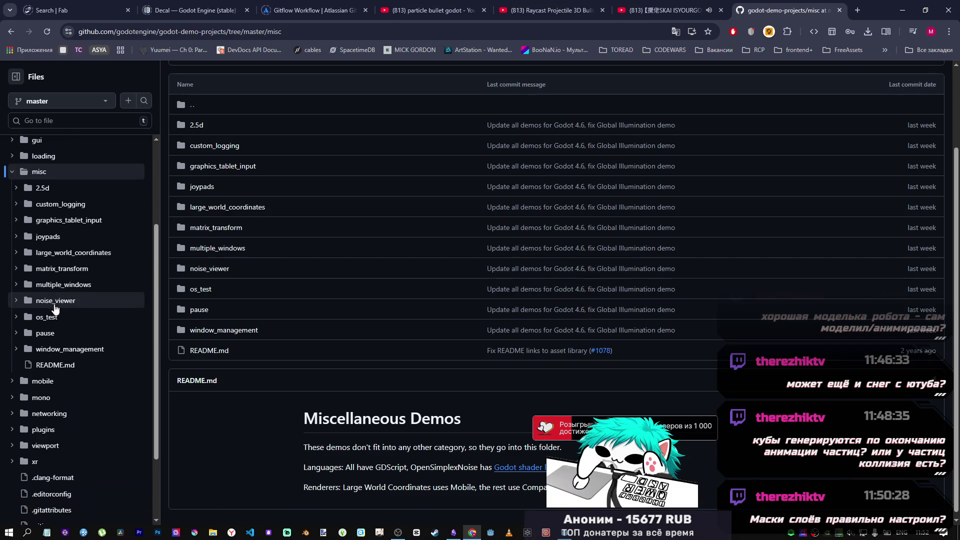
{"action": "scroll", "coordinate": [55, 307], "scroll_direction": "up", "scroll_amount": 1}
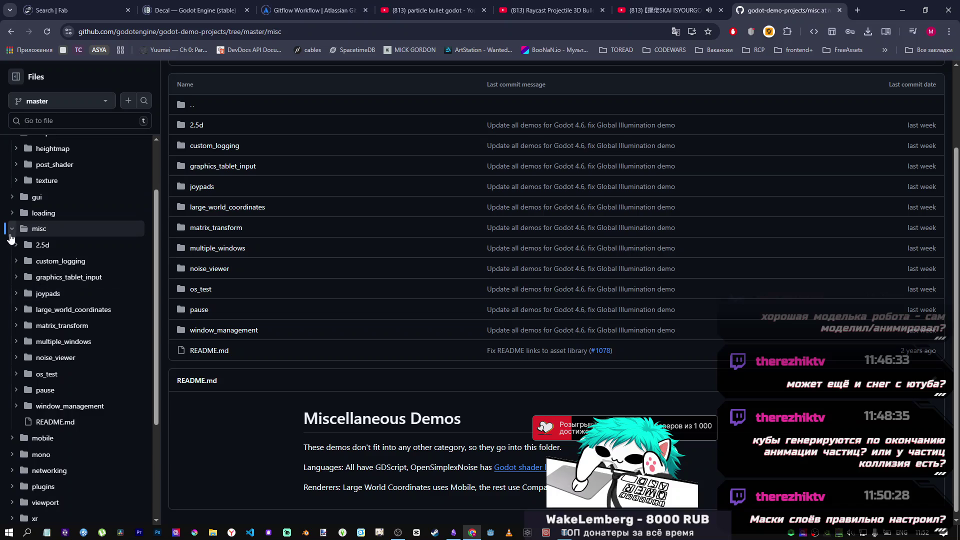
Collapse the misc, mono and xr folders in the file tree.
{"action": "left_click", "coordinate": [10, 233]}
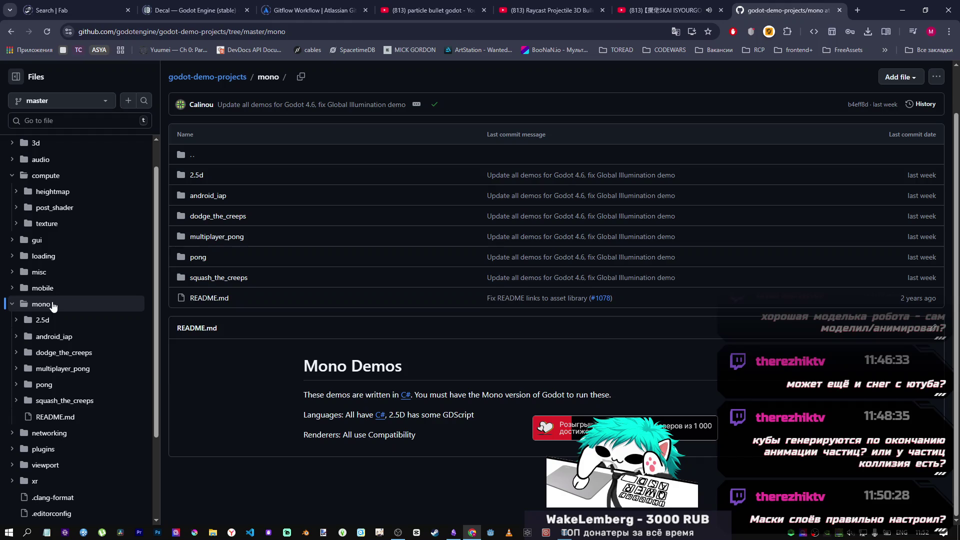
{"action": "left_click", "coordinate": [17, 308]}
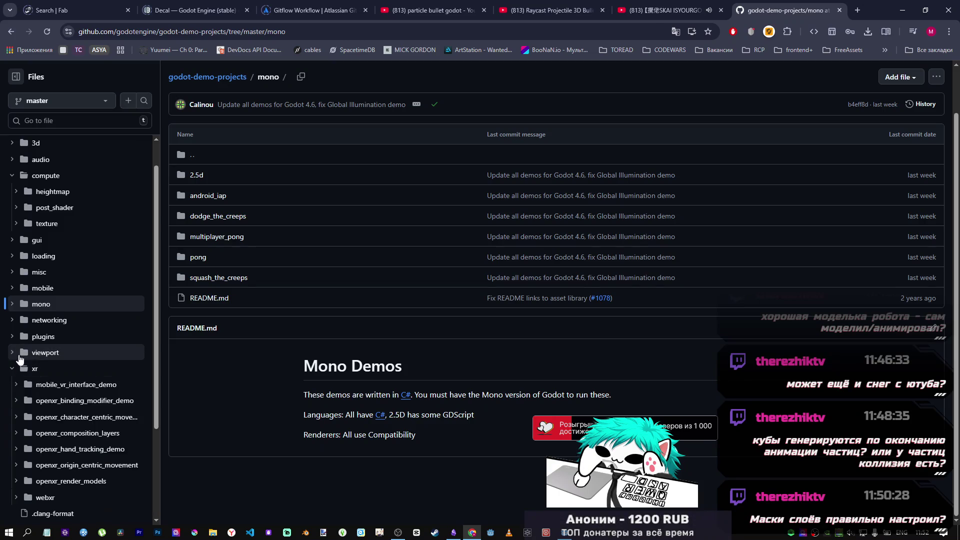
{"action": "left_click", "coordinate": [14, 372]}
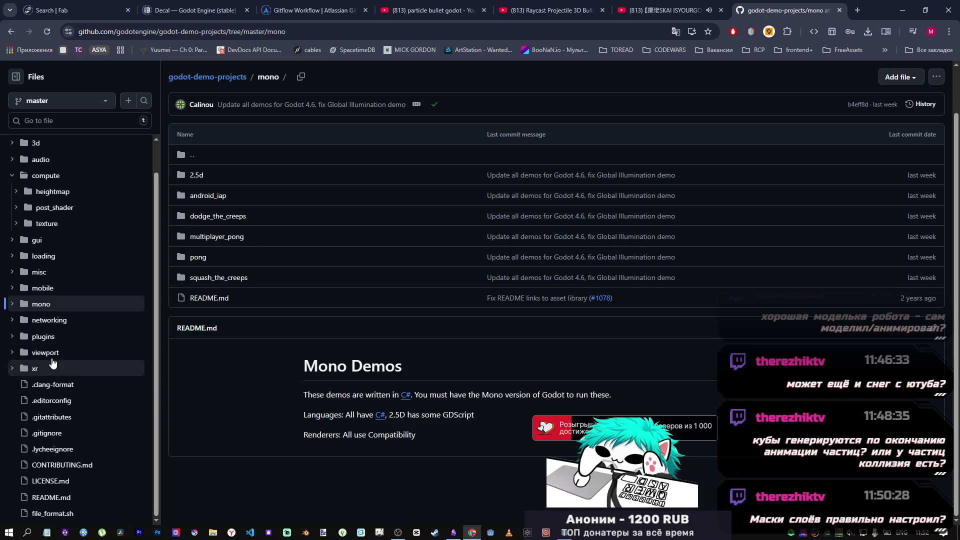
{"action": "scroll", "coordinate": [53, 364], "scroll_direction": "up", "scroll_amount": 1}
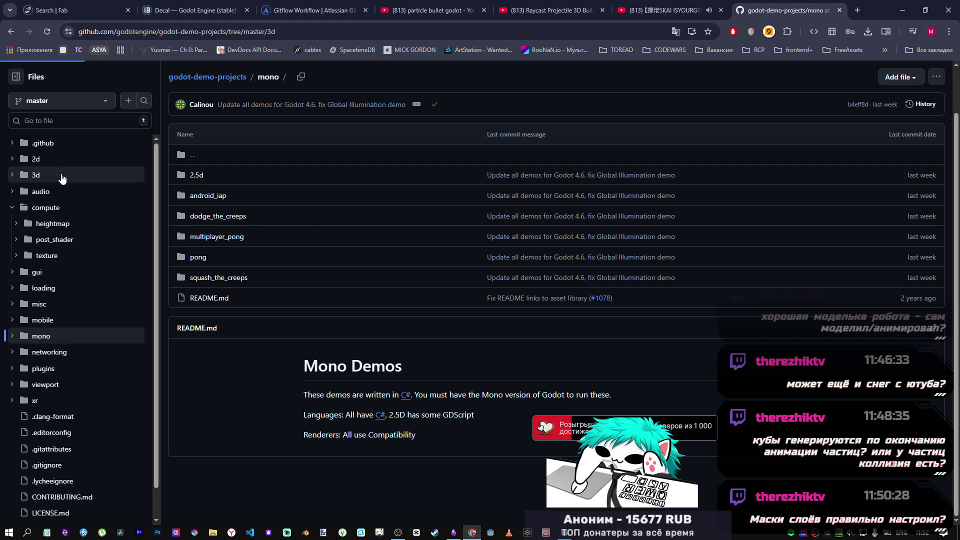
{"action": "scroll", "coordinate": [66, 320], "scroll_direction": "down", "scroll_amount": 2}
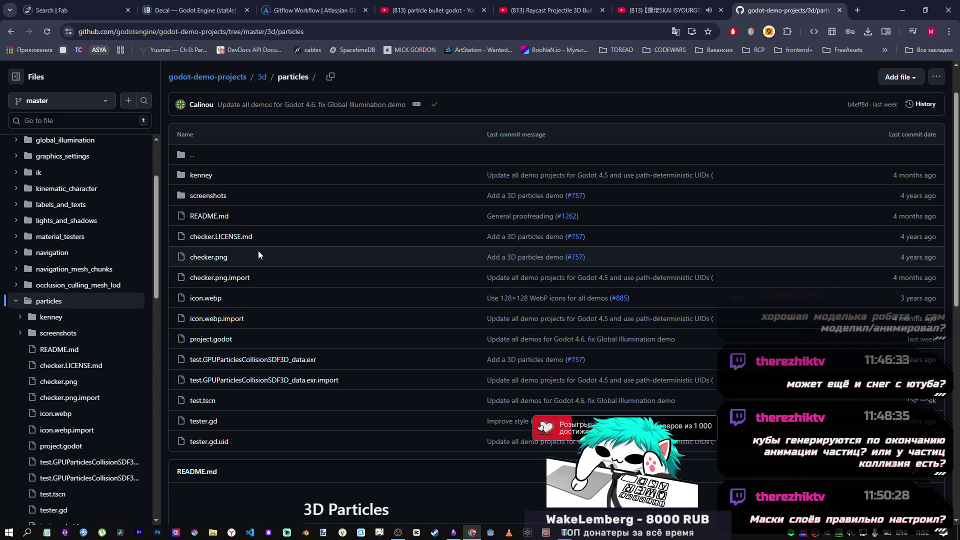
Read through the 3D Particles README and screenshots, then bring Godot back to the front.
{"action": "scroll", "coordinate": [392, 360], "scroll_direction": "down", "scroll_amount": 10}
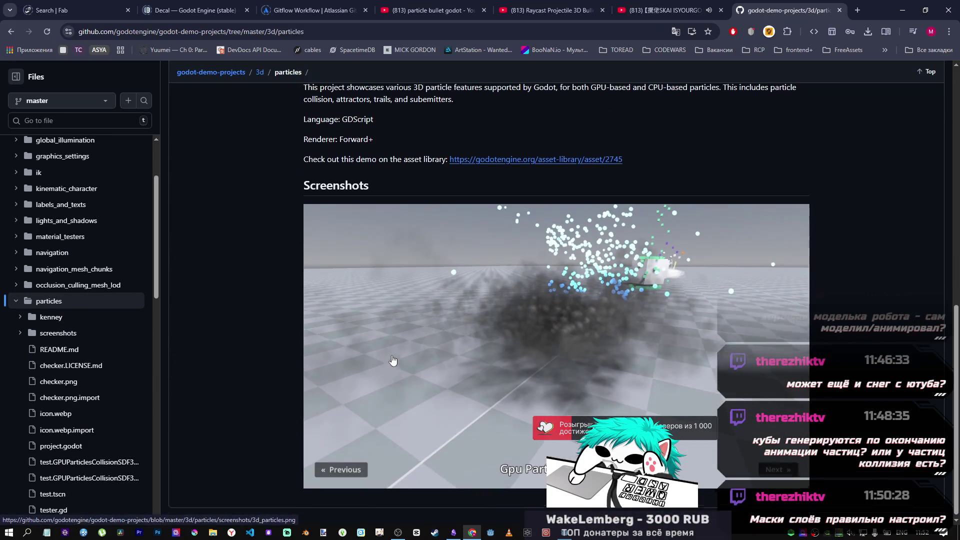
{"action": "scroll", "coordinate": [393, 360], "scroll_direction": "up", "scroll_amount": 5}
{"action": "scroll", "coordinate": [391, 359], "scroll_direction": "down", "scroll_amount": 5}
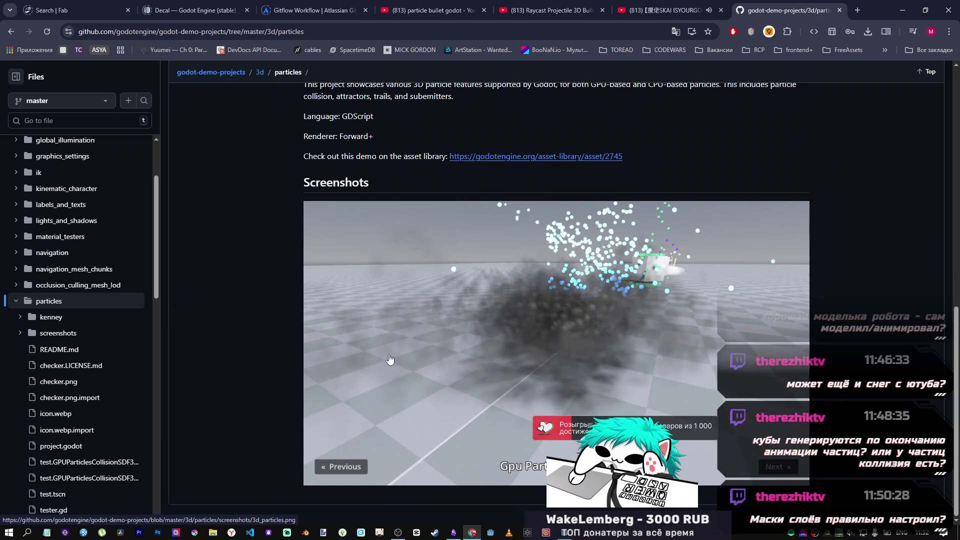
{"action": "scroll", "coordinate": [391, 359], "scroll_direction": "up", "scroll_amount": 10}
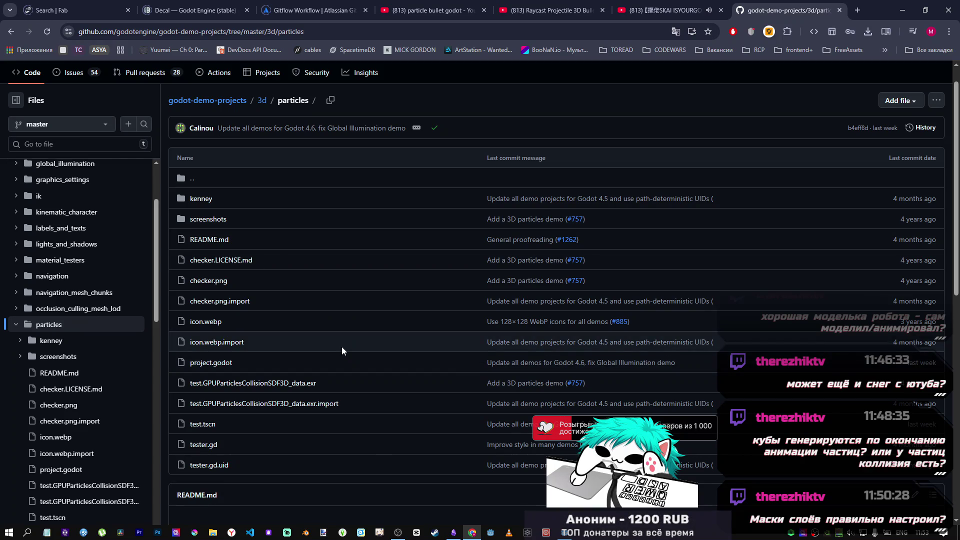
{"action": "scroll", "coordinate": [341, 347], "scroll_direction": "down", "scroll_amount": 7}
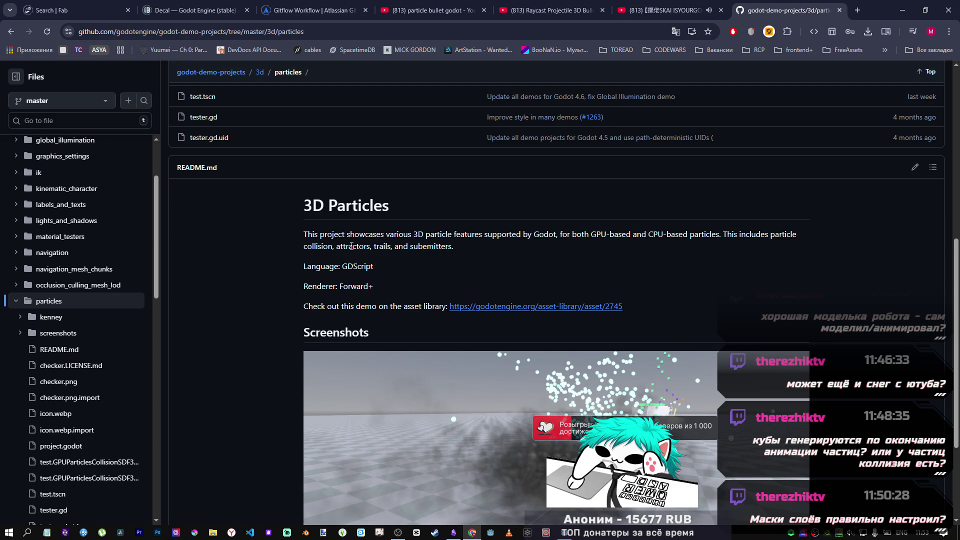
{"action": "scroll", "coordinate": [648, 252], "scroll_direction": "up", "scroll_amount": 4}
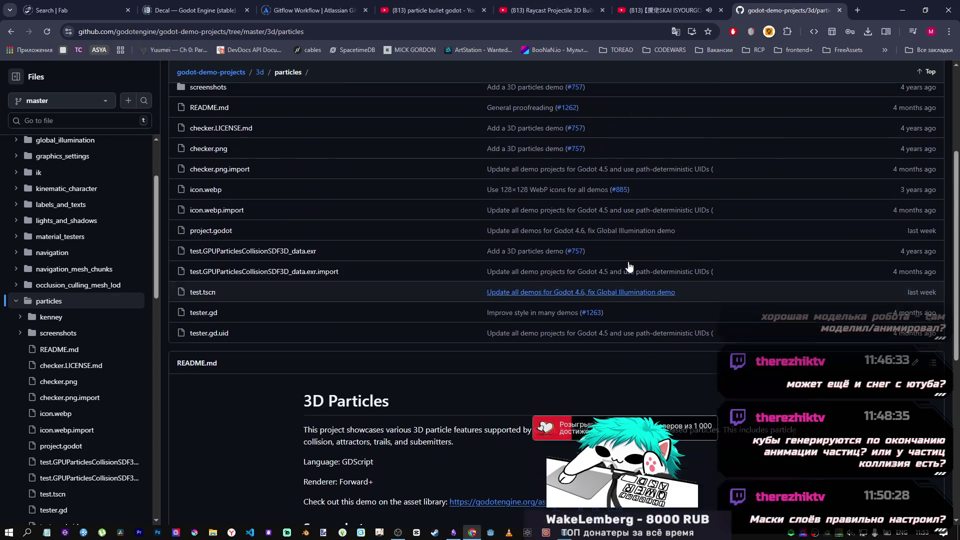
{"action": "mouse_move", "coordinate": [475, 536]}
{"action": "mouse_move", "coordinate": [403, 533]}
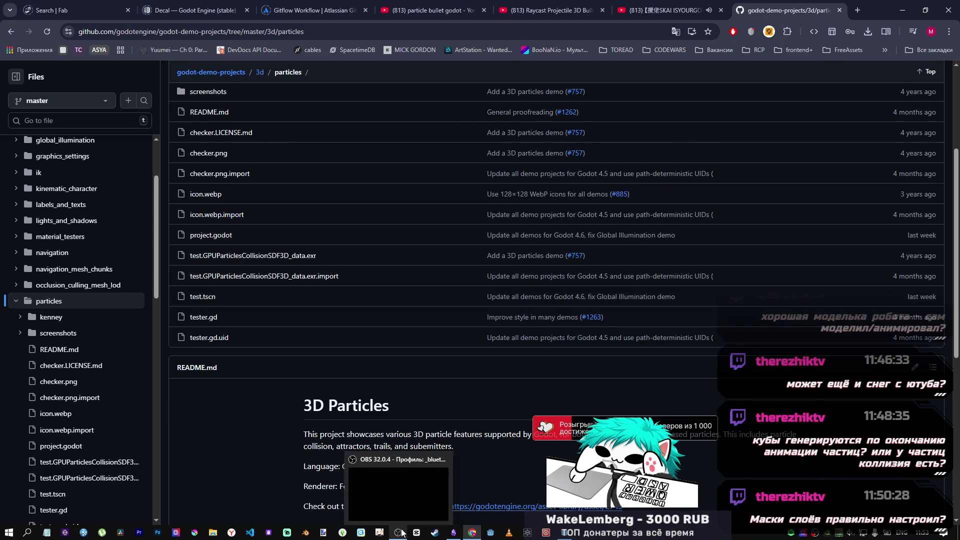
{"action": "left_click", "coordinate": [563, 535]}
Open the tsts folder in Explorer and browse the MIKA4334 Godot folders.
{"action": "right_click", "coordinate": [39, 445]}
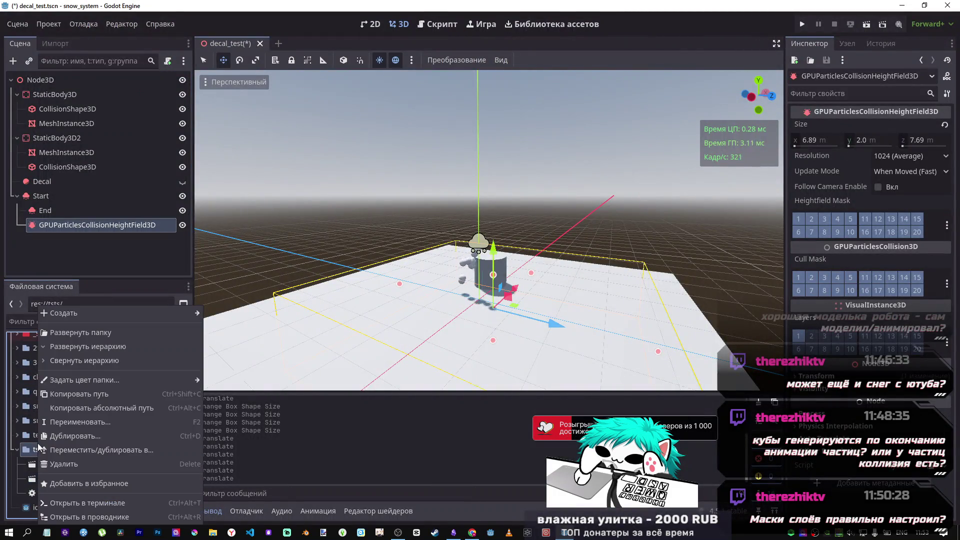
{"action": "left_click", "coordinate": [112, 518]}
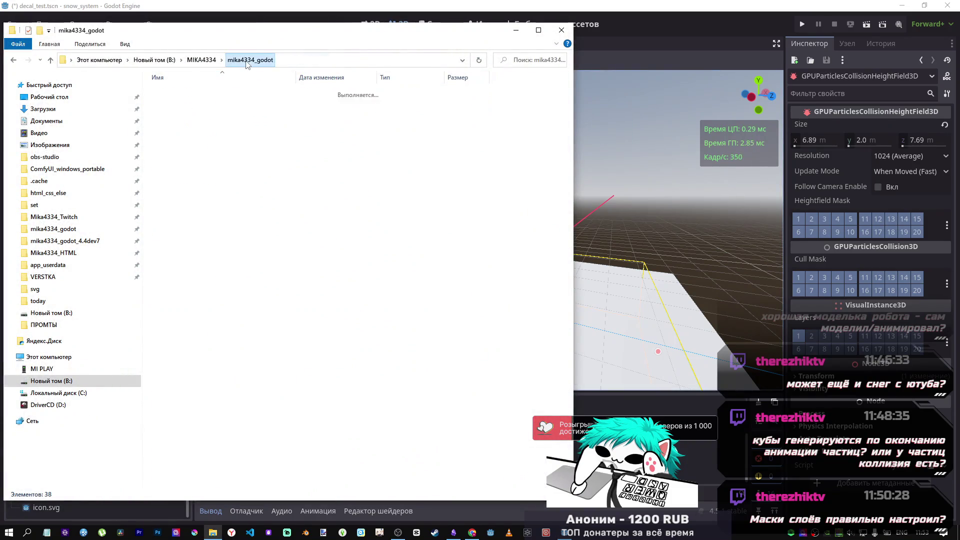
{"action": "left_click", "coordinate": [202, 60]}
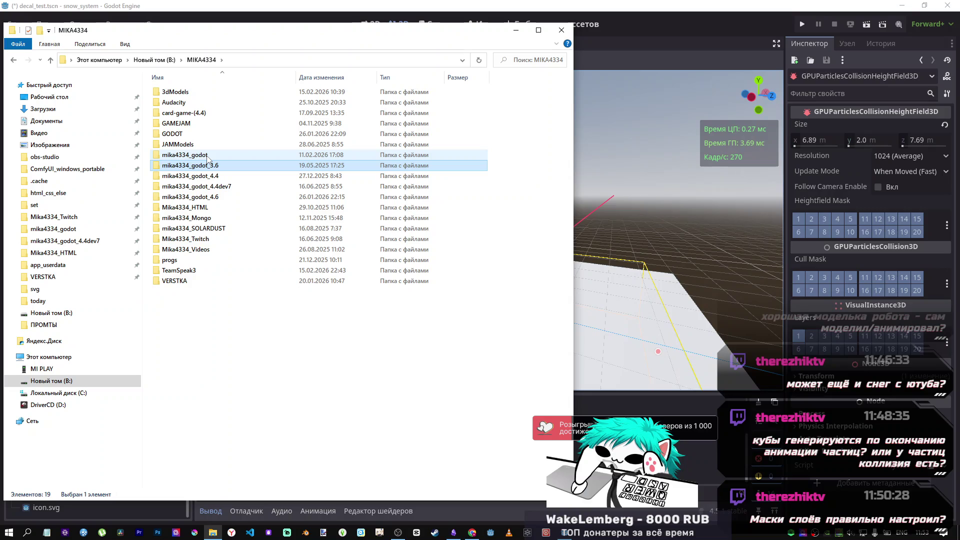
{"action": "double_click", "coordinate": [207, 156]}
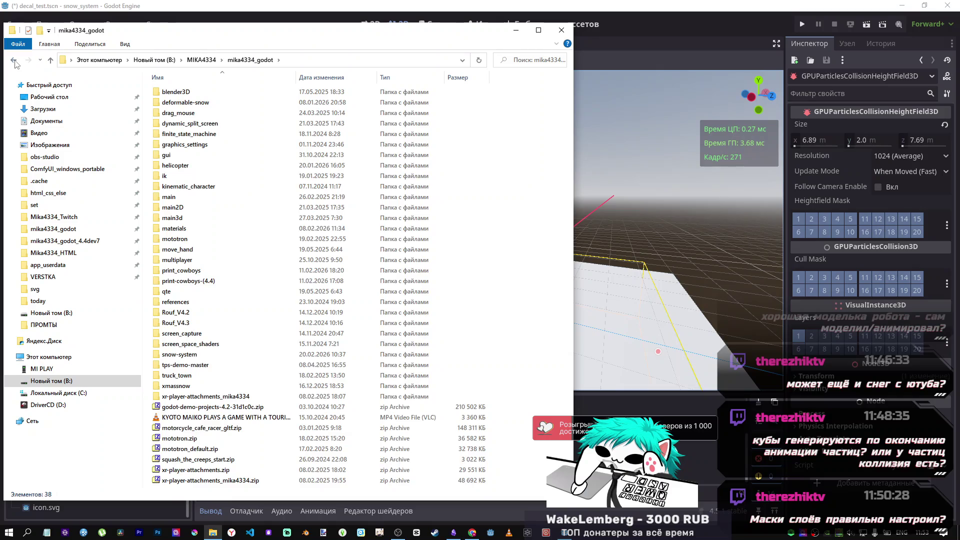
{"action": "left_click", "coordinate": [14, 61]}
{"action": "double_click", "coordinate": [201, 196]}
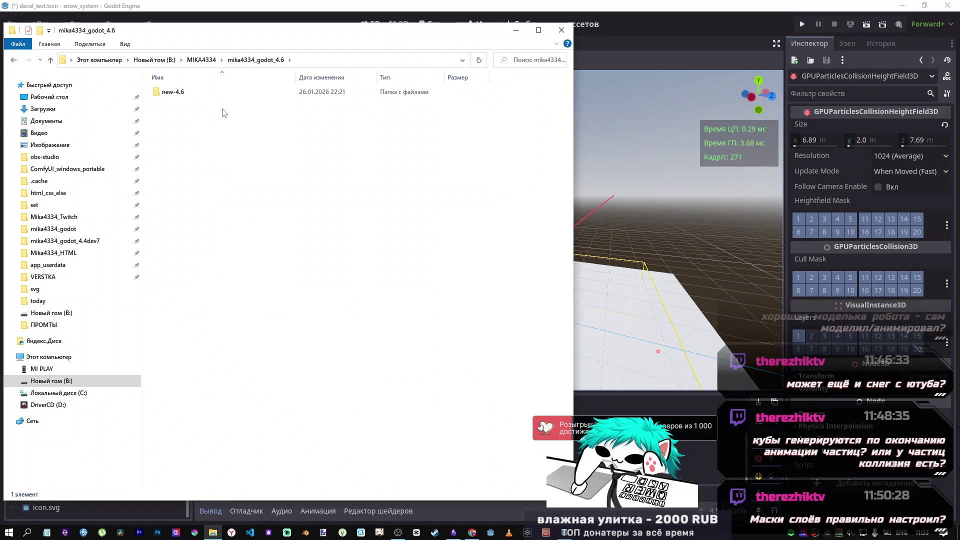
{"action": "left_click", "coordinate": [50, 60]}
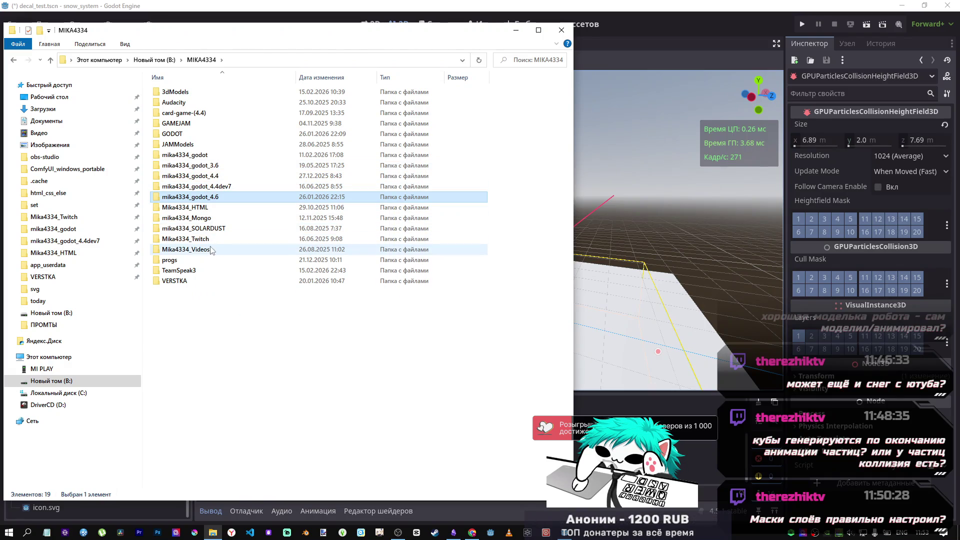
Find GODOT/4.5demoprojects/godot-demo-projects/3d/particles locally, then save decal_test in Godot.
{"action": "double_click", "coordinate": [183, 134]}
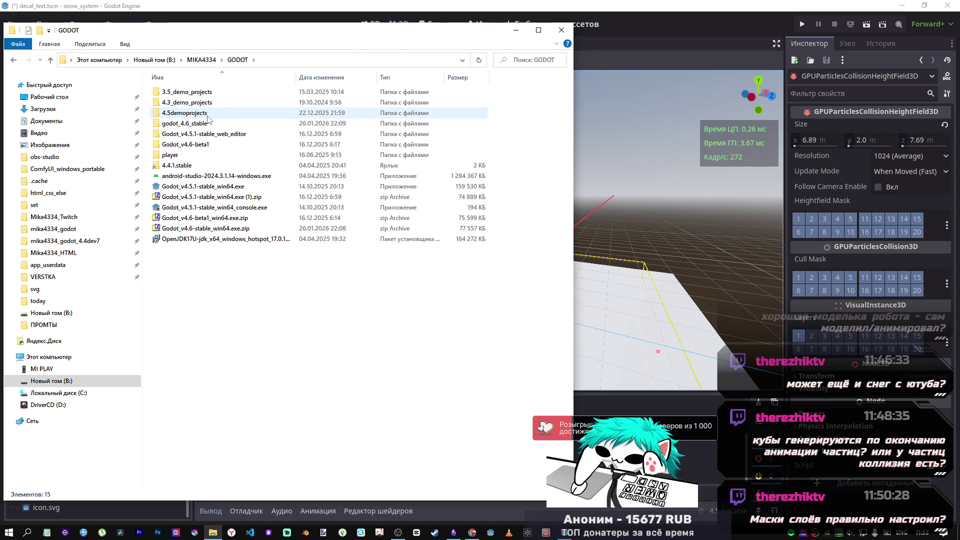
{"action": "double_click", "coordinate": [206, 114]}
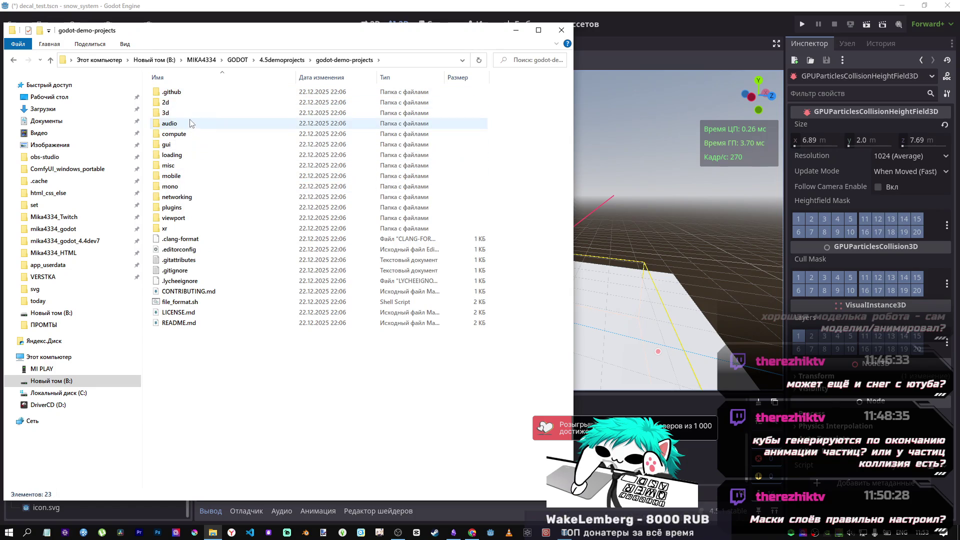
{"action": "double_click", "coordinate": [187, 115]}
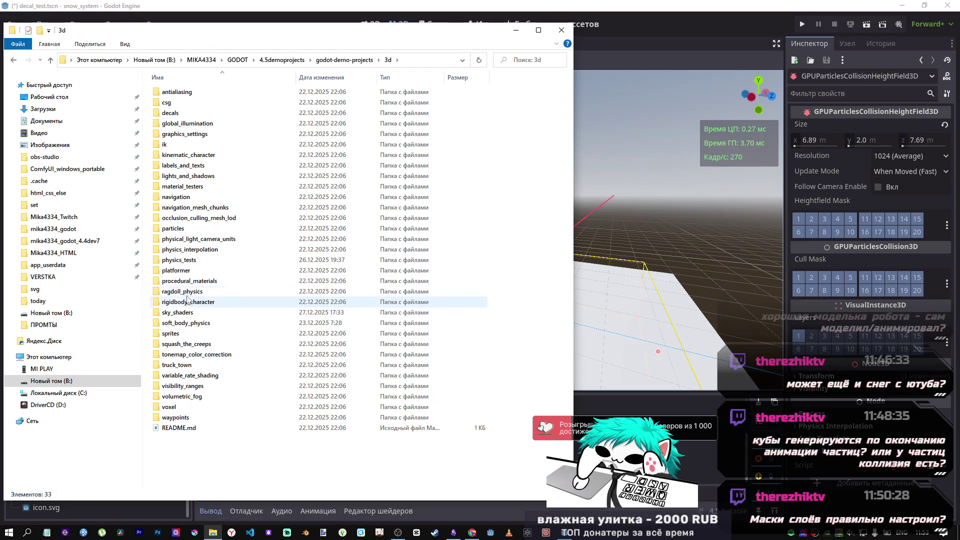
{"action": "double_click", "coordinate": [189, 231]}
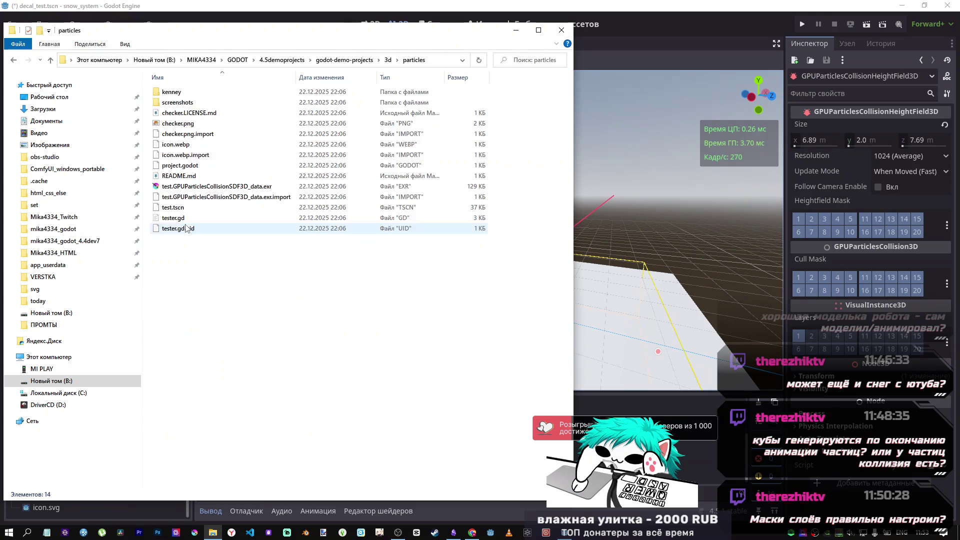
{"action": "left_click", "coordinate": [51, 60]}
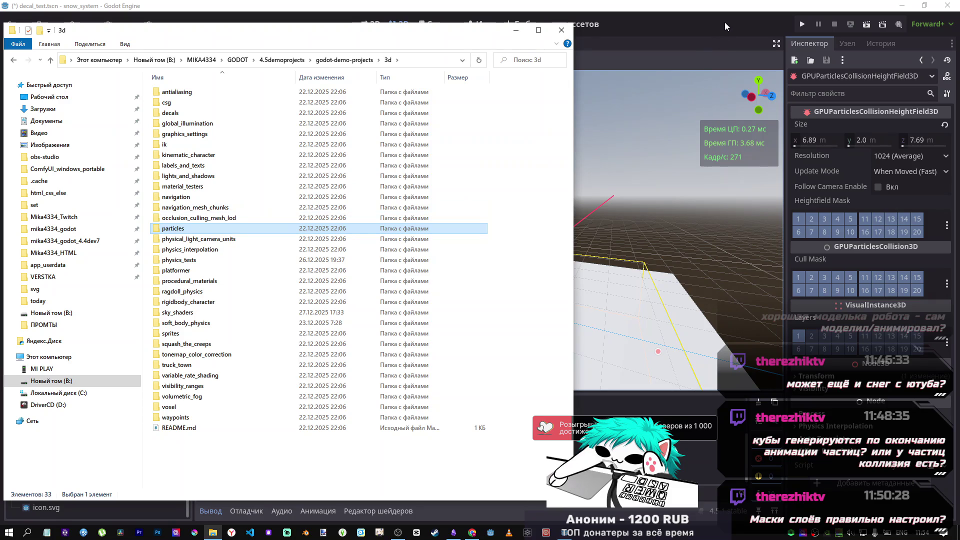
{"action": "left_click", "coordinate": [724, 22]}
{"action": "key", "text": "ctrl+s"}
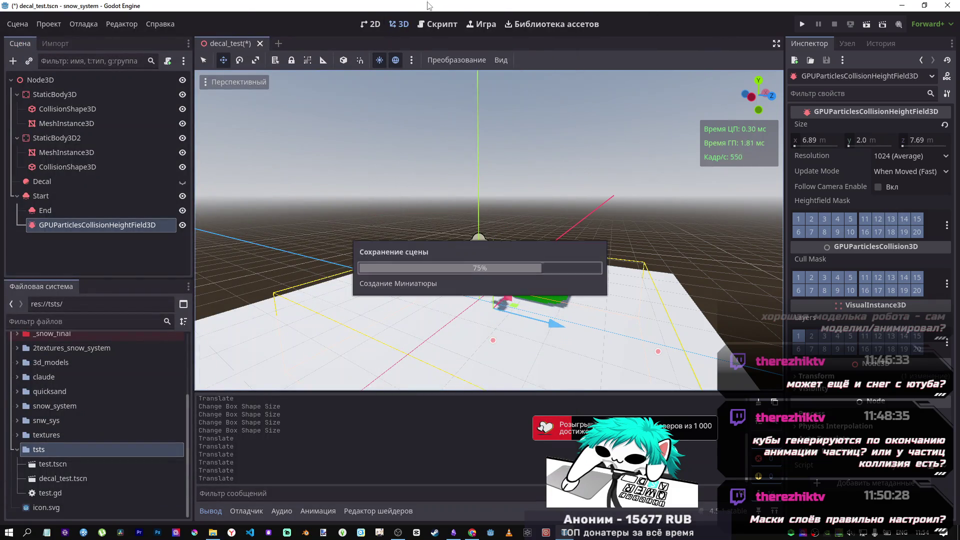
Quit to the project list and open the 3D Particles demo, filtering the list by 'part'.
{"action": "left_click", "coordinate": [37, 27]}
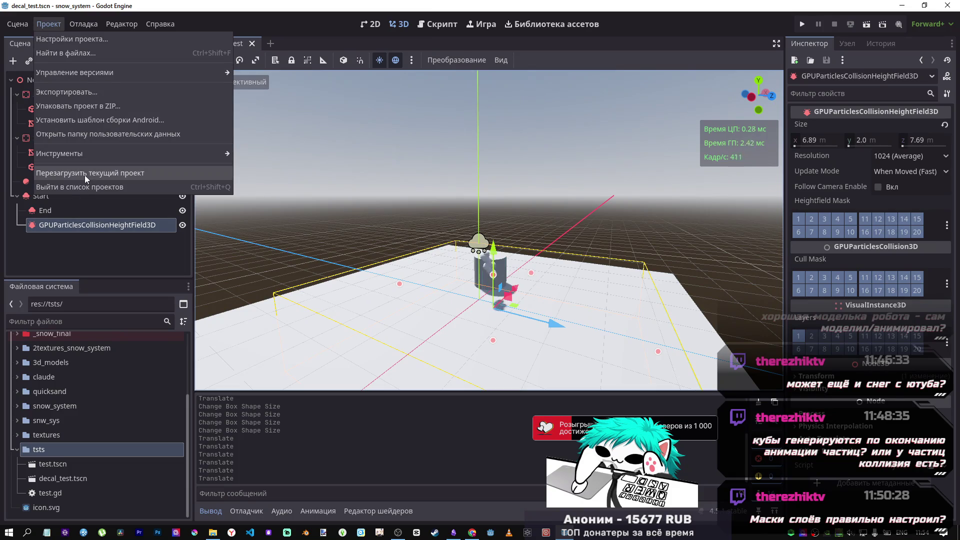
{"action": "left_click", "coordinate": [82, 187]}
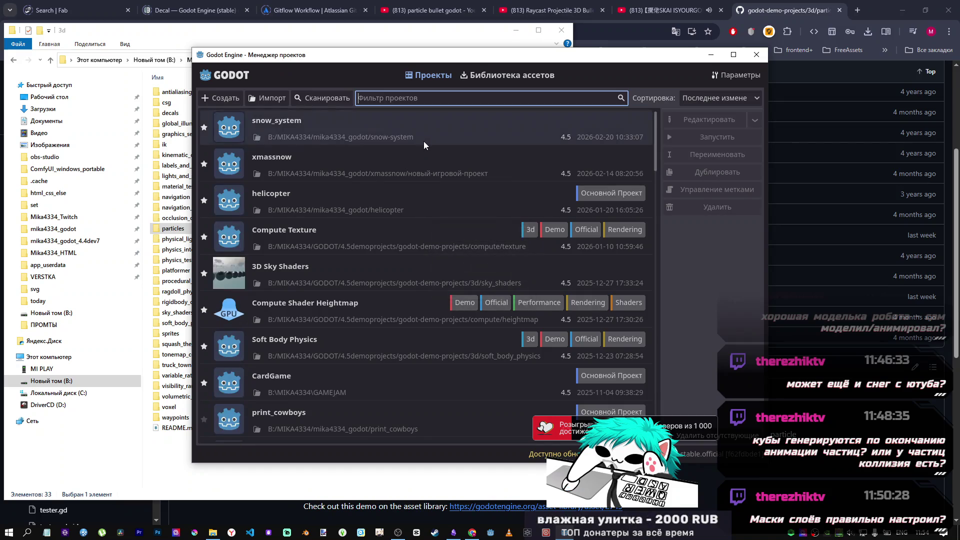
{"action": "type", "text": "part"}
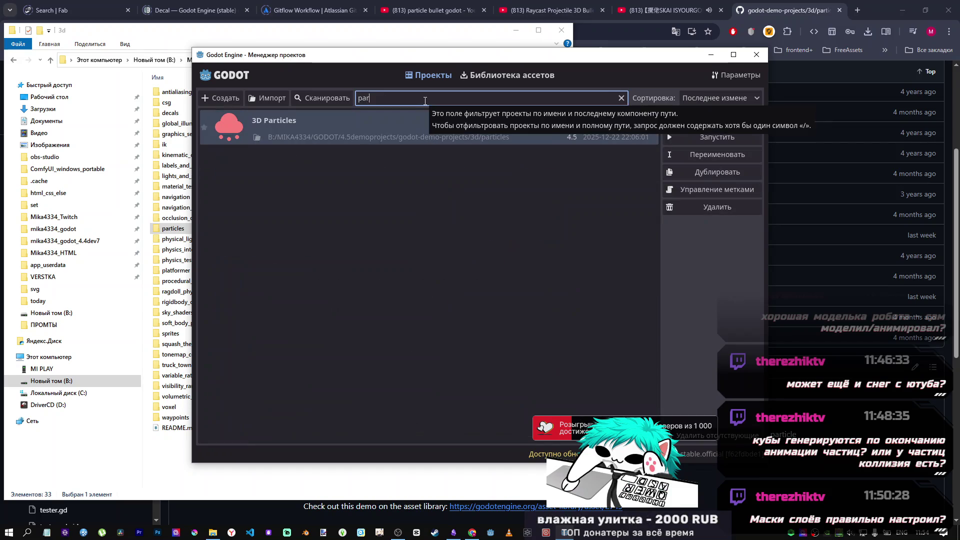
{"action": "double_click", "coordinate": [390, 131]}
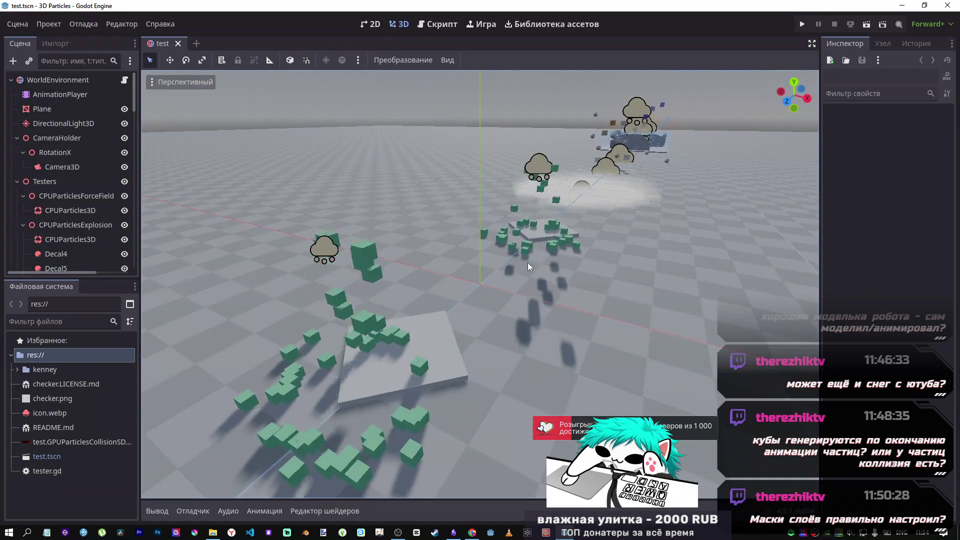
{"action": "scroll", "coordinate": [467, 308], "scroll_direction": "up", "scroll_amount": 5}
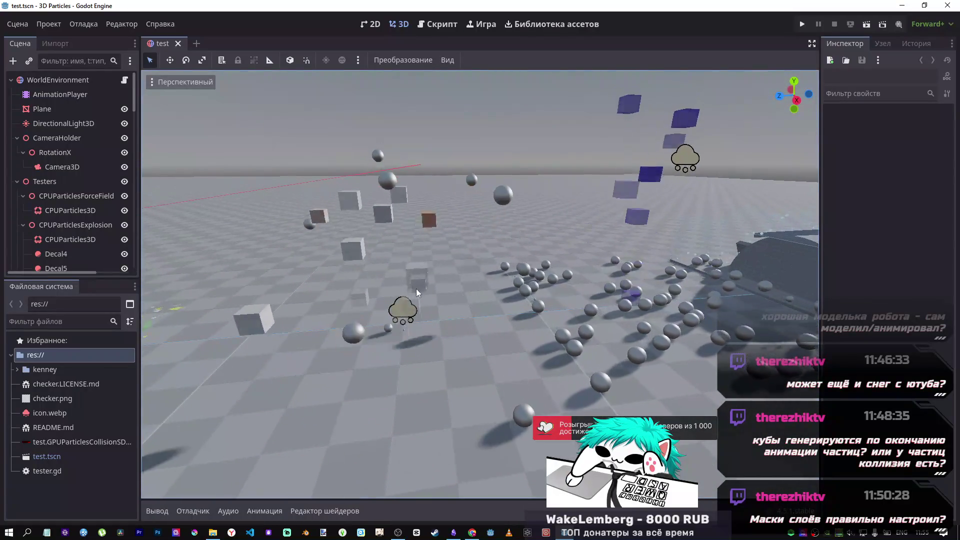
Inspect the Plane, GPUParticlesSmoke, GPUParticles3DFoam and neighbouring collision example nodes.
{"action": "left_click", "coordinate": [42, 108]}
{"action": "scroll", "coordinate": [68, 198], "scroll_direction": "down", "scroll_amount": 5}
{"action": "left_click", "coordinate": [65, 180]}
{"action": "scroll", "coordinate": [70, 190], "scroll_direction": "down", "scroll_amount": 5}
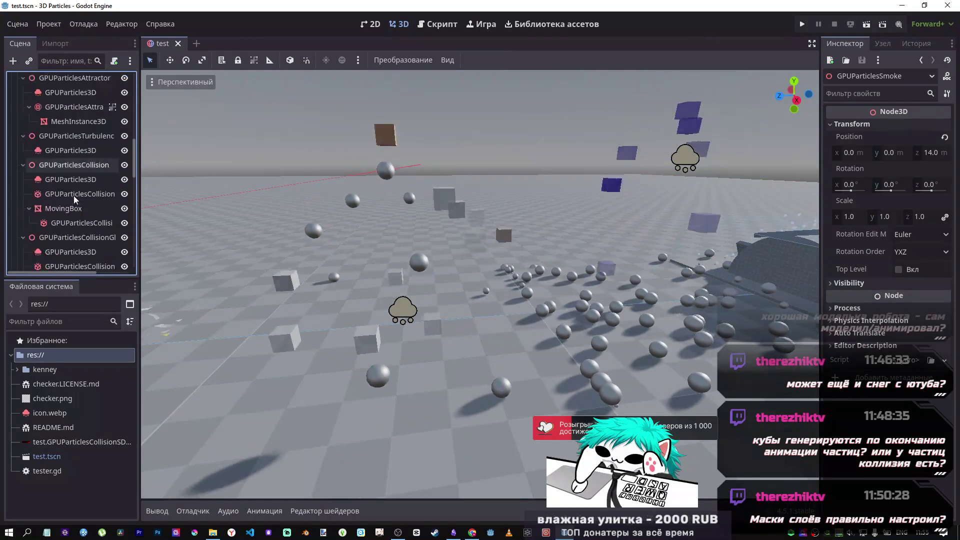
{"action": "left_click", "coordinate": [64, 140]}
{"action": "left_click", "coordinate": [73, 212]}
{"action": "scroll", "coordinate": [73, 220], "scroll_direction": "down", "scroll_amount": 5}
{"action": "left_click", "coordinate": [62, 155]}
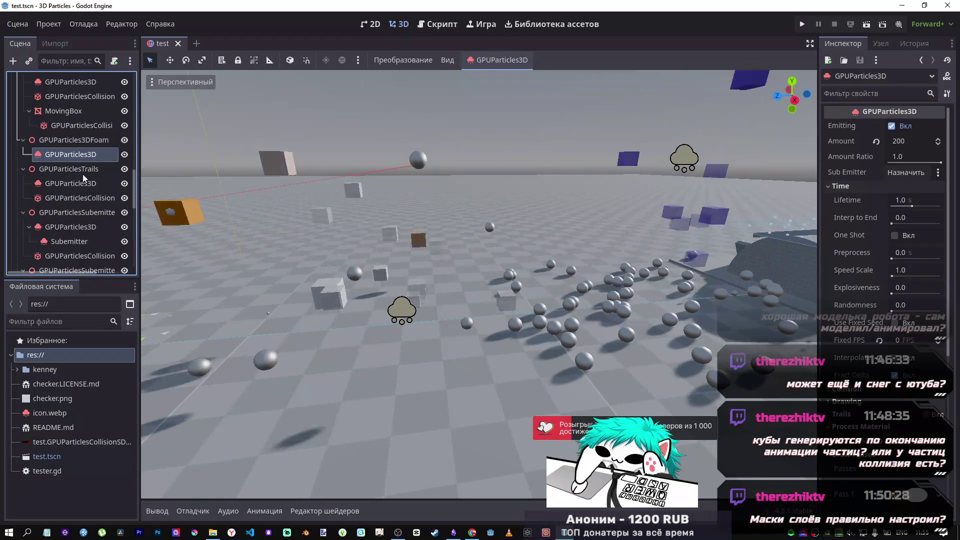
Inspect the subemitter example's particle emitter and its first Submitter settings.
{"action": "left_click", "coordinate": [400, 310]}
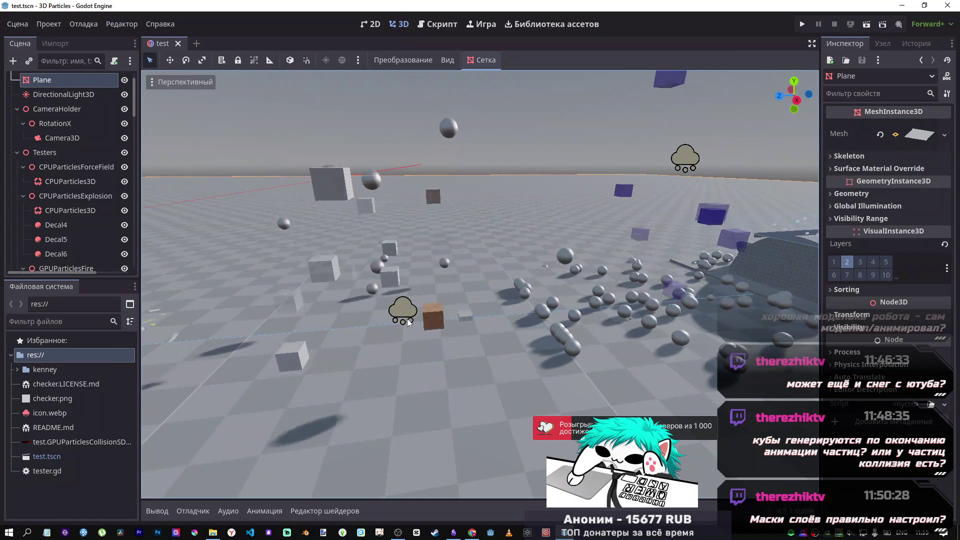
{"action": "mouse_move", "coordinate": [352, 131]}
{"action": "left_mouse_down"}
{"action": "mouse_move", "coordinate": [449, 412]}
{"action": "mouse_move", "coordinate": [455, 404]}
{"action": "left_mouse_up"}
{"action": "scroll", "coordinate": [75, 238], "scroll_direction": "down", "scroll_amount": 10}
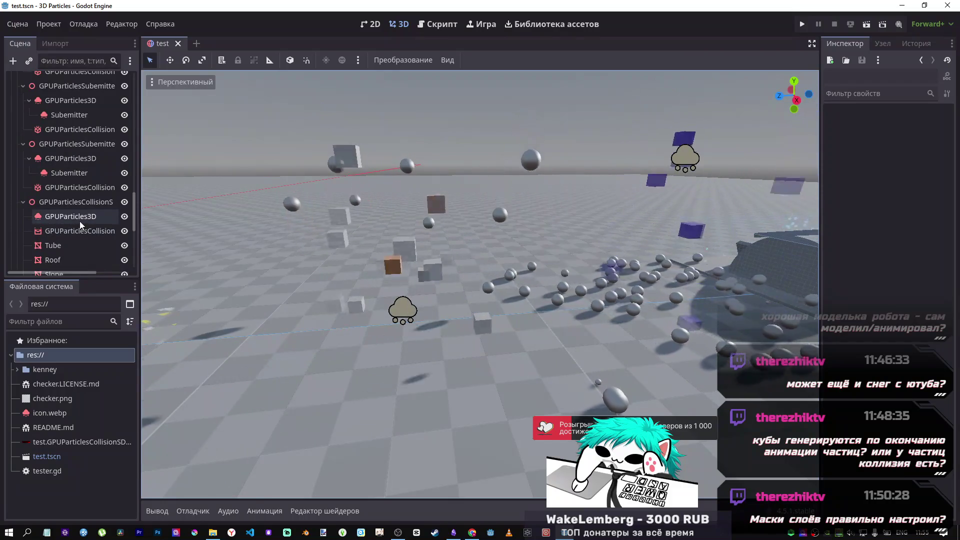
{"action": "left_click", "coordinate": [70, 158]}
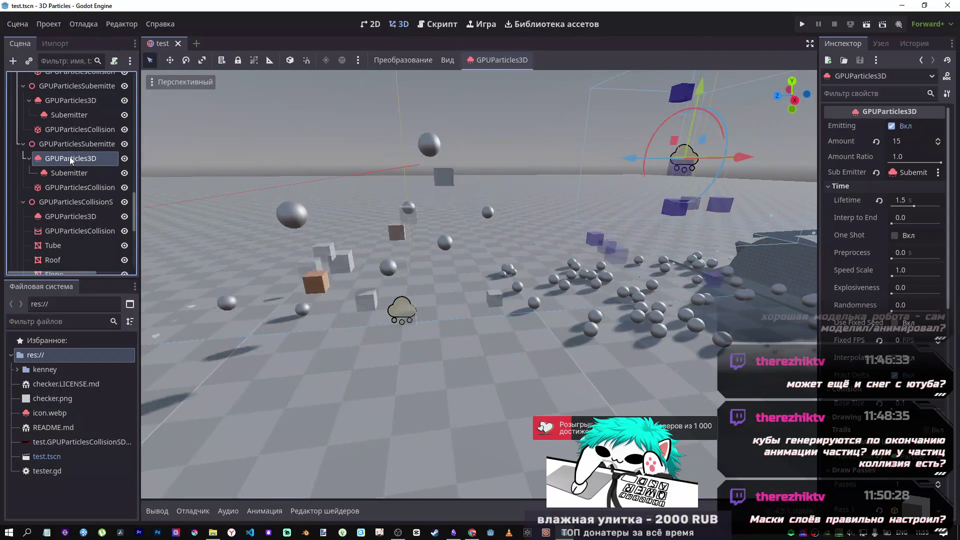
{"action": "left_click", "coordinate": [73, 114]}
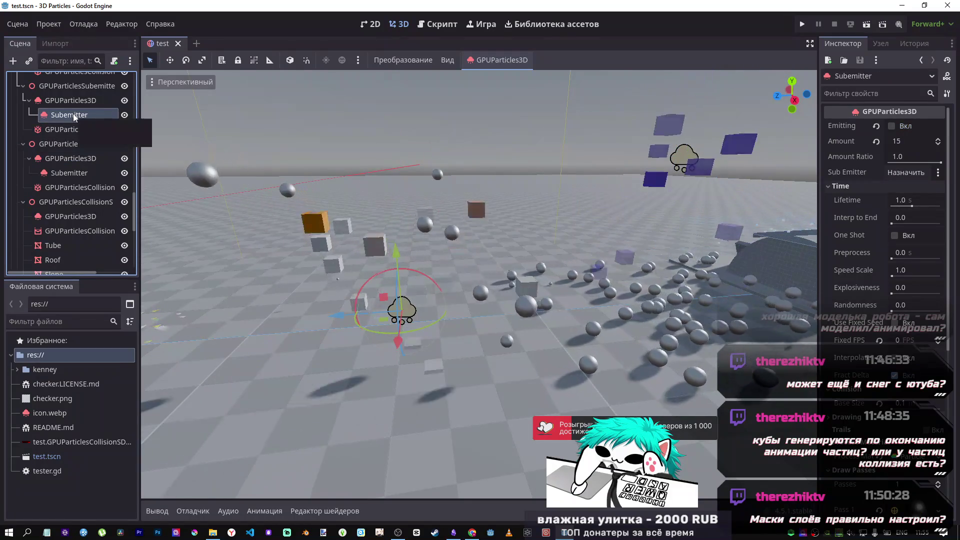
{"action": "scroll", "coordinate": [72, 116], "scroll_direction": "up", "scroll_amount": 1}
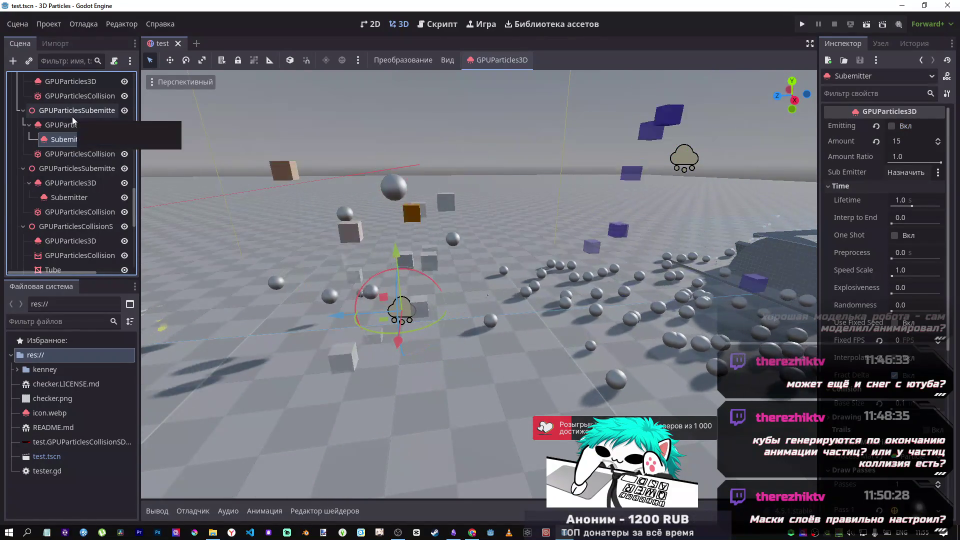
{"action": "scroll", "coordinate": [72, 125], "scroll_direction": "down", "scroll_amount": 1}
{"action": "scroll", "coordinate": [68, 133], "scroll_direction": "up", "scroll_amount": 1}
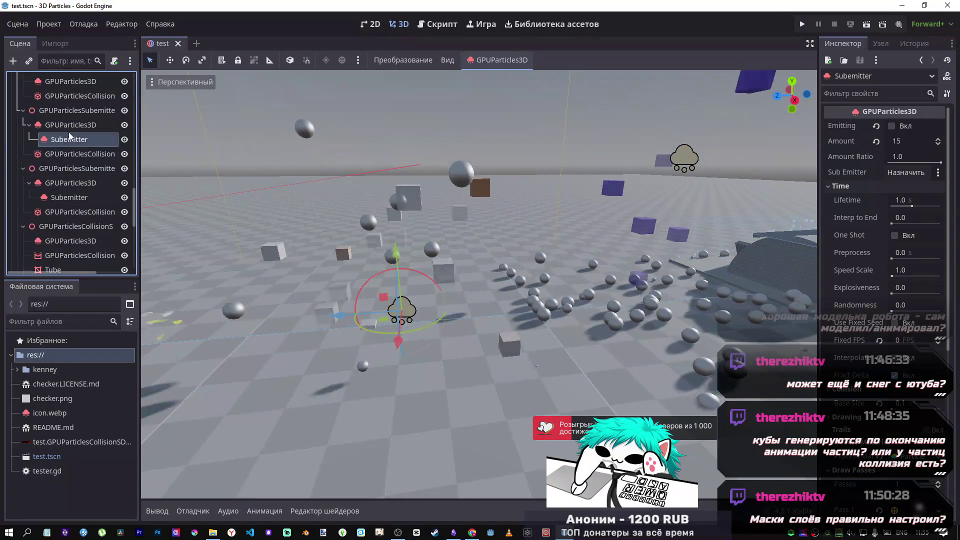
{"action": "left_click", "coordinate": [67, 126]}
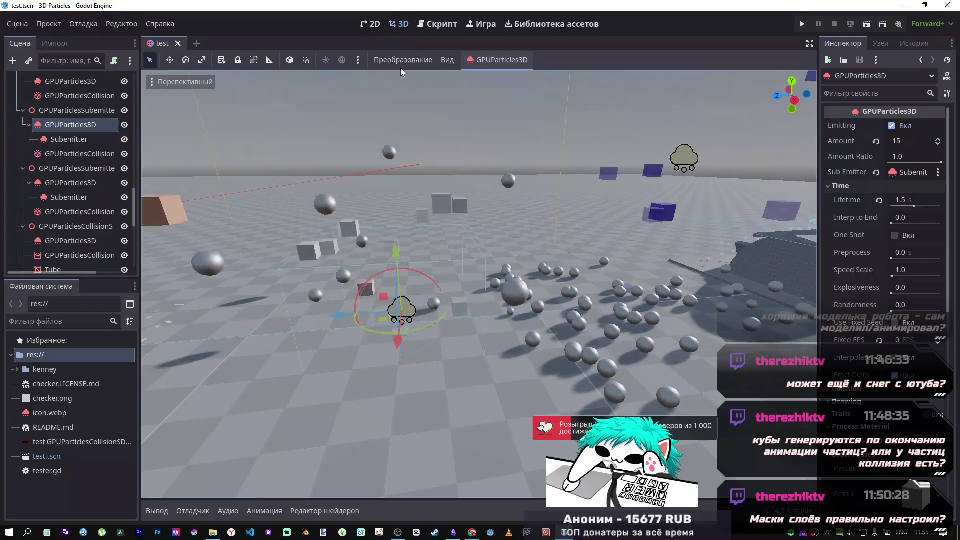
Orbit the subemitter example and view the second Submitter (150 particles, 10 s lifetime) and its collision box.
{"action": "left_click_drag", "start_coordinate": [360, 180], "coordinate": [310, 210]}
{"action": "mouse_move", "coordinate": [479, 285]}
{"action": "left_mouse_down"}
{"action": "mouse_move", "coordinate": [509, 220]}
{"action": "mouse_move", "coordinate": [419, 315]}
{"action": "mouse_move", "coordinate": [470, 280]}
{"action": "mouse_move", "coordinate": [480, 300]}
{"action": "mouse_move", "coordinate": [450, 270]}
{"action": "mouse_move", "coordinate": [183, 128]}
{"action": "left_mouse_up"}
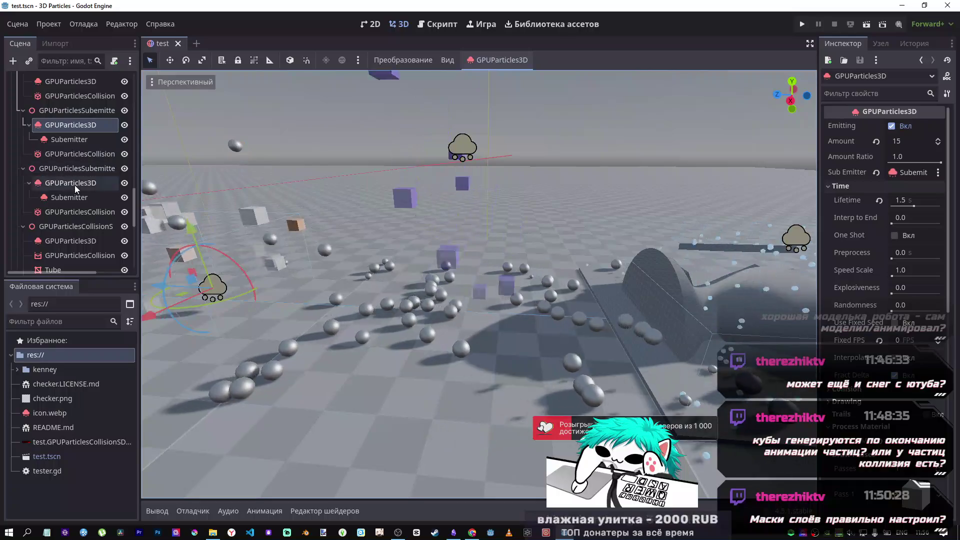
{"action": "left_click", "coordinate": [74, 184]}
{"action": "left_click", "coordinate": [75, 198]}
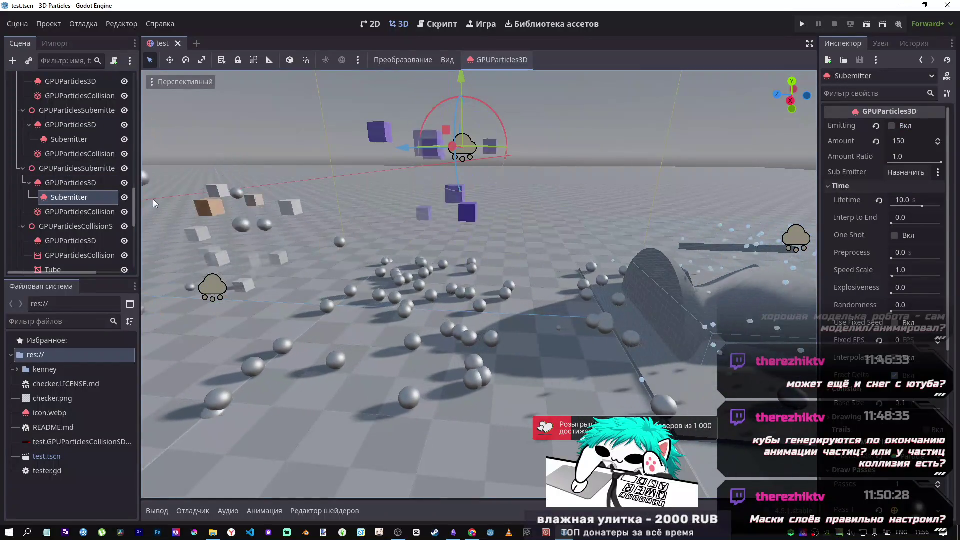
{"action": "left_click", "coordinate": [77, 212]}
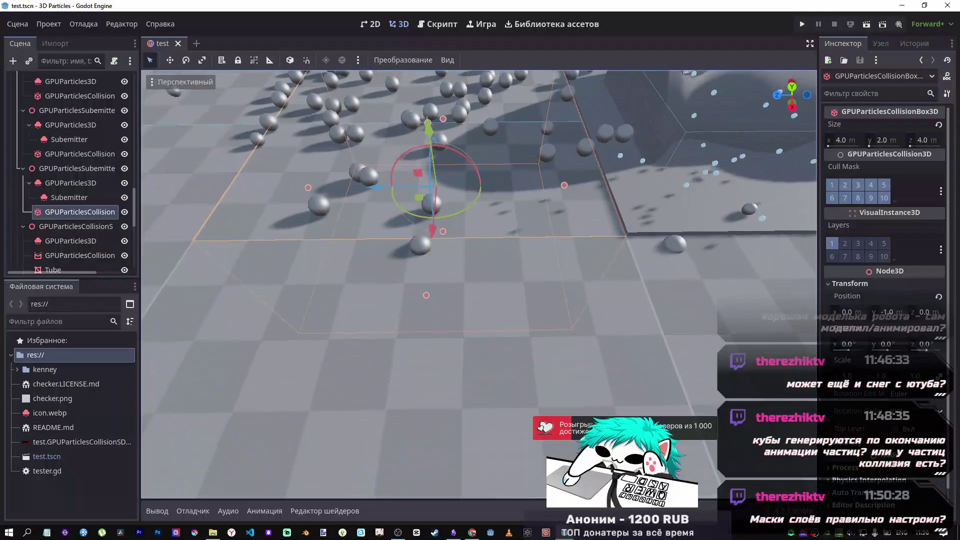
Orbit to the SDF level and select GPUParticlesCollisionSDF3D (4.0×1.0×4.0 m, resolution 64).
{"action": "scroll", "coordinate": [425, 262], "scroll_direction": "up", "scroll_amount": 3}
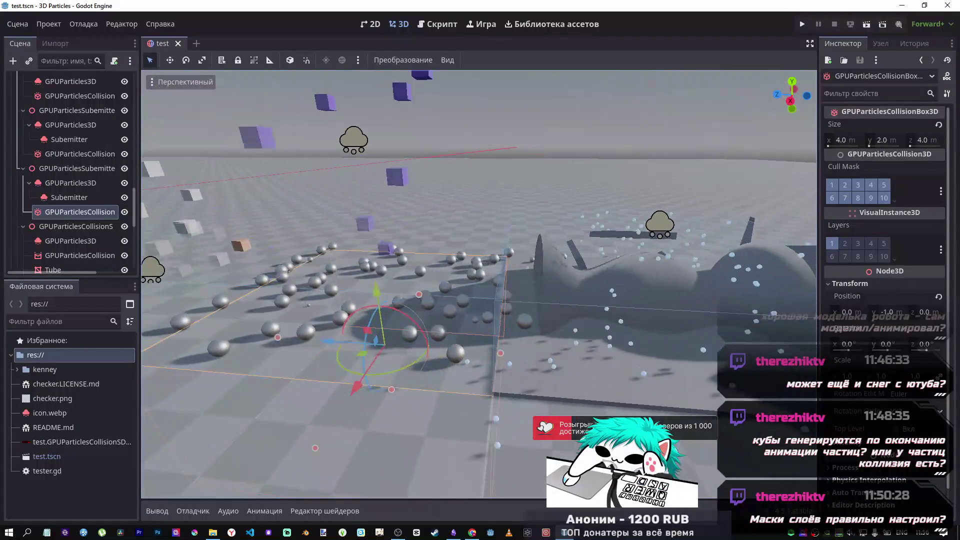
{"action": "mouse_move", "coordinate": [425, 262]}
{"action": "left_mouse_down"}
{"action": "mouse_move", "coordinate": [394, 205]}
{"action": "mouse_move", "coordinate": [330, 200]}
{"action": "mouse_move", "coordinate": [310, 225]}
{"action": "mouse_move", "coordinate": [380, 265]}
{"action": "left_mouse_up"}
{"action": "left_click", "coordinate": [394, 269]}
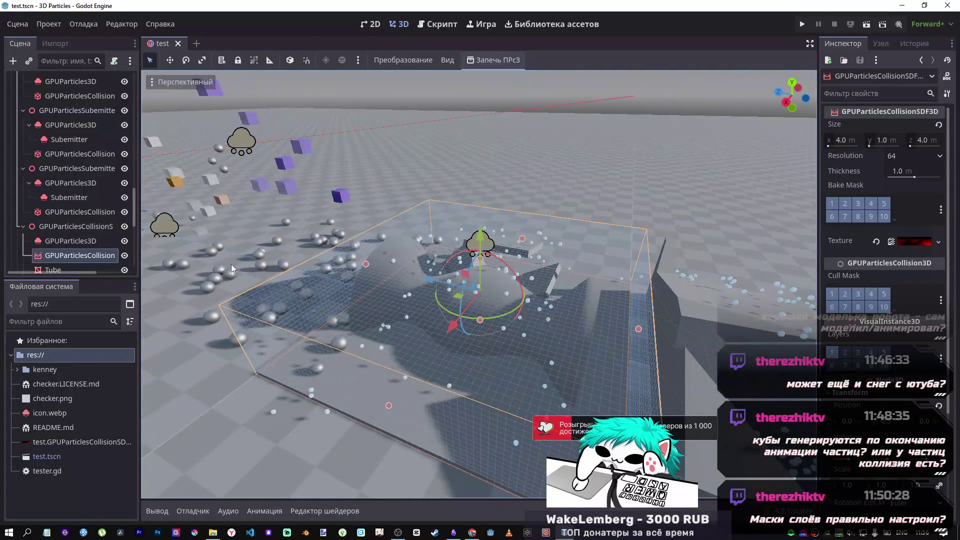
Expand the baked CompressedTexture3D resource in the Inspector to preview the SDF texture.
{"action": "left_click", "coordinate": [914, 242]}
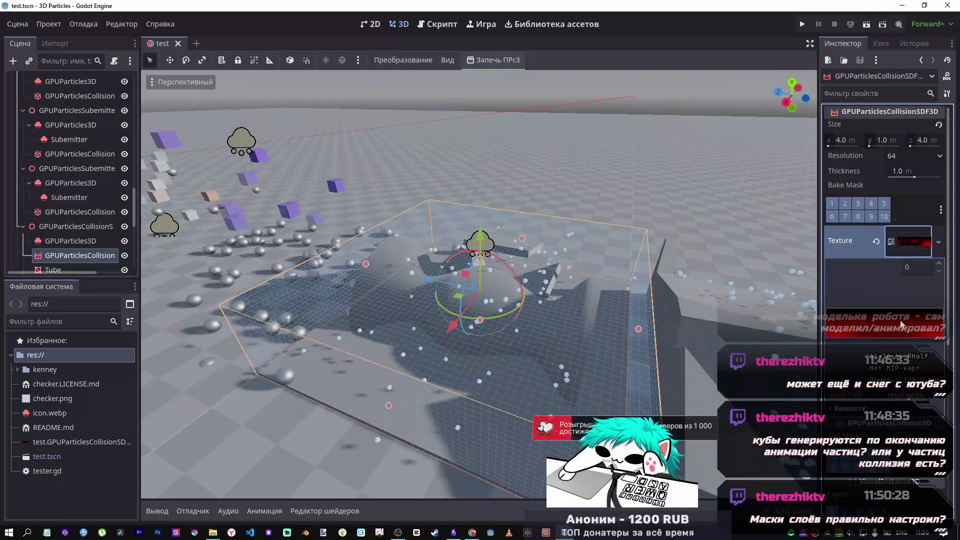
{"action": "left_click", "coordinate": [904, 246]}
{"action": "left_click", "coordinate": [906, 242]}
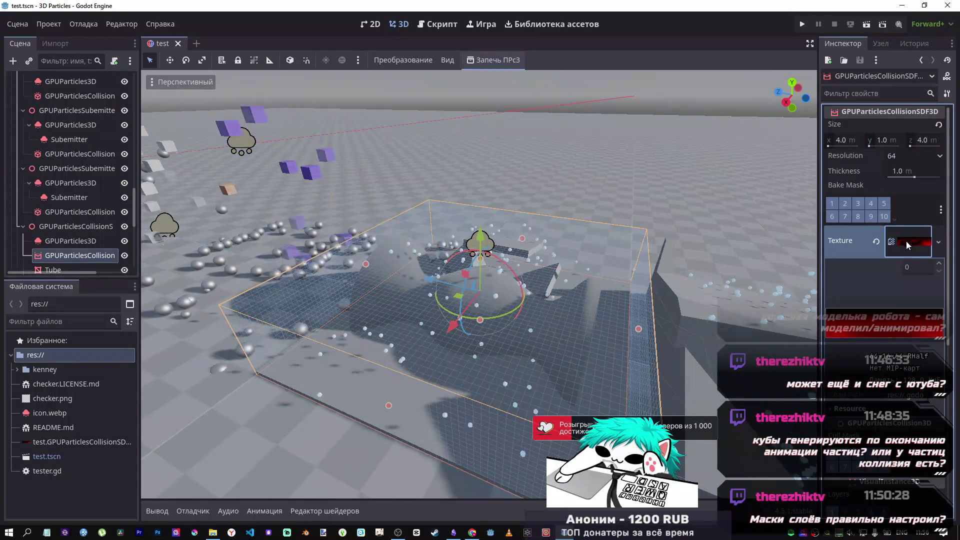
{"action": "left_click", "coordinate": [899, 240]}
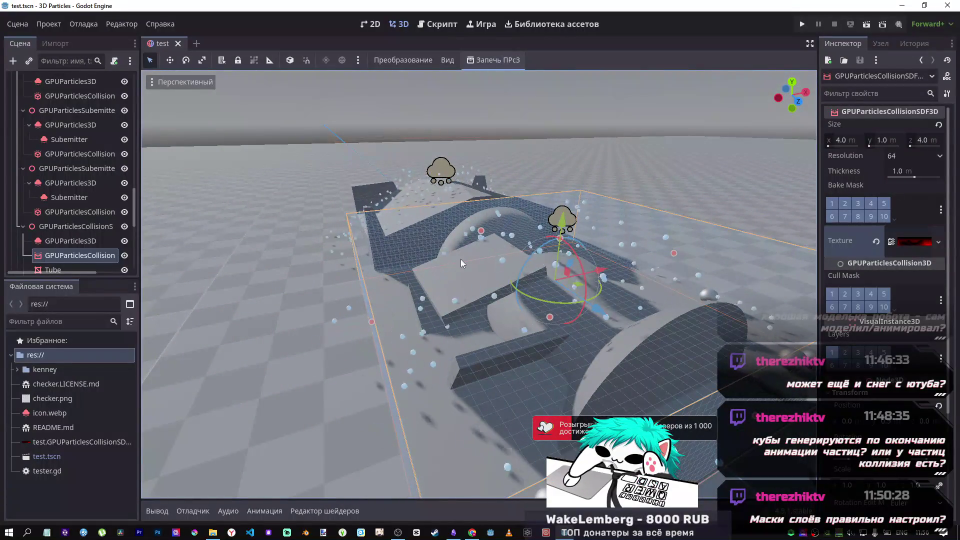
{"action": "left_click", "coordinate": [910, 241]}
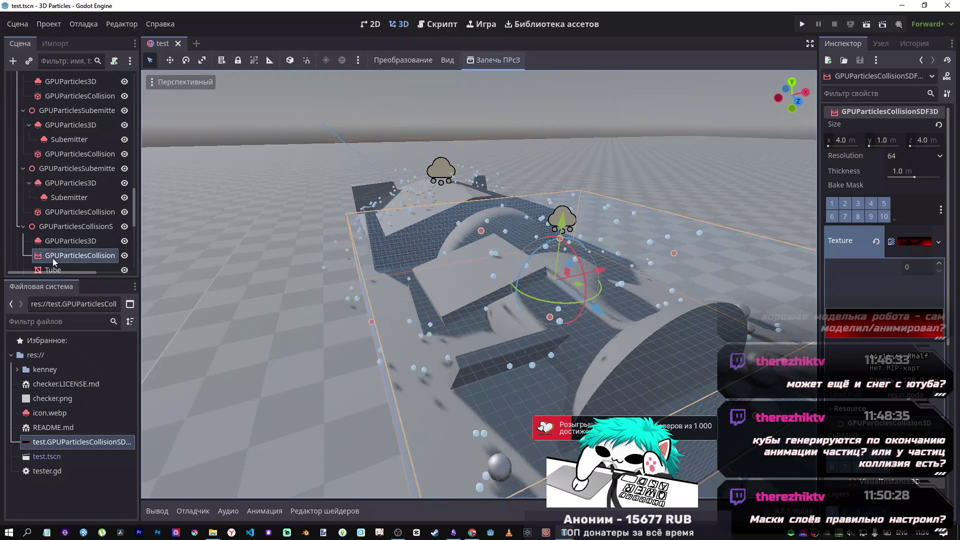
{"action": "scroll", "coordinate": [52, 258], "scroll_direction": "down", "scroll_amount": 3}
{"action": "left_click", "coordinate": [53, 236]}
{"action": "left_click", "coordinate": [55, 207]}
{"action": "scroll", "coordinate": [56, 218], "scroll_direction": "down", "scroll_amount": 5}
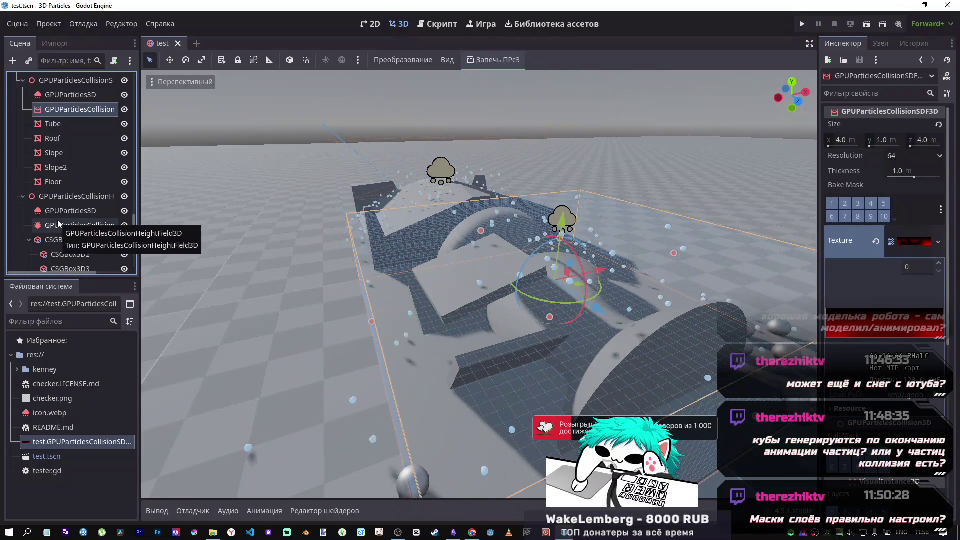
{"action": "scroll", "coordinate": [58, 220], "scroll_direction": "up", "scroll_amount": 3}
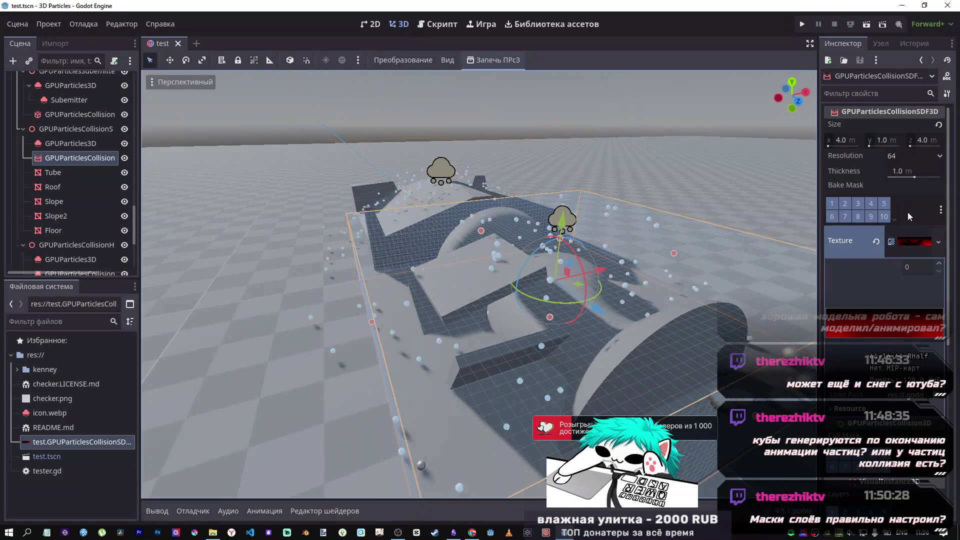
{"action": "mouse_move", "coordinate": [650, 235]}
{"action": "left_mouse_down"}
{"action": "mouse_move", "coordinate": [513, 368]}
{"action": "mouse_move", "coordinate": [642, 233]}
{"action": "left_mouse_up"}
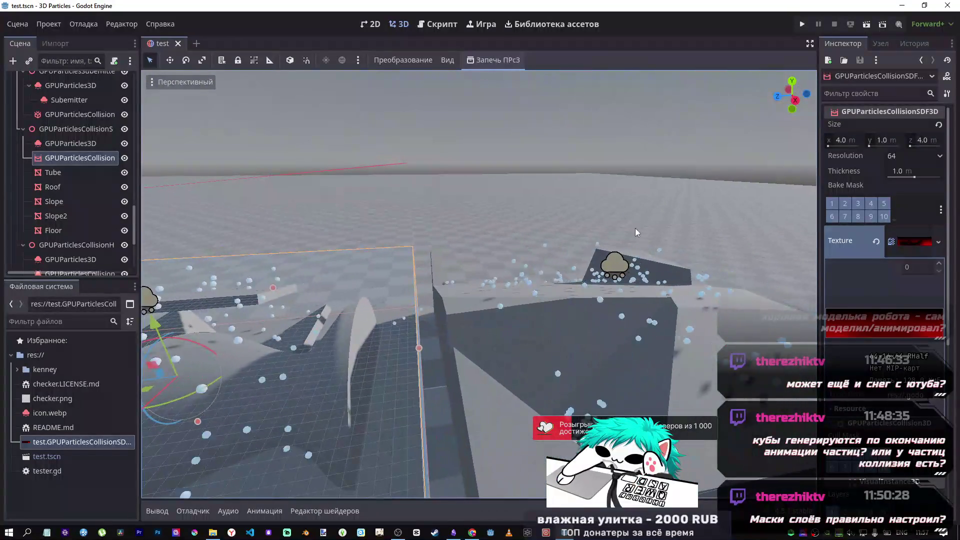
{"action": "scroll", "coordinate": [98, 242], "scroll_direction": "down", "scroll_amount": 3}
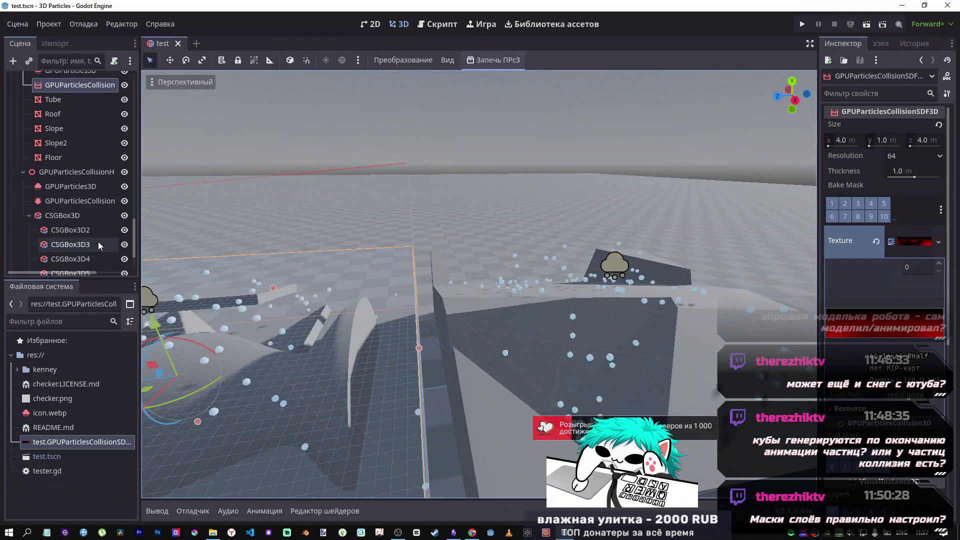
{"action": "left_click", "coordinate": [84, 206]}
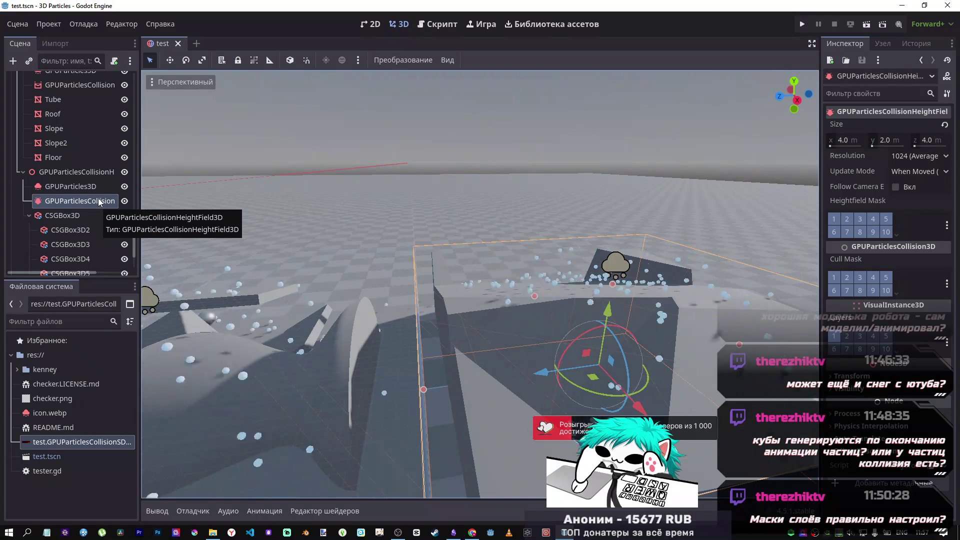
Fly around the GPUParticlesCollisionHeightField3D box and bring up the Heightfield Mask tooltip explanation.
{"action": "key", "text": "f"}
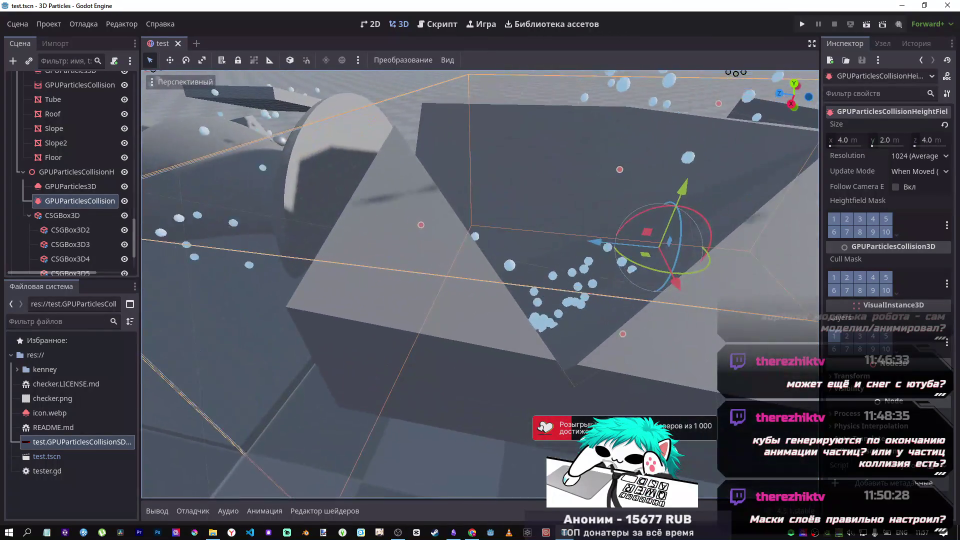
{"action": "key", "text": "w"}
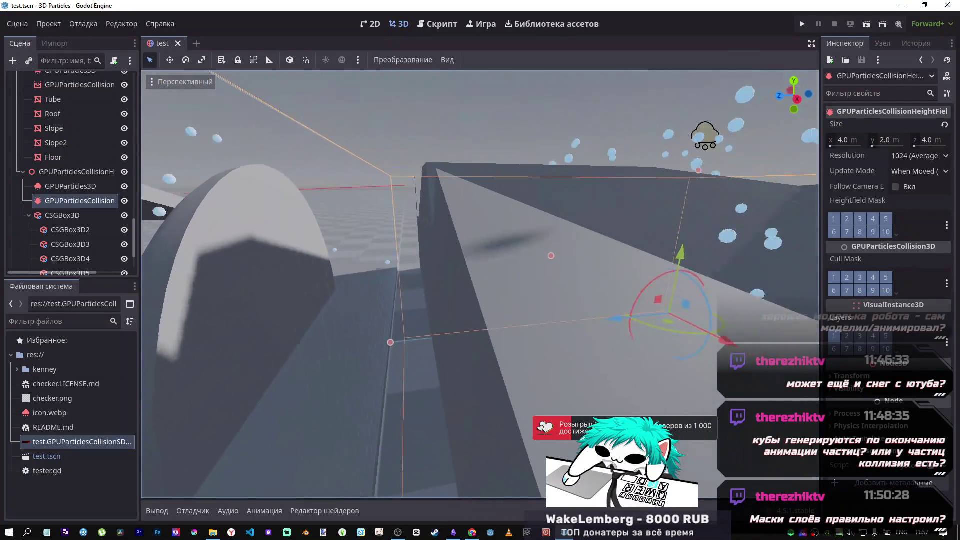
{"action": "key", "text": "s"}
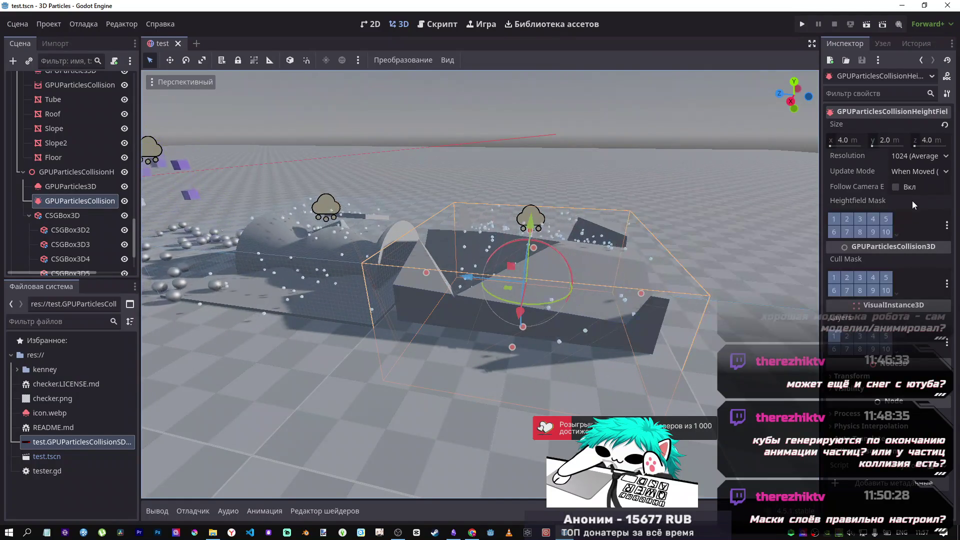
{"action": "mouse_move", "coordinate": [912, 200]}
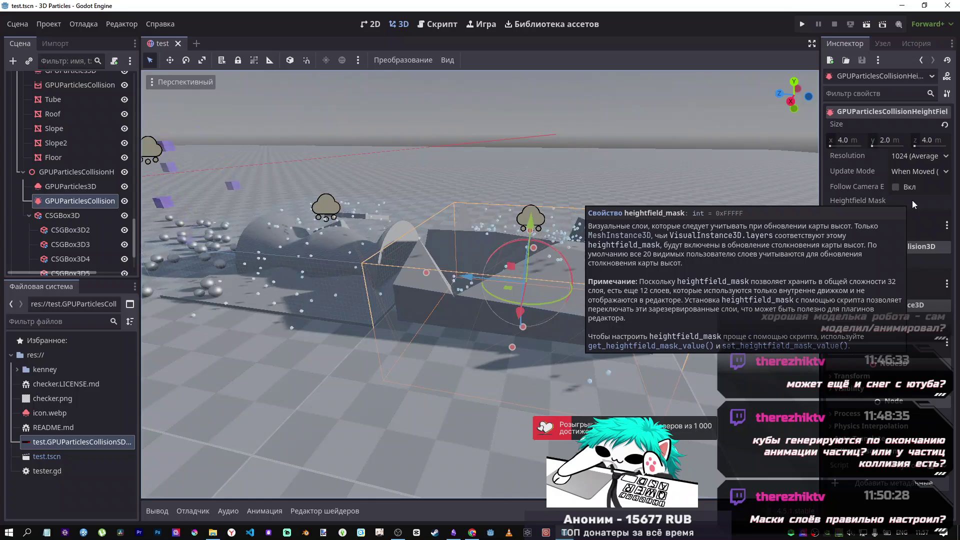